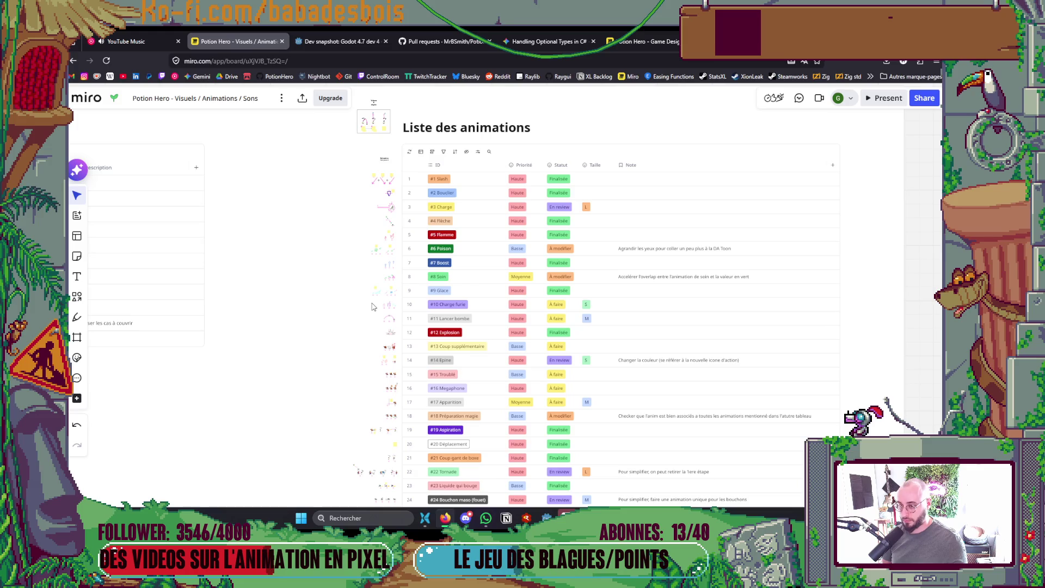
Step: Set the Statut of animation #10 Charge furie to 'En review'
scroll(368, 313, "down", 1)
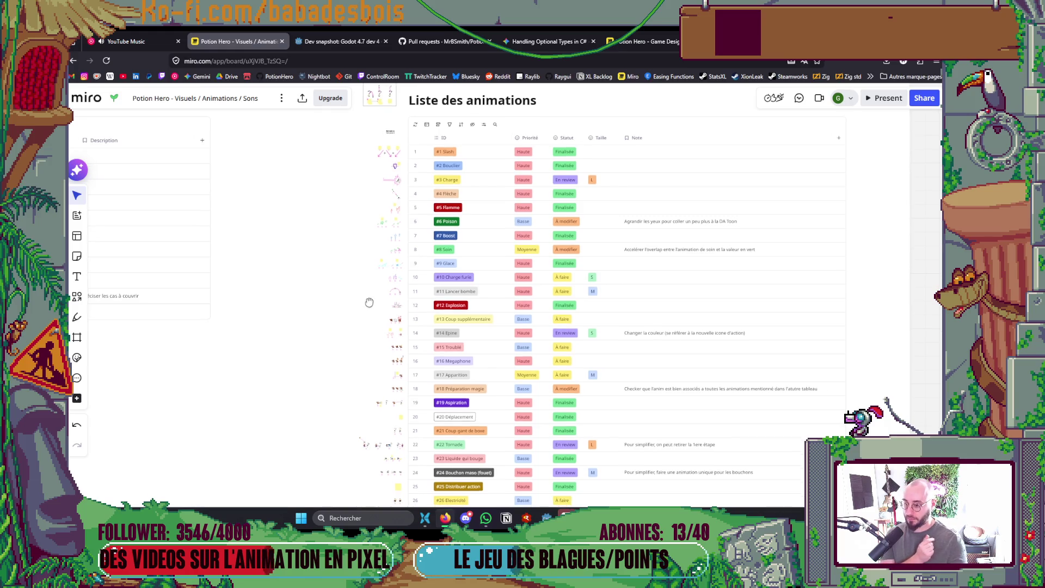
scroll(368, 303, "down", 1)
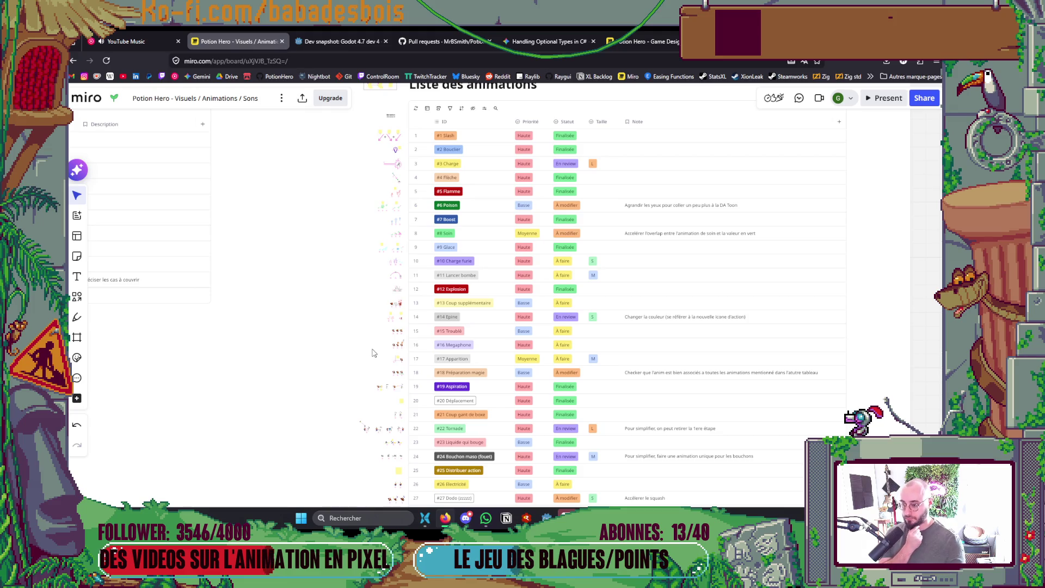
left_click_drag(370, 362, 397, 109)
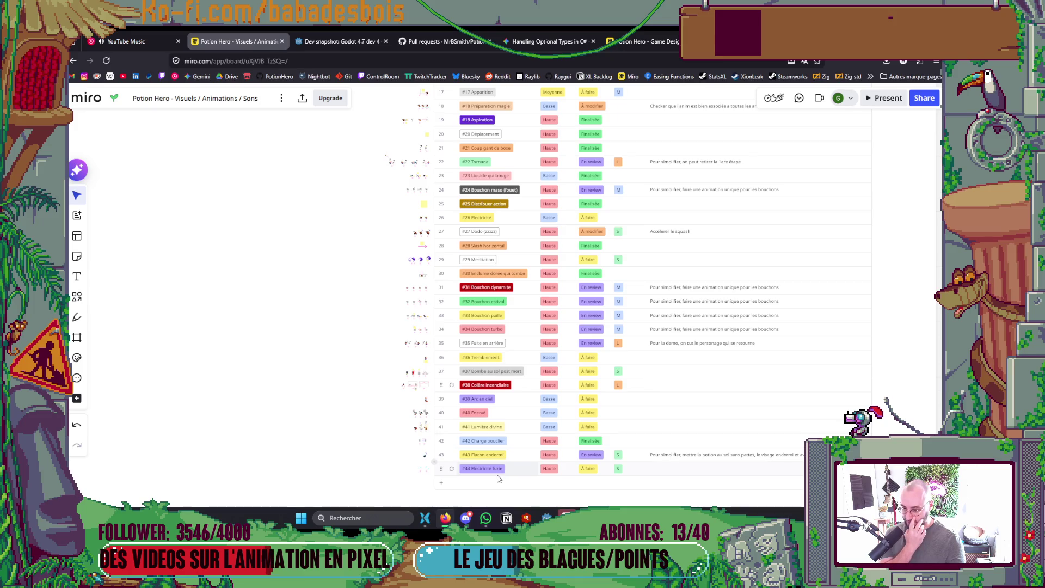
left_click_drag(291, 257, 301, 392)
scroll(322, 292, "up", 4)
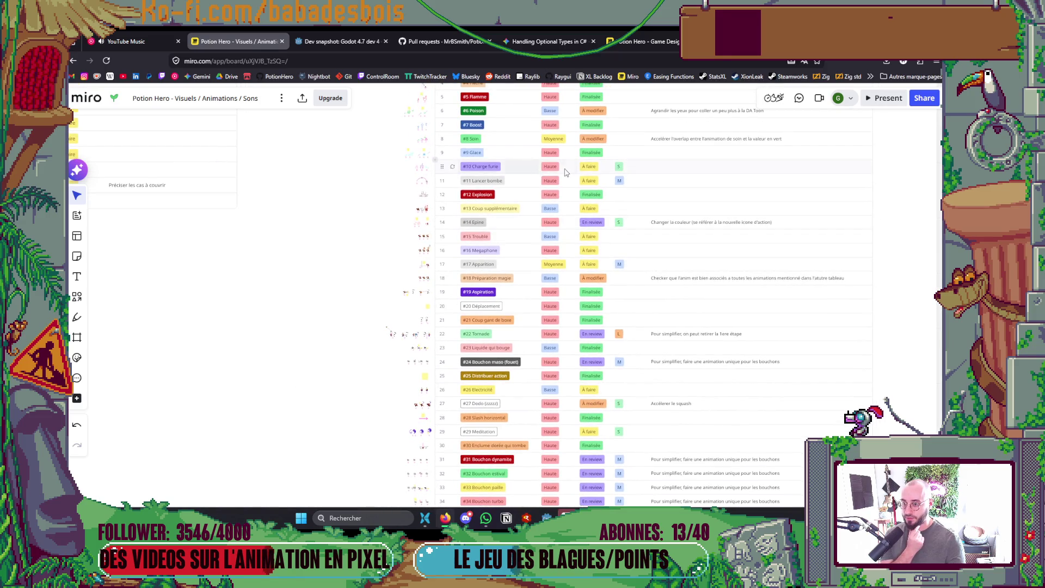
left_click(596, 170)
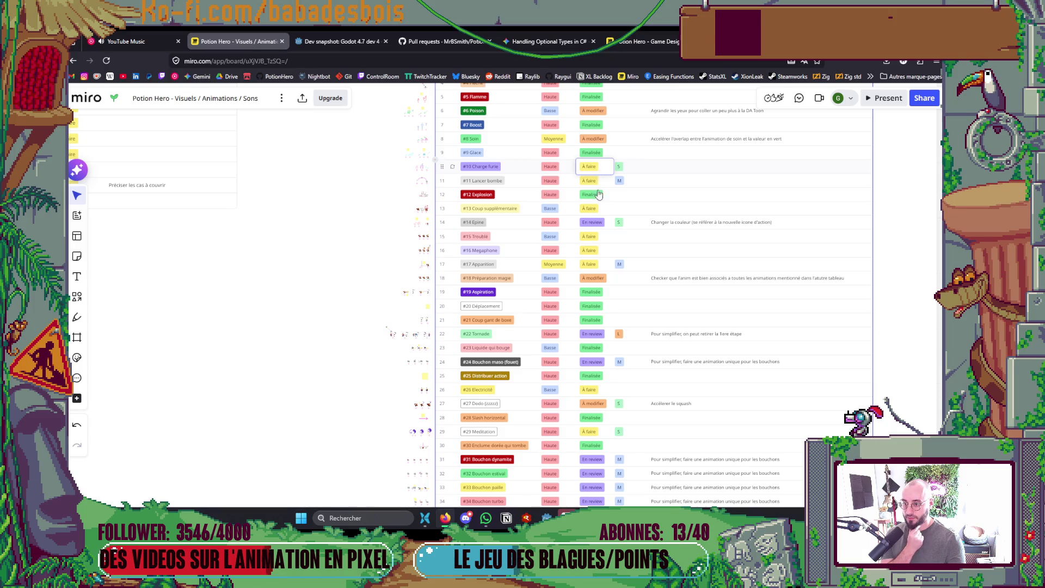
left_click(598, 170)
left_click(602, 228)
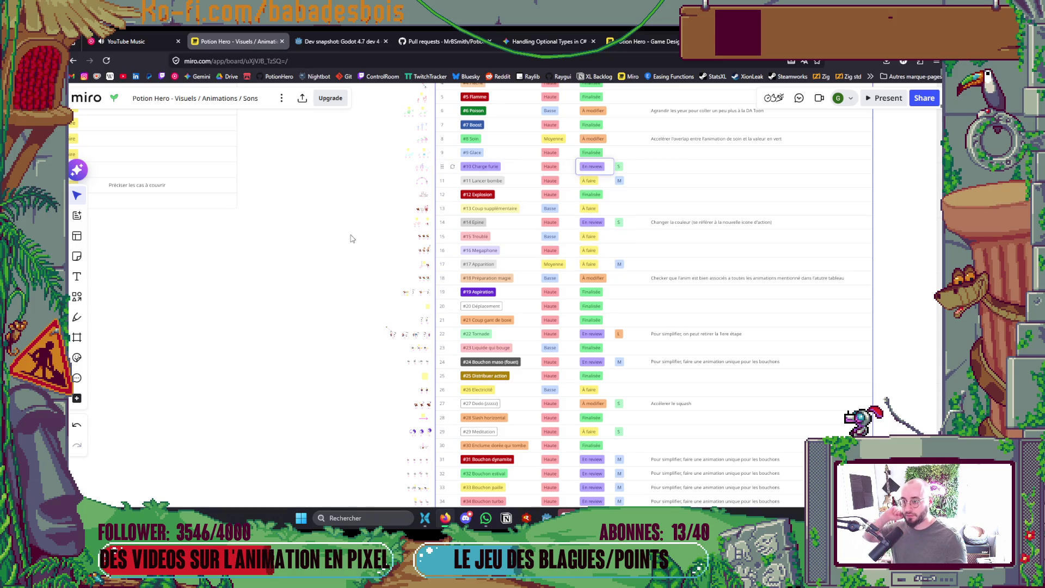
Step: Look over the updated animation list, then switch to Aseprite
scroll(349, 244, "up", 3)
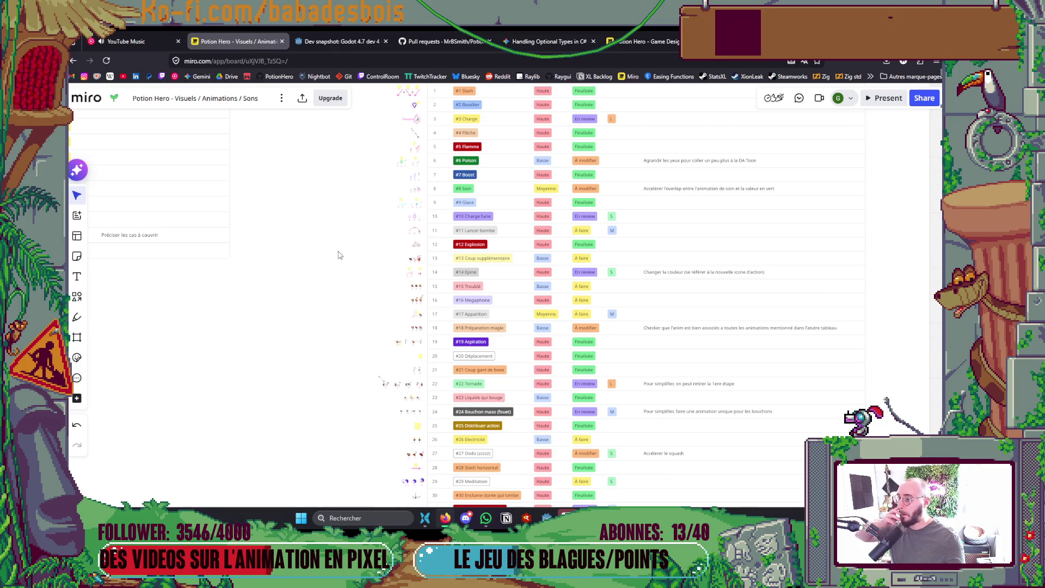
scroll(335, 251, "down", 3)
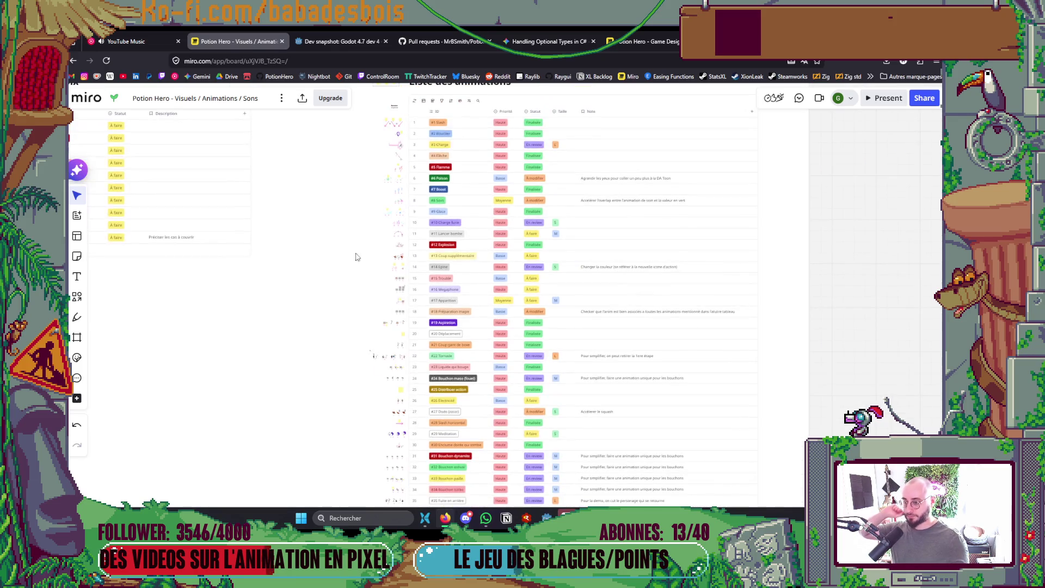
scroll(350, 282, "down", 3)
scroll(460, 460, "up", 5)
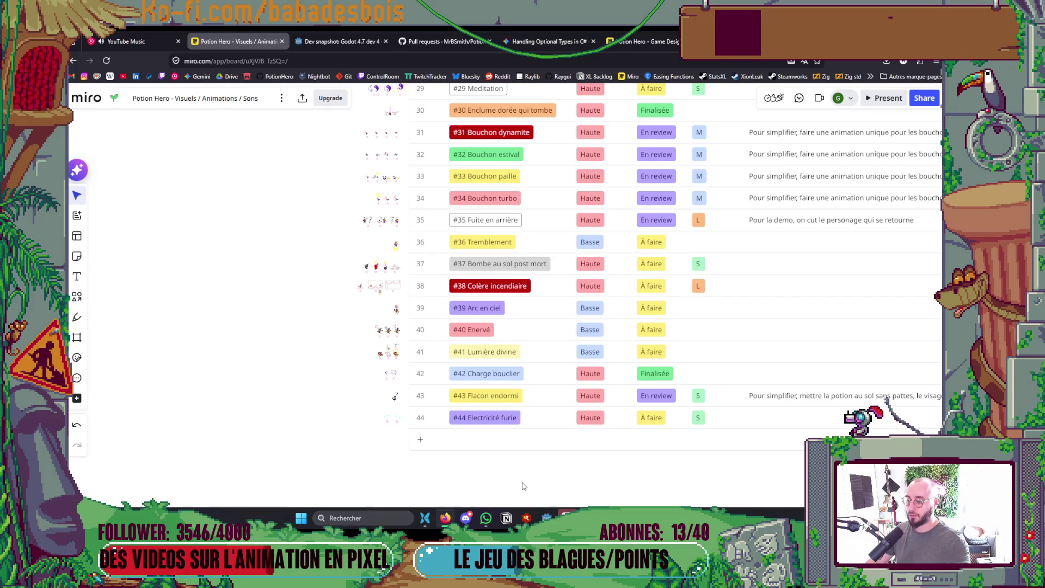
scroll(369, 460, "up", 5)
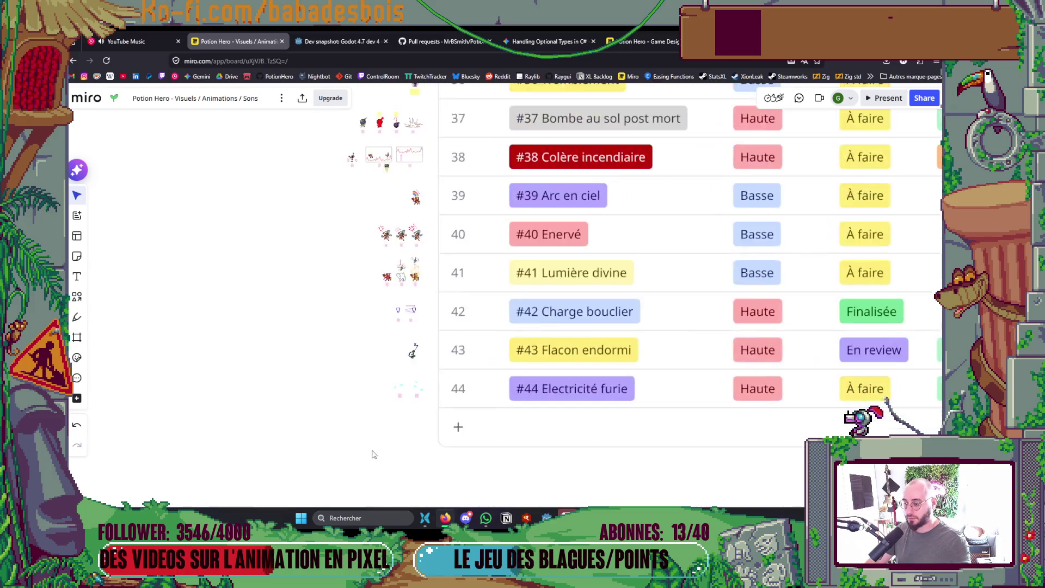
key("alt+Tab")
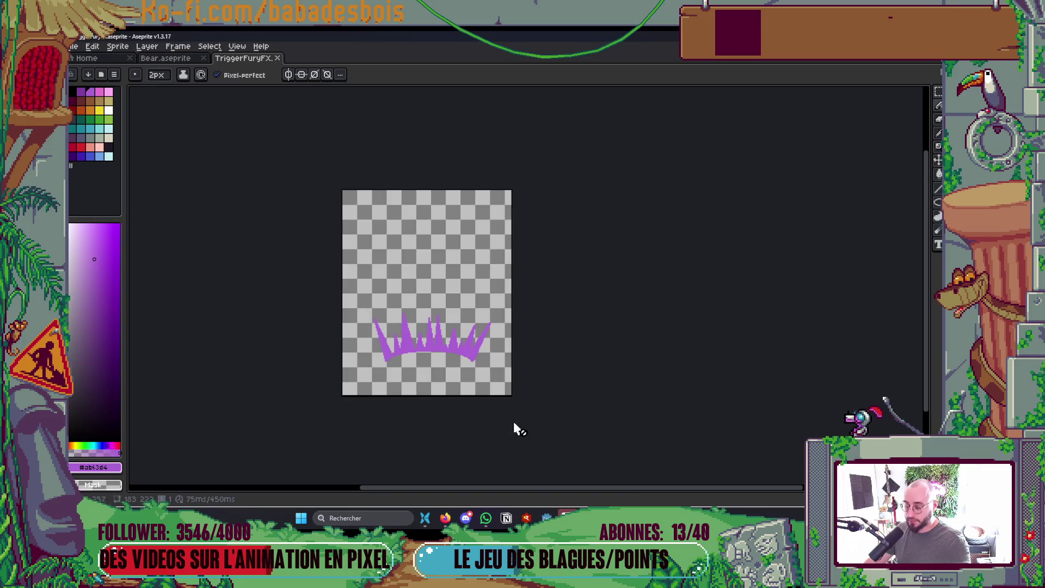
Step: Create a new blank sprite, Sprite-0002, from the Aseprite home page
key("Tab")
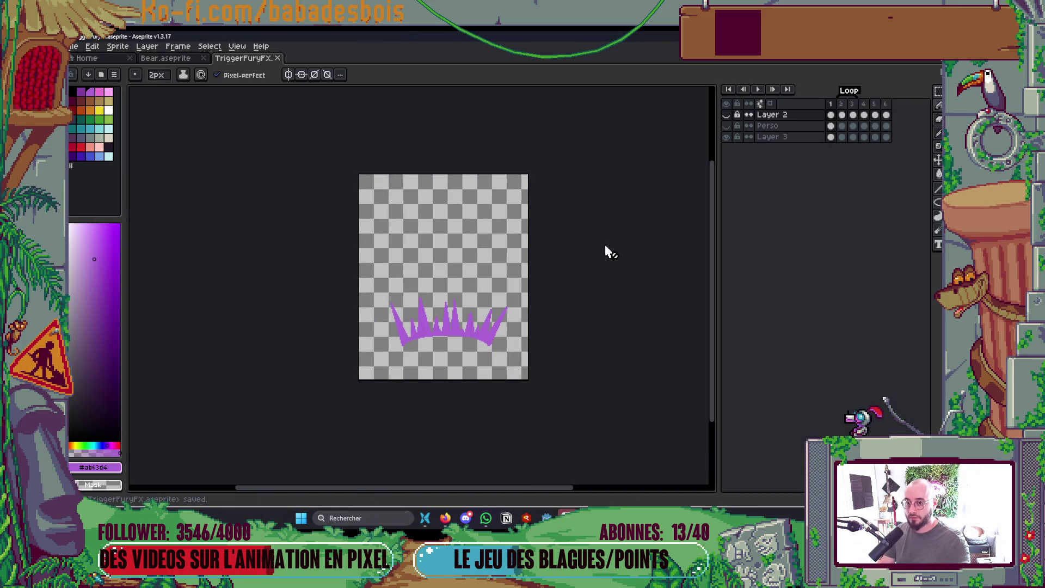
left_click(184, 60)
left_click(85, 58)
left_click(106, 78)
key("Return")
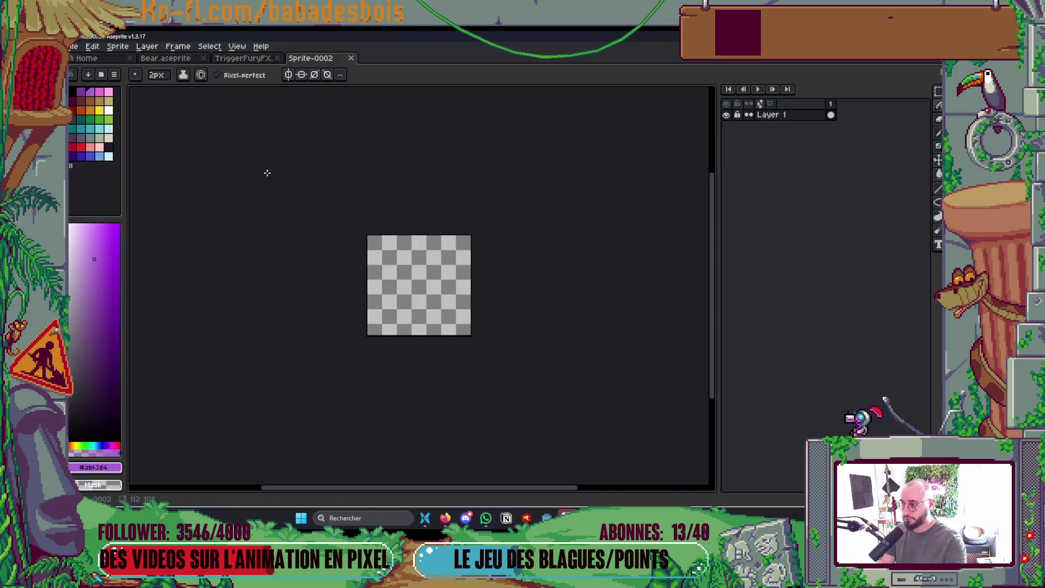
Step: Copy the bear's first-frame cel from Bear.aseprite and paste it into Sprite-0002
left_click(176, 58)
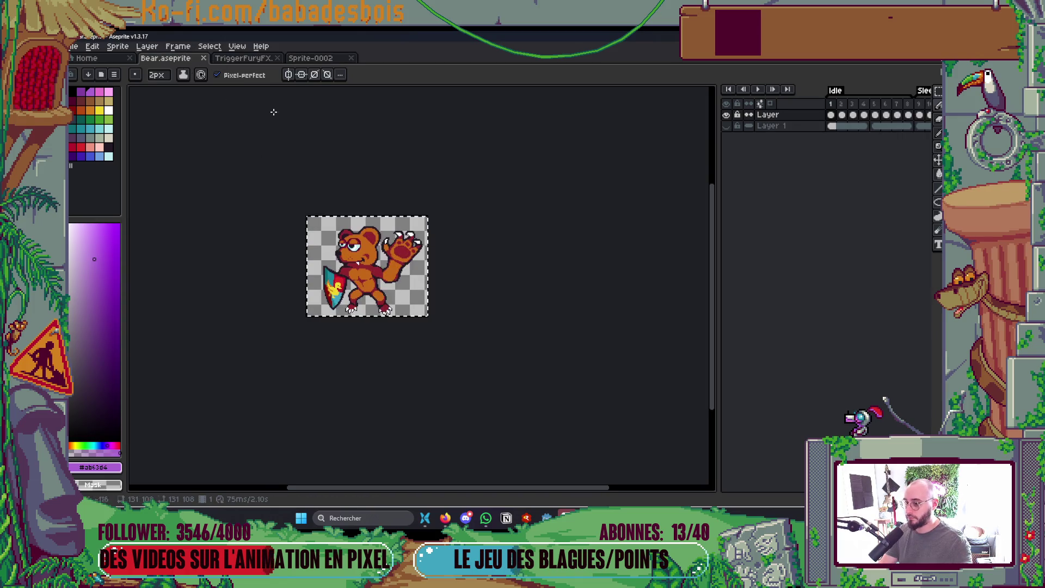
left_click(830, 115)
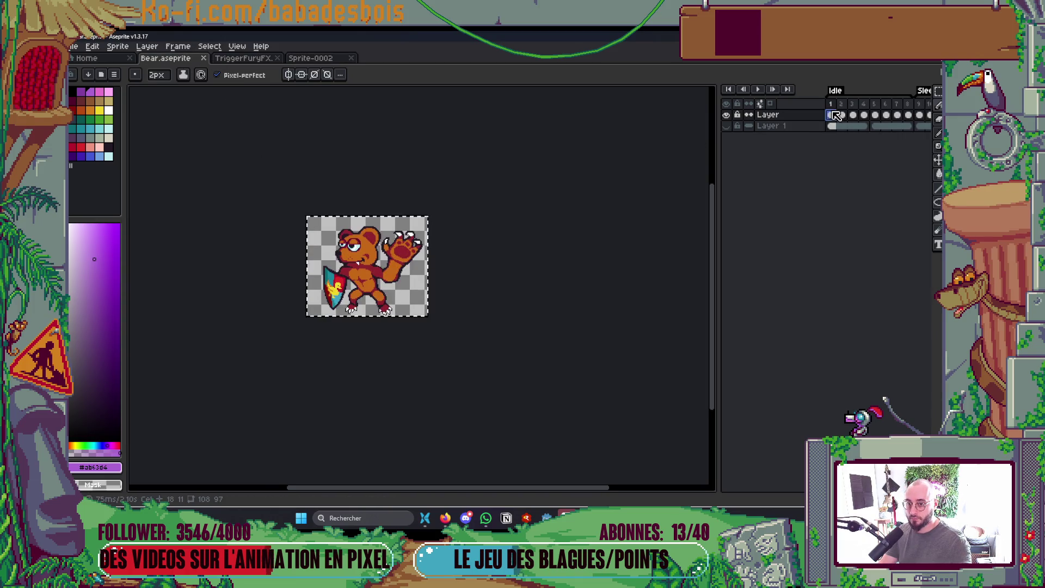
key("ctrl+c")
left_click(310, 58)
key("ctrl+v")
key("Return")
Step: Widen Sprite-0002's canvas 15px on the right so the whole bear fits
key("ctrl+alt+c")
mouse_move(472, 303)
left_mouse_down()
mouse_move(485, 303)
mouse_move(479, 327)
left_mouse_up()
left_click(771, 359)
key("ctrl+alt+c")
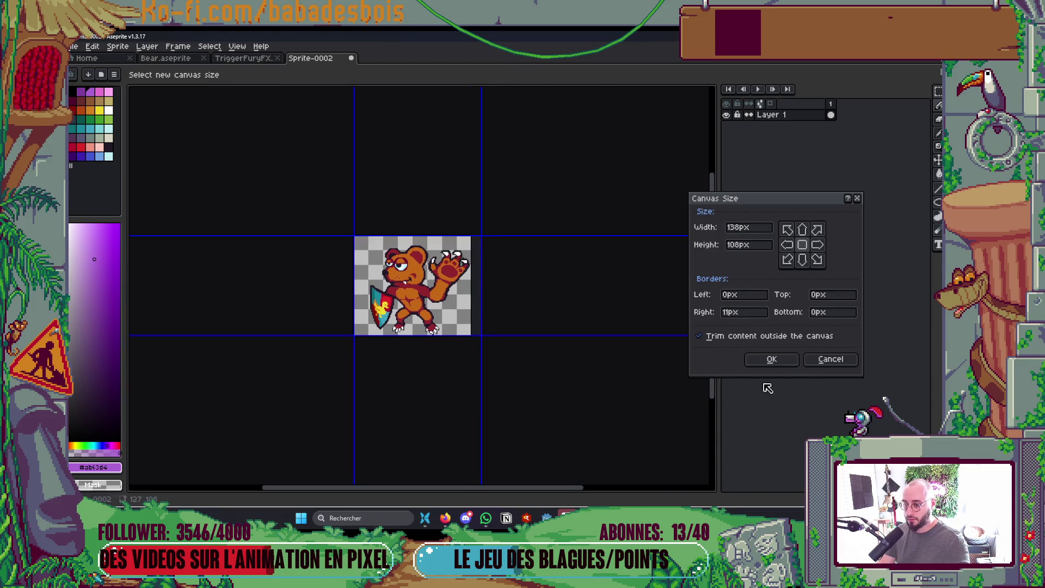
left_click(784, 359)
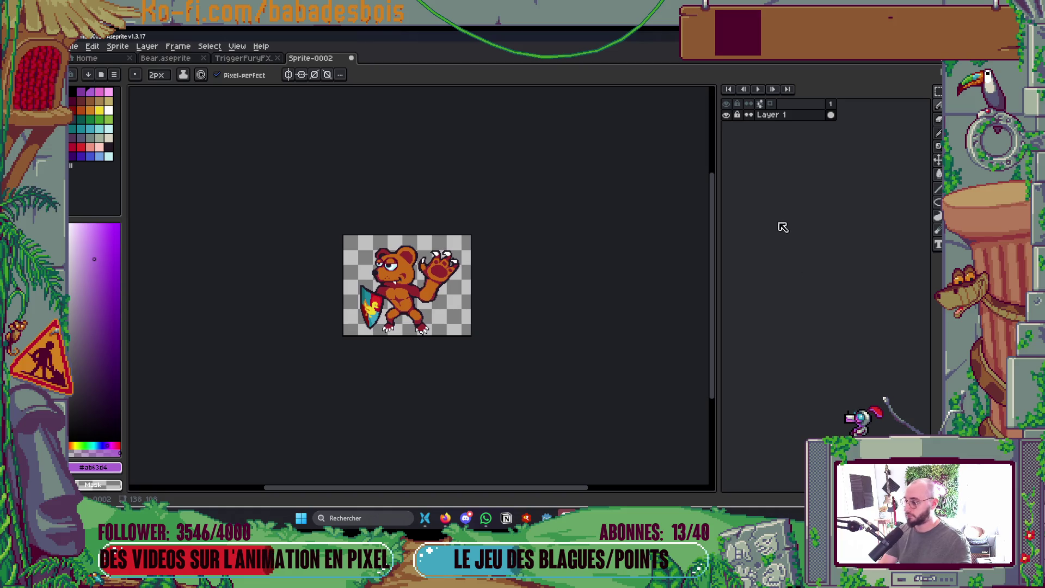
Step: Add a new layer above Layer 1
right_click(798, 115)
mouse_move(821, 136)
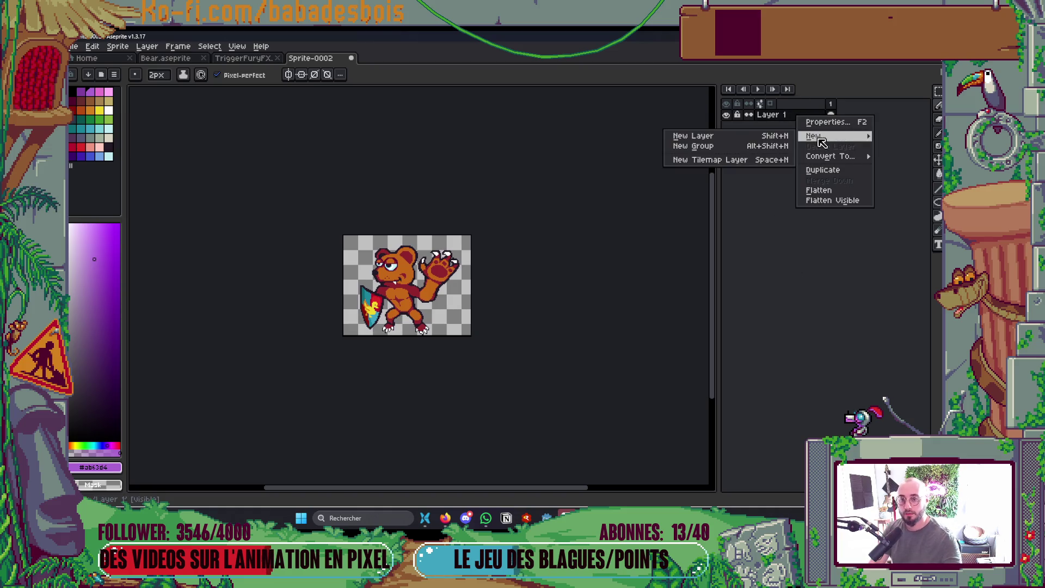
left_click(688, 133)
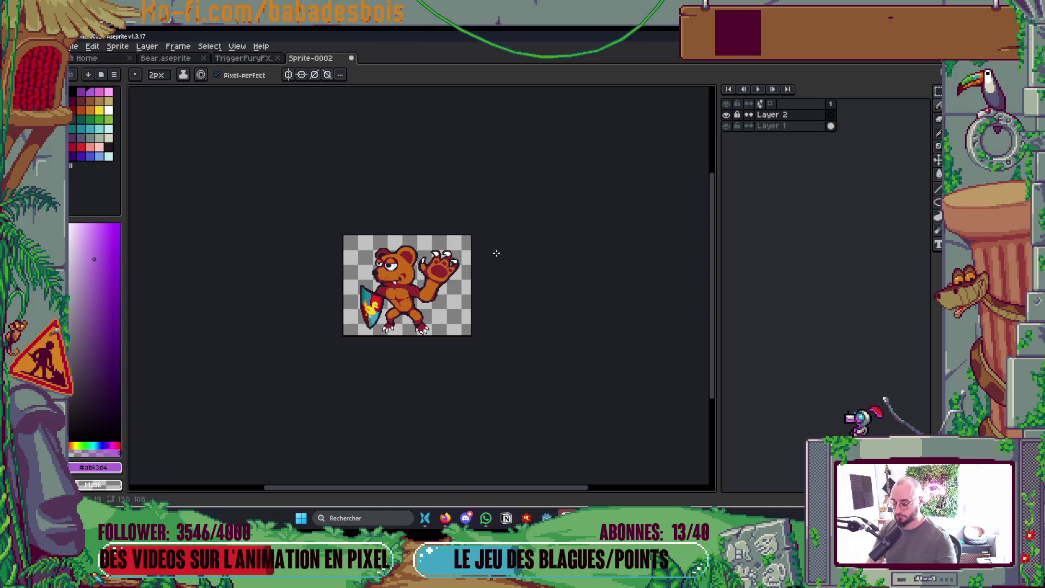
Step: Add 42px of canvas above the bear, making it 150px tall
key("ctrl+alt+c")
left_click_drag(433, 235, 430, 196)
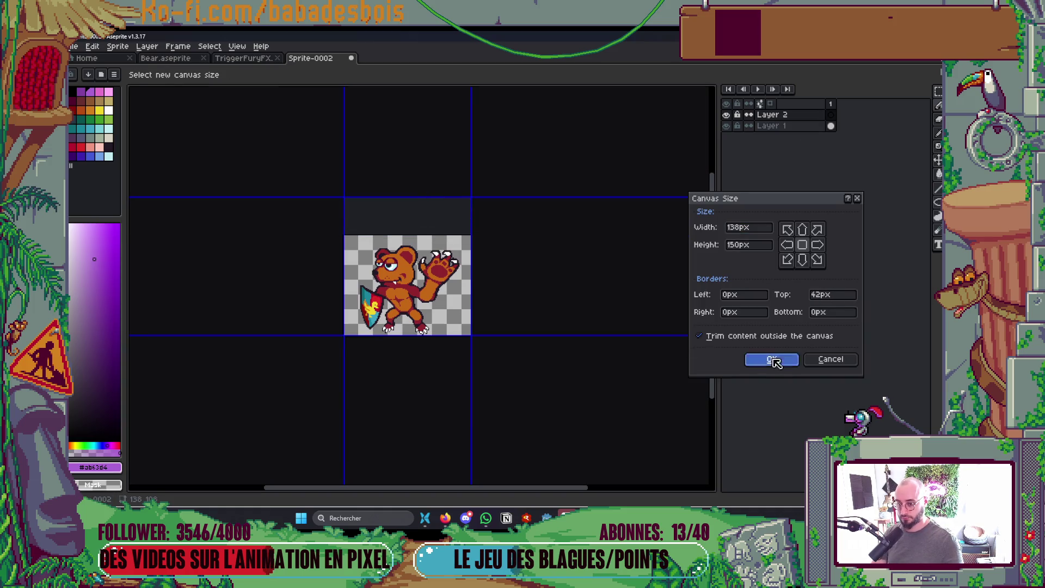
left_click(773, 359)
Step: Try widening the canvas on the right, cancelling both attempts
key("ctrl+alt+c")
mouse_move(469, 296)
left_mouse_down()
mouse_move(497, 296)
mouse_move(505, 310)
left_mouse_up()
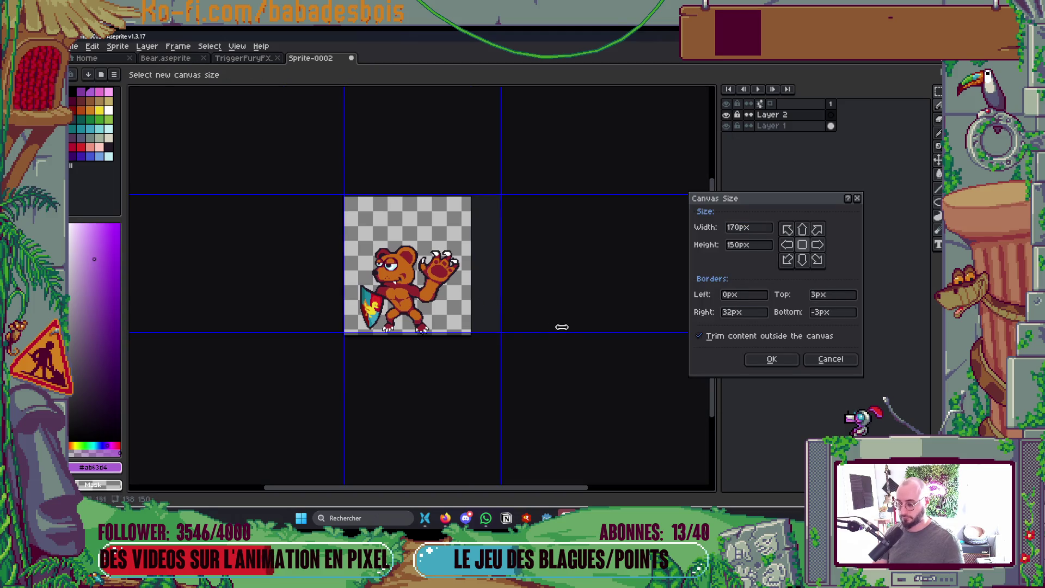
key("Escape")
key("ctrl+alt+c")
left_click_drag(471, 310, 487, 310)
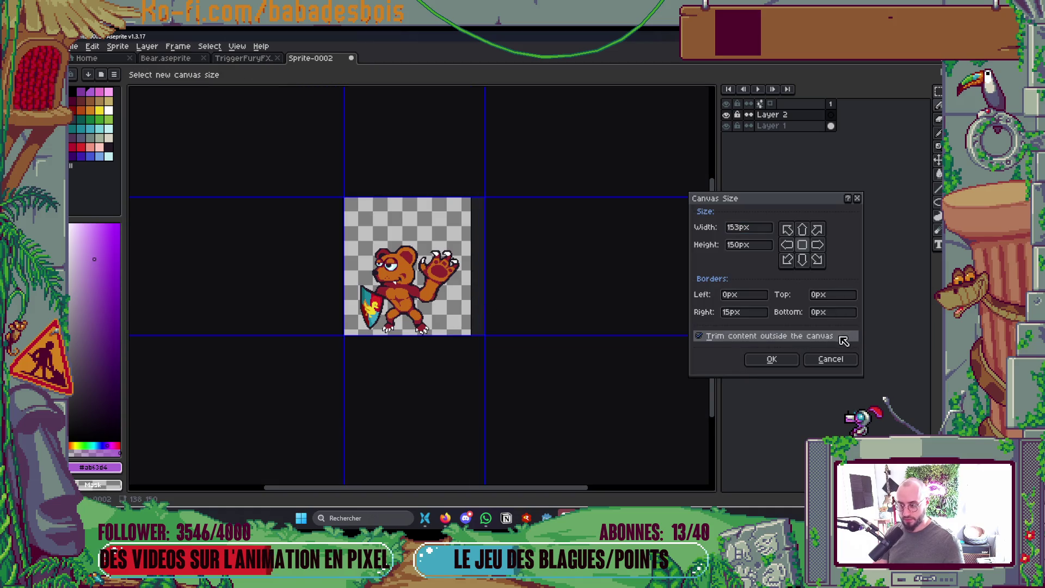
key("Escape")
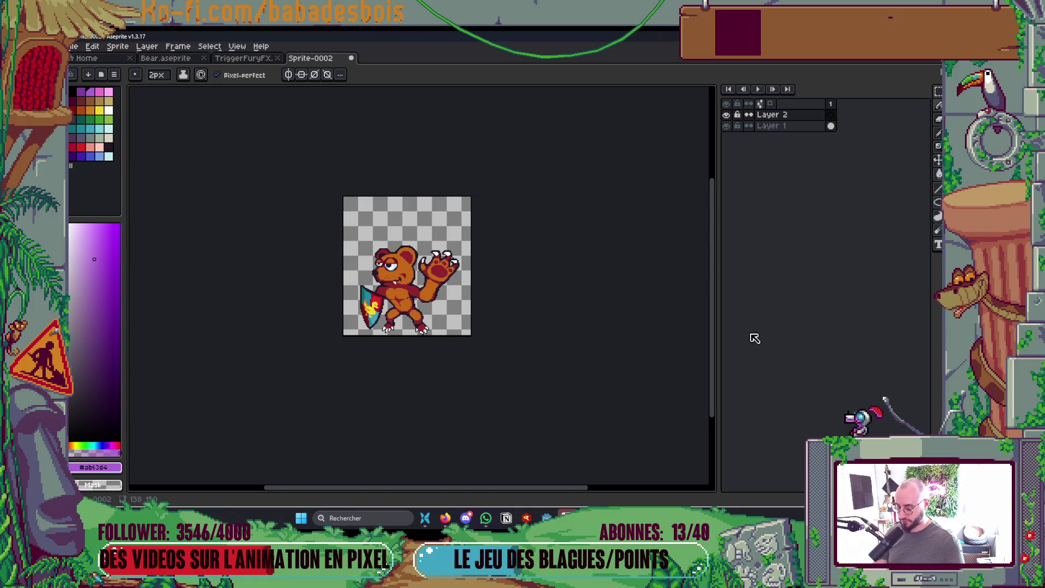
Step: Add 20px borders on the right and left, giving a 178×150 canvas
key("ctrl+alt+c")
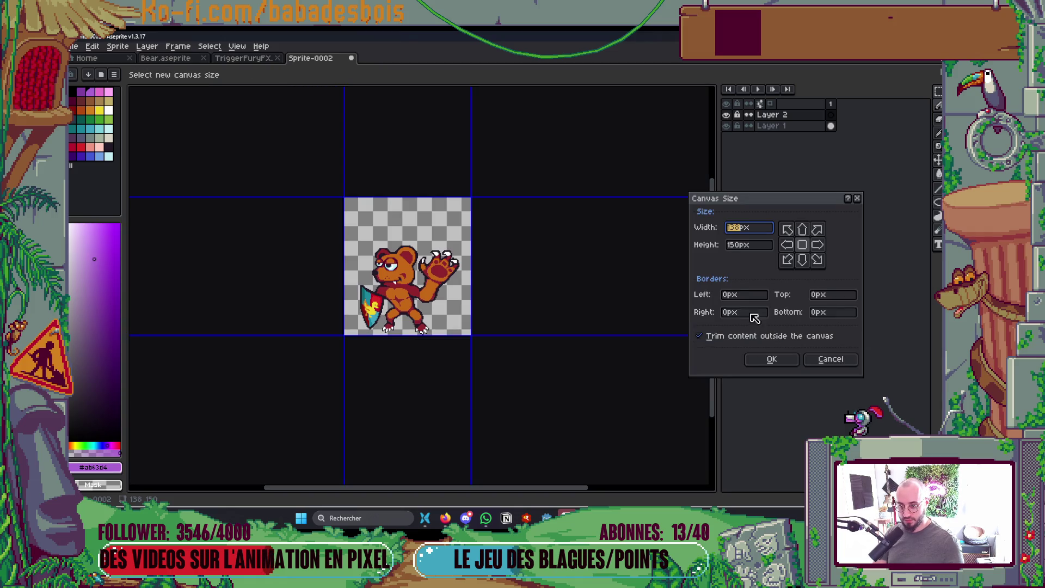
left_click(730, 315)
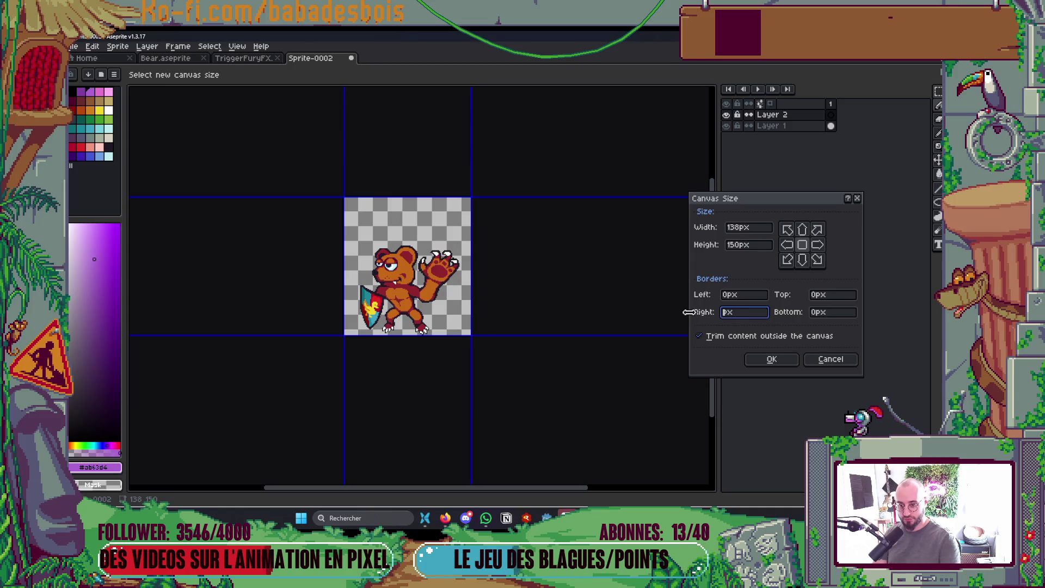
type("410")
key("BackSpace")
key("BackSpace")
type("0")
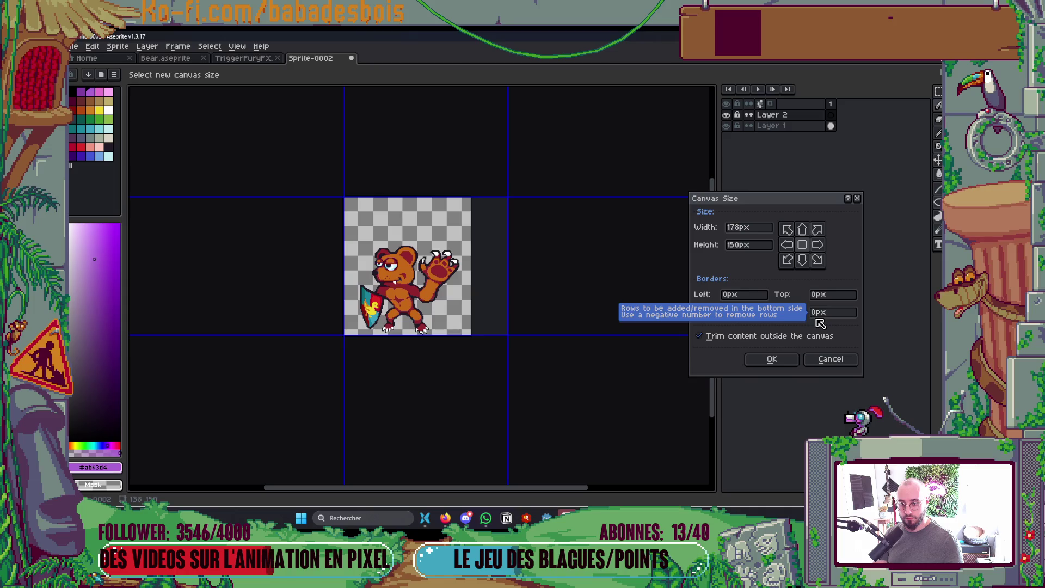
left_click(737, 321)
key("BackSpace")
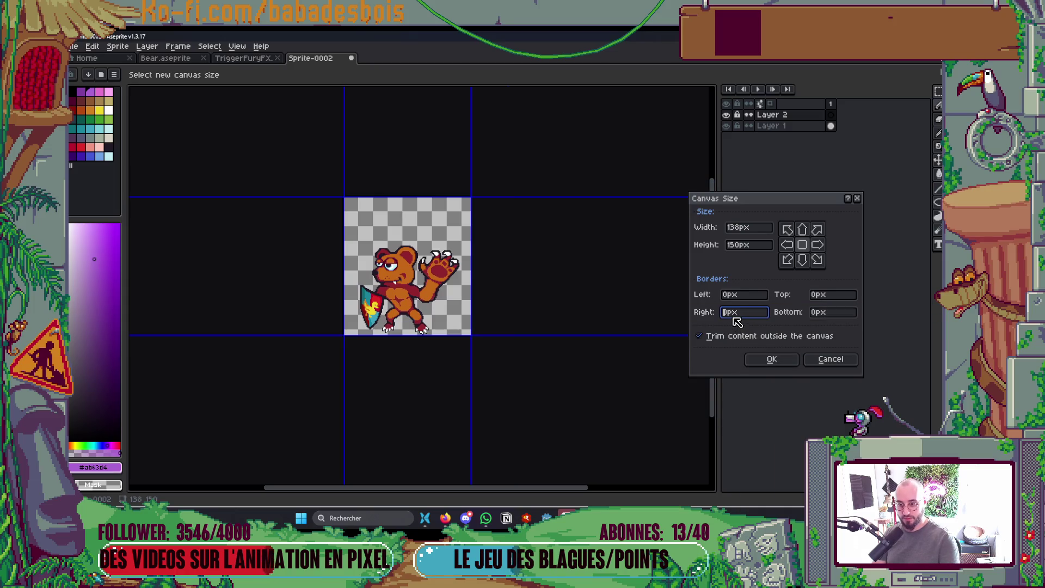
left_click(732, 297)
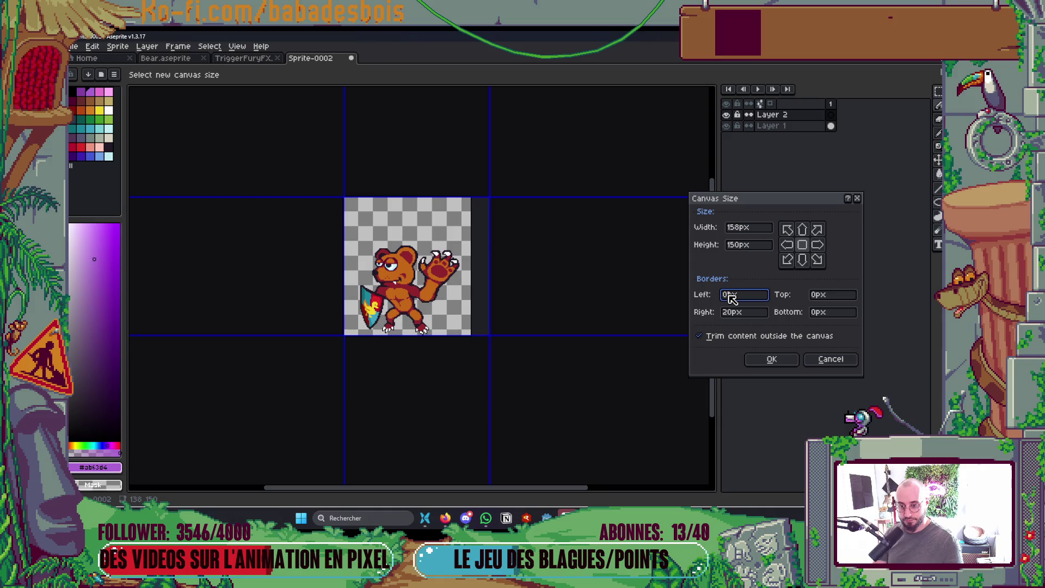
type("20")
key("Return")
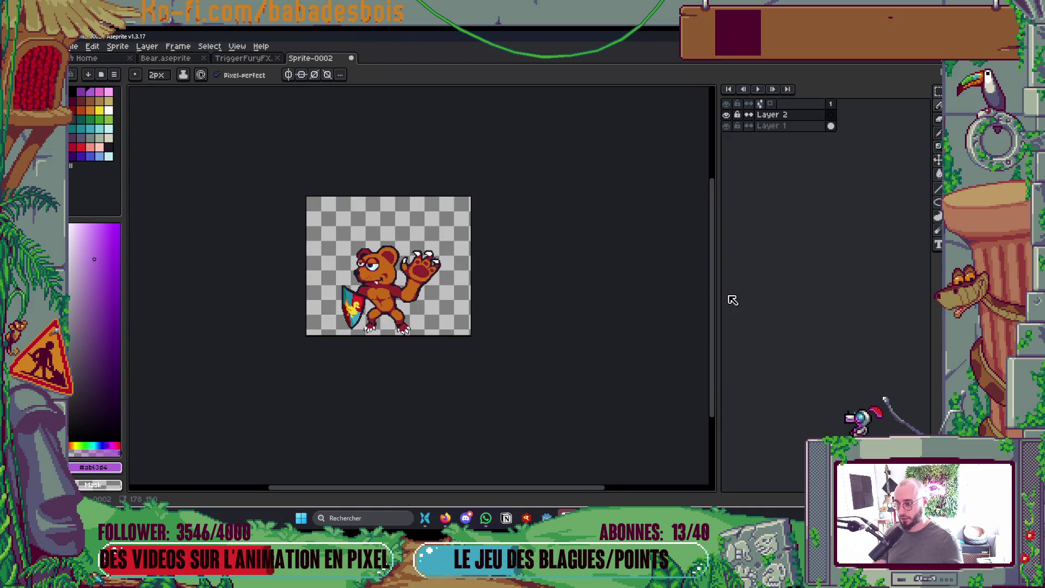
Step: Choose the light-cyan palette swatch as the drawing colour
scroll(465, 308, "up", 2)
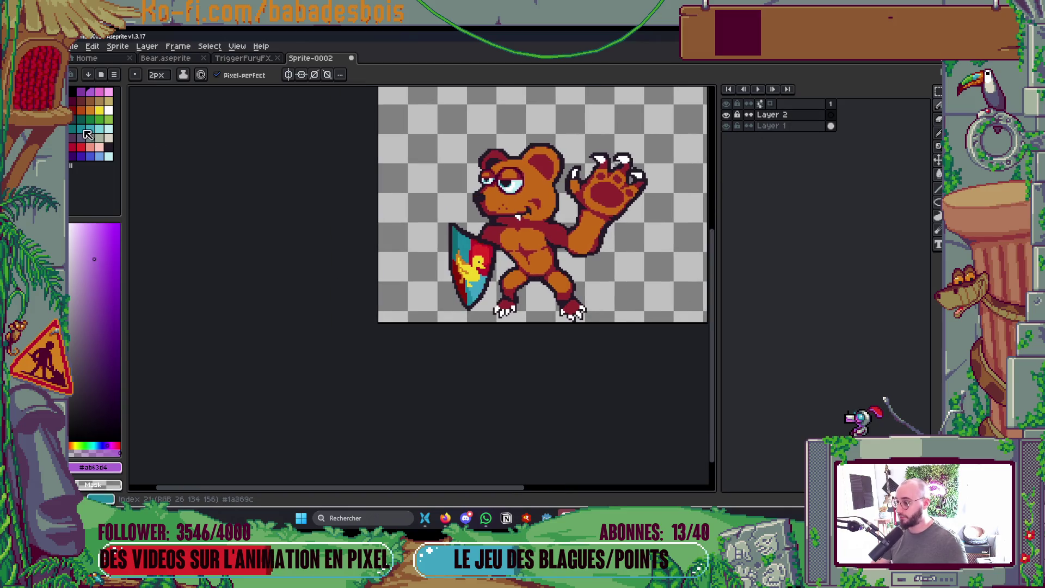
left_click(99, 129)
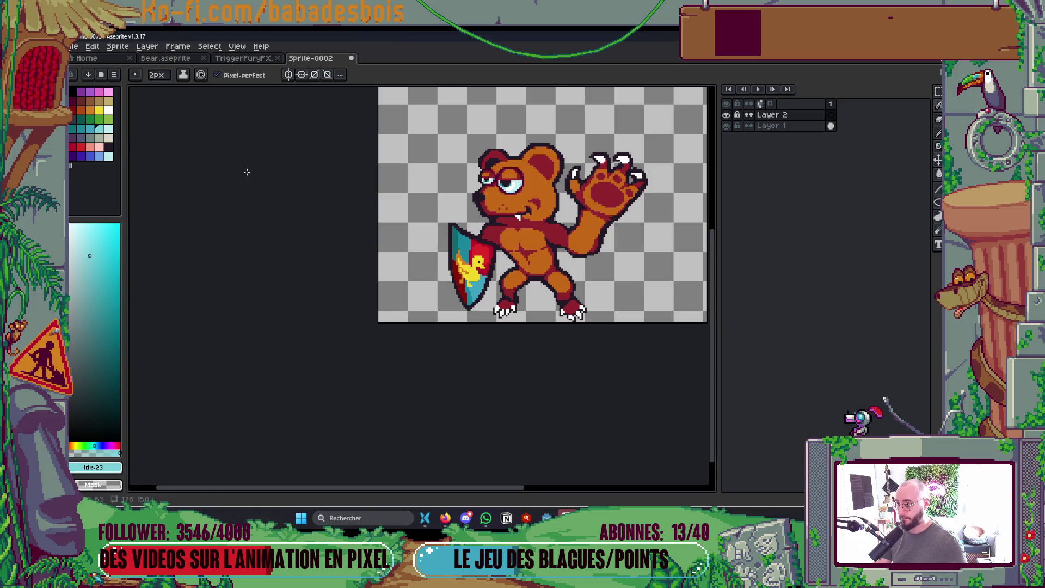
key("bracketleft")
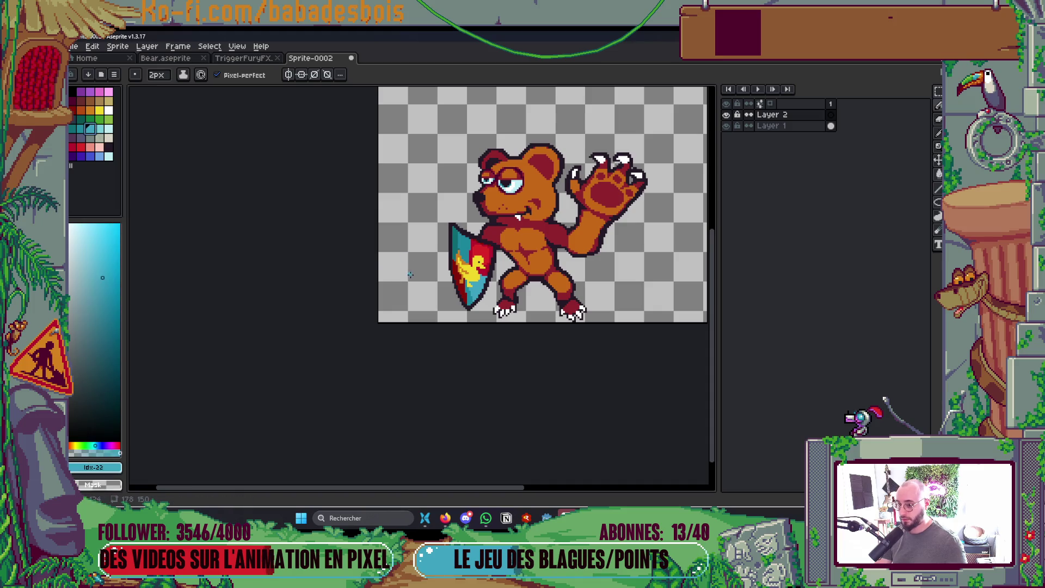
key("bracketright")
key("bracketright")
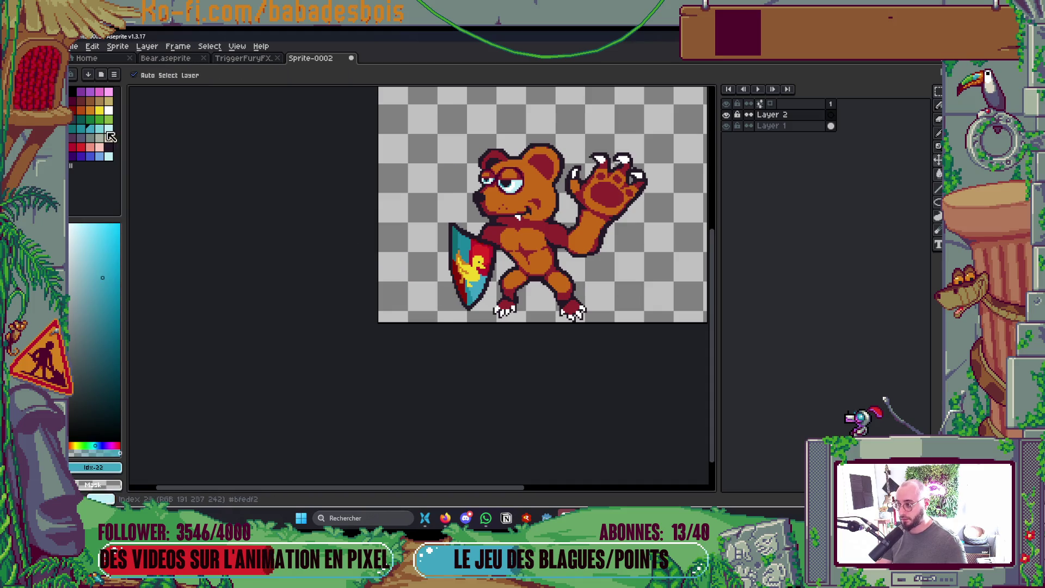
Step: Draw a light-cyan '<' chevron stroke on Layer 2 left of the shield
mouse_move(446, 296)
left_mouse_down()
mouse_move(418, 276)
mouse_move(437, 270)
left_mouse_up()
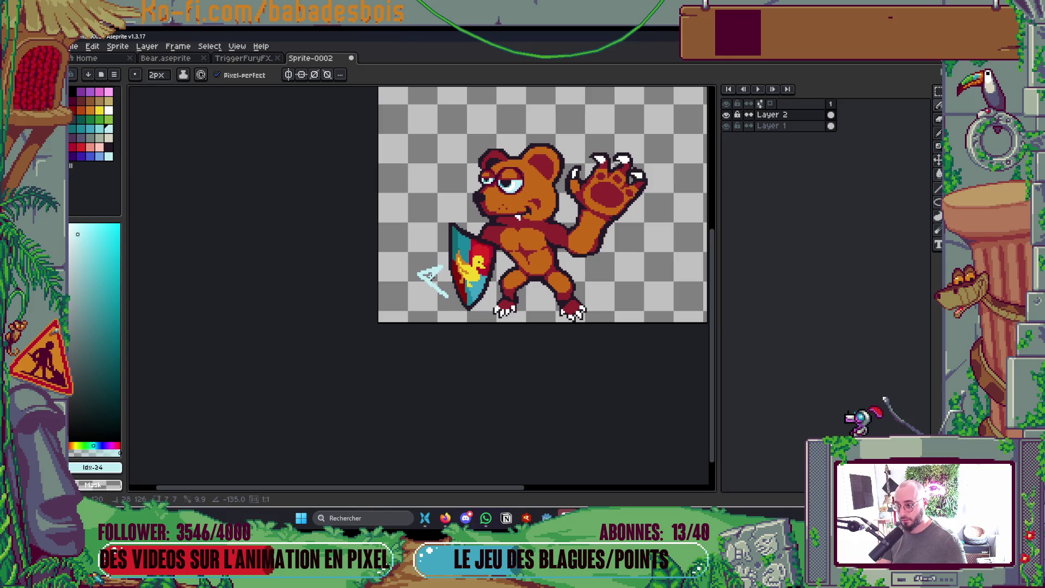
left_click_drag(444, 286, 452, 296)
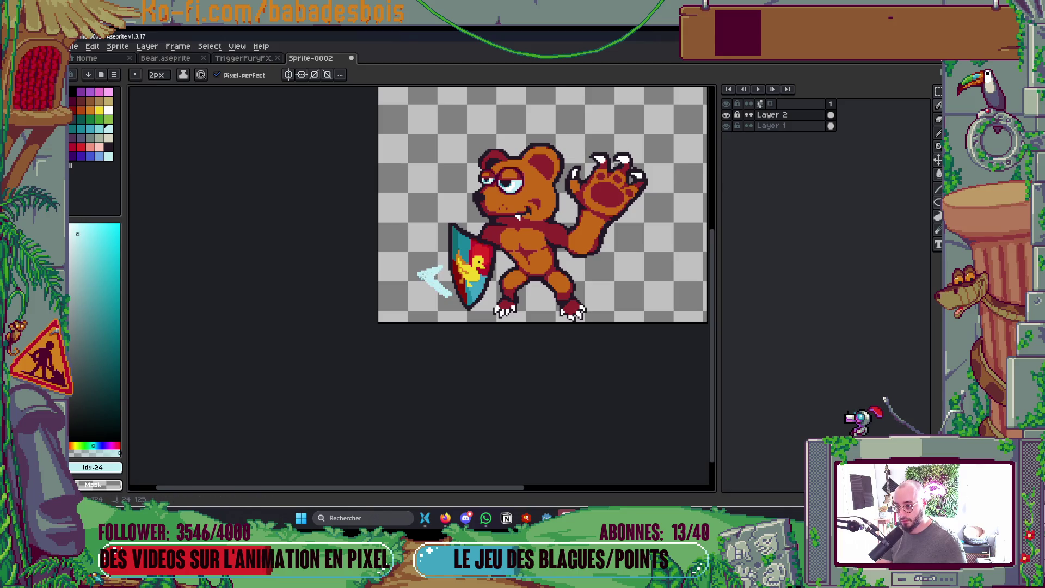
scroll(432, 262, "up", 2)
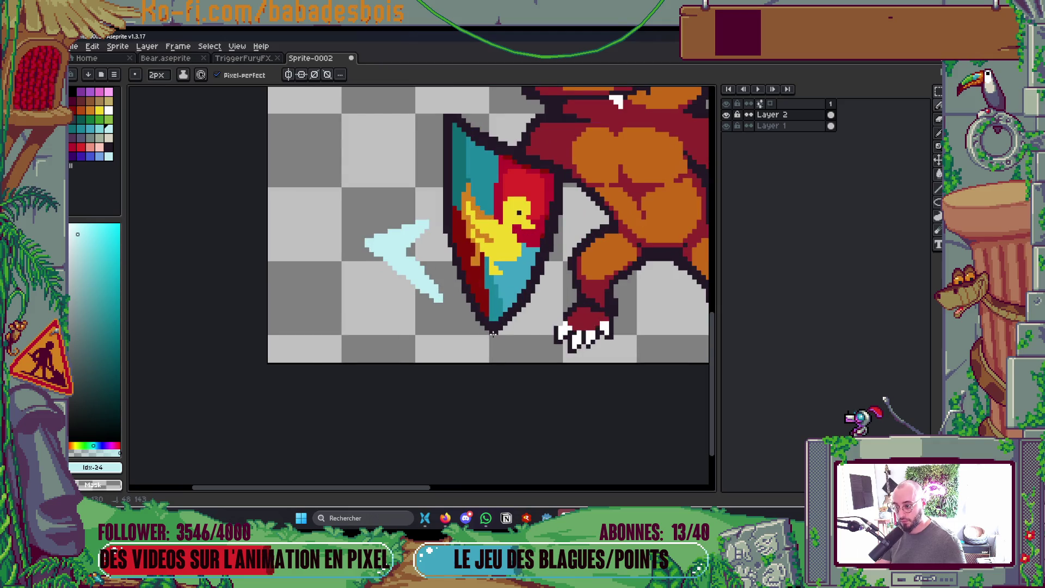
scroll(498, 260, "down", 1)
scroll(497, 260, "down", 2)
scroll(478, 256, "up", 1)
Step: Outline a larger zigzag bolt beside the bear's face, undoing an accidental canvas fill
mouse_move(468, 245)
left_mouse_down()
mouse_move(493, 265)
mouse_move(443, 288)
mouse_move(477, 287)
mouse_move(509, 260)
mouse_move(469, 244)
left_mouse_up()
scroll(489, 259, "up", 2)
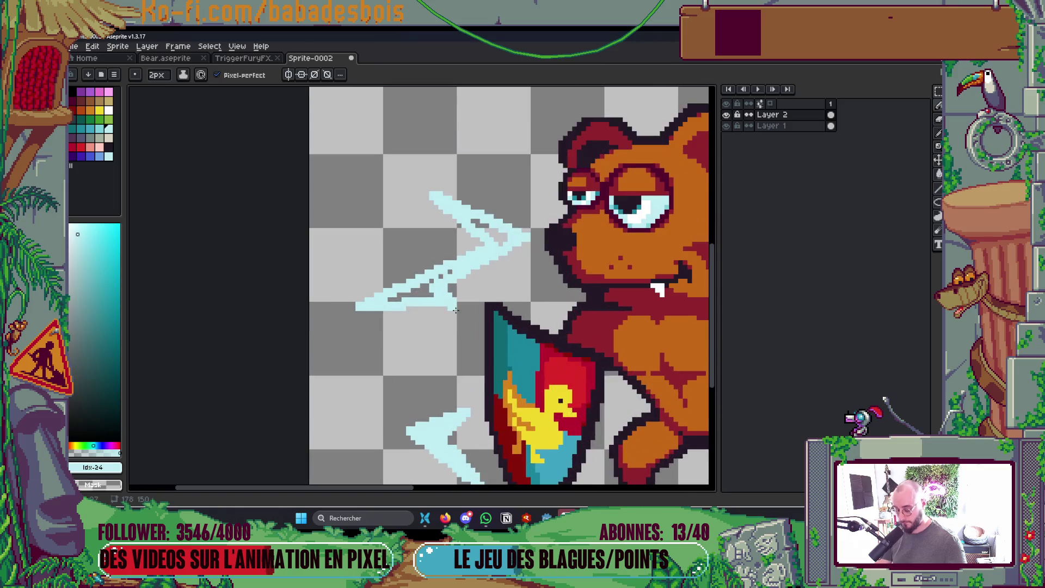
key("g")
left_click(423, 291)
key("ctrl+z")
key("b")
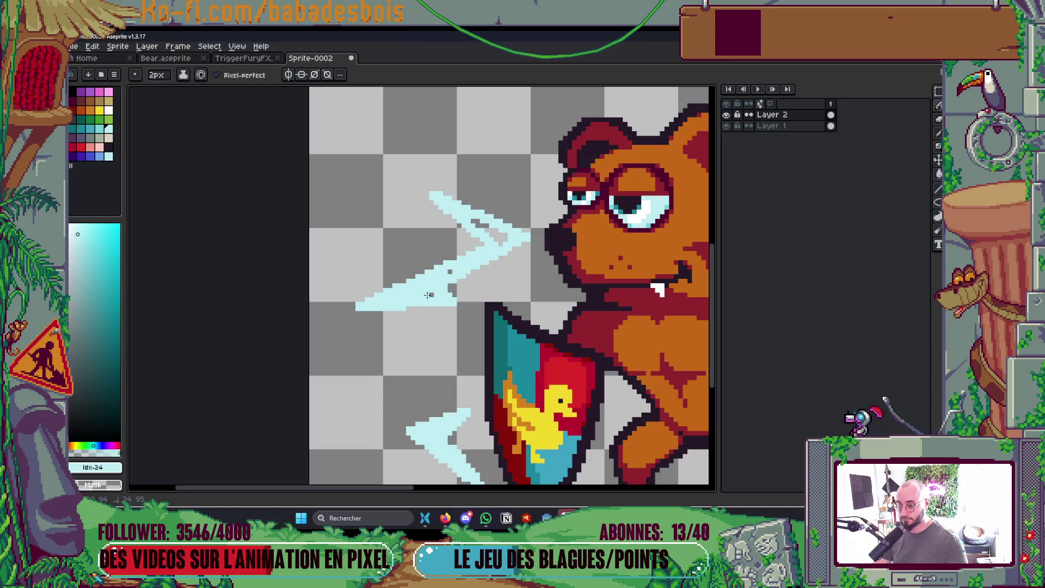
Step: Shrink the Pencil to 1px and retry filling the bolt, undoing the flood fill
key("minus")
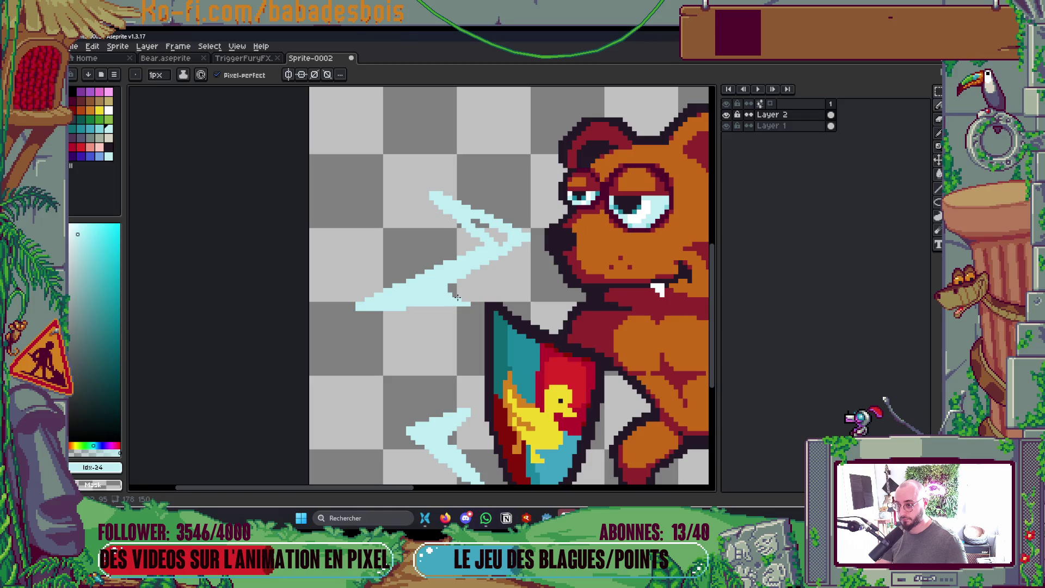
key("g")
left_click(498, 236)
key("ctrl+z")
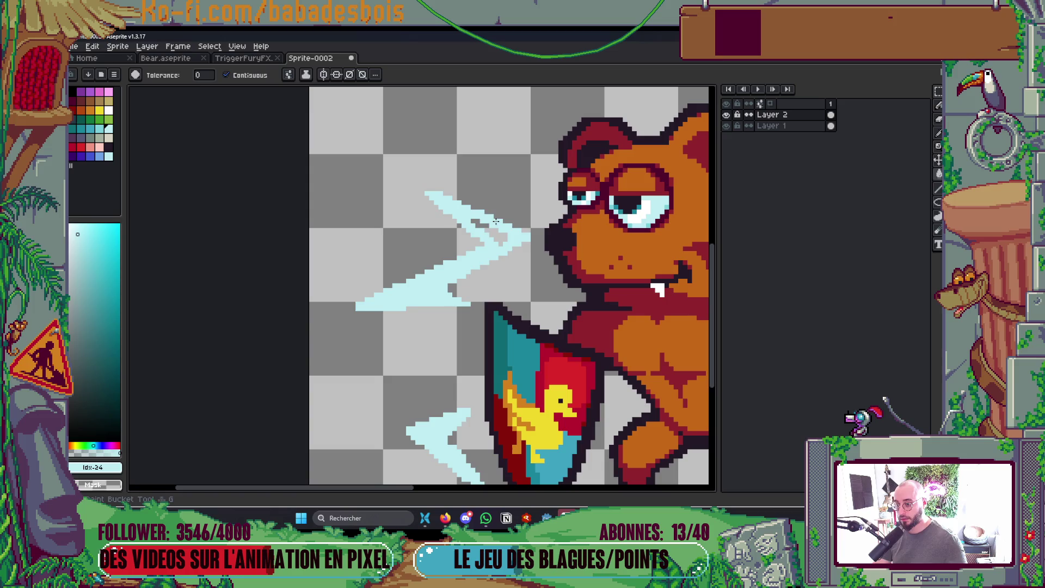
key("b")
Step: Marquee-select the lower bolt beside the shield and transform it
scroll(505, 236, "down", 3)
scroll(505, 235, "up", 1)
scroll(550, 327, "down", 1)
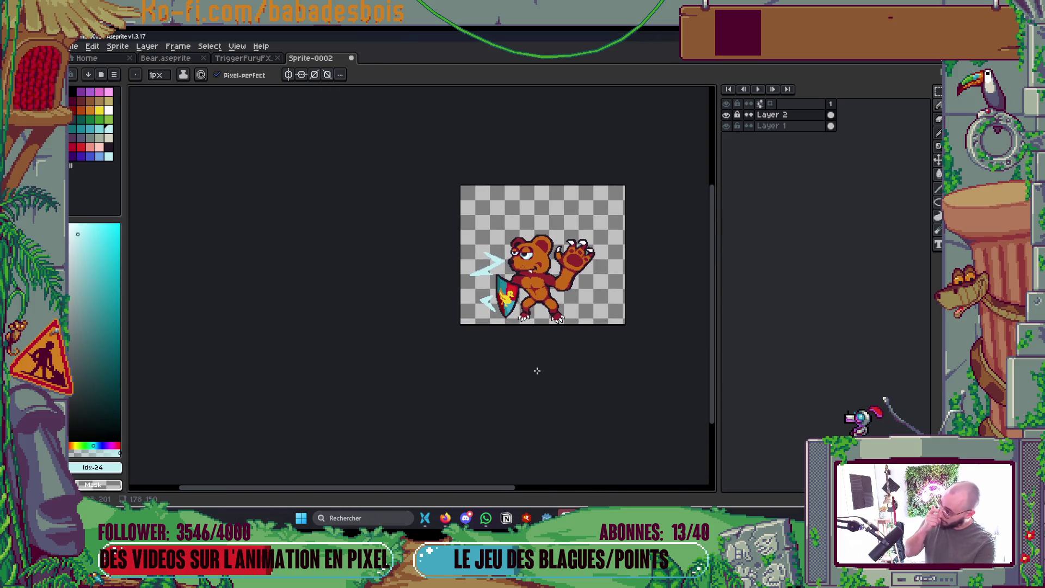
key("m")
mouse_move(462, 227)
left_mouse_down()
mouse_move(527, 299)
mouse_move(497, 269)
left_mouse_up()
left_click(502, 270)
left_click(515, 327)
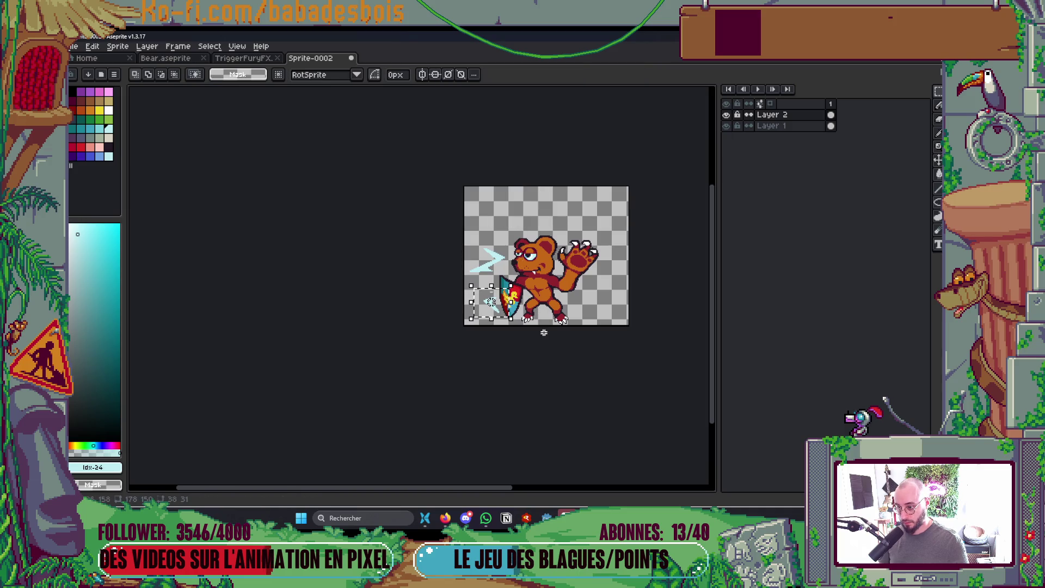
Step: Delete the stray light-blue fragment and move the lower bolt further left and down
scroll(475, 278, "up", 3)
left_click_drag(411, 238, 459, 266)
key("Delete")
key("ctrl+d")
left_click_drag(374, 254, 509, 383)
left_click_drag(464, 348, 436, 357)
key("ctrl+d")
Step: Return to the Pencil tool and briefly check the messaging app
scroll(453, 373, "up", 1)
key("b")
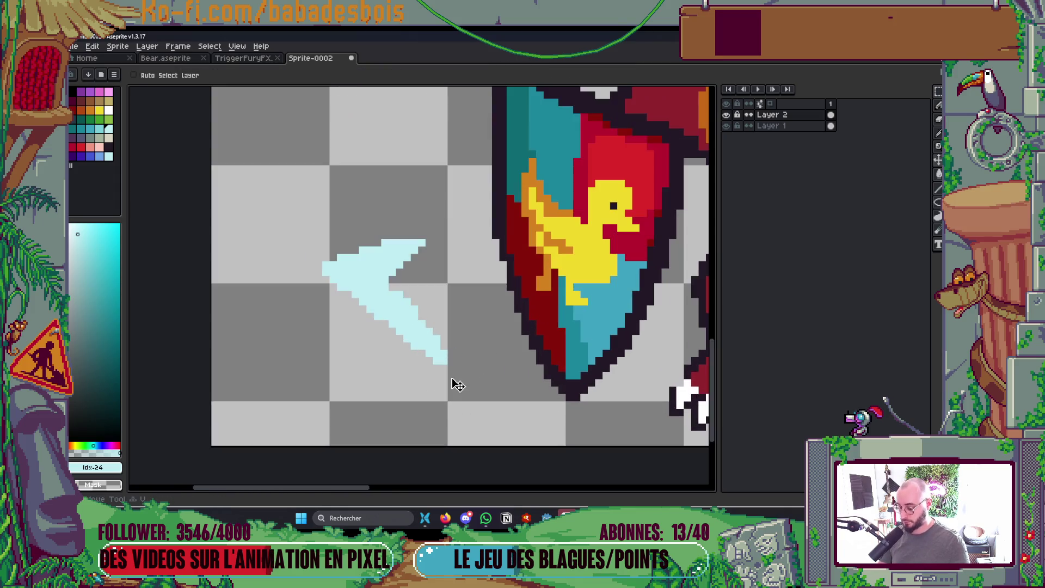
scroll(455, 385, "up", 1)
left_click(486, 518)
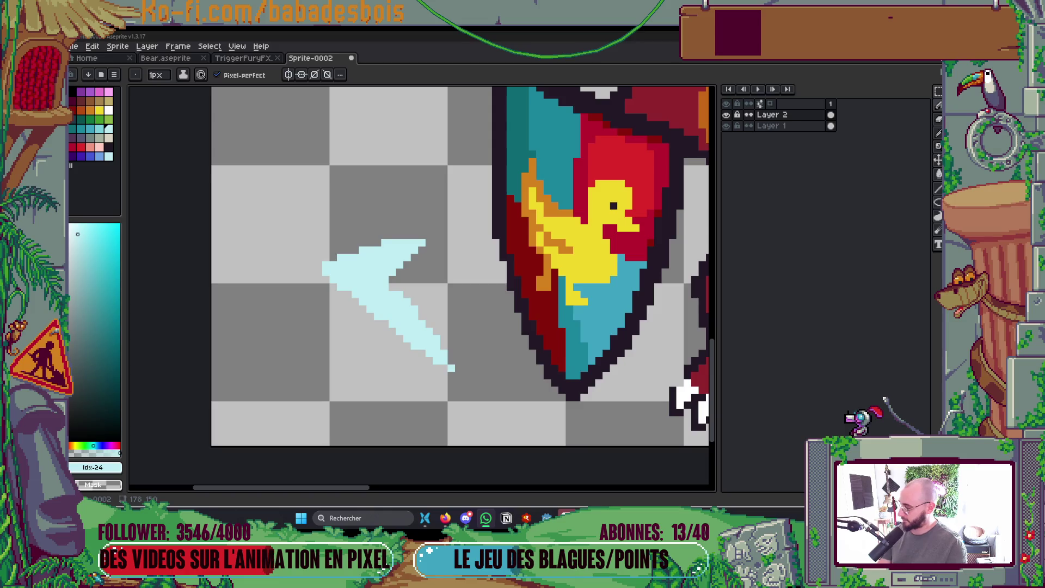
scroll(512, 334, "down", 4)
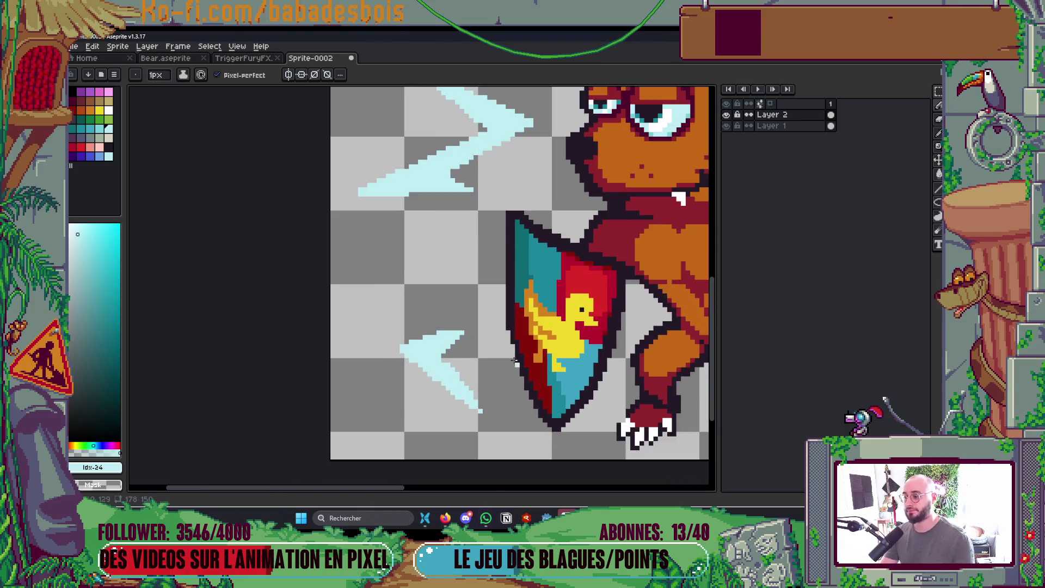
Step: Sample the bolt colour #bfcdf2 from the canvas for the Pencil
left_click_drag(515, 335, 485, 364)
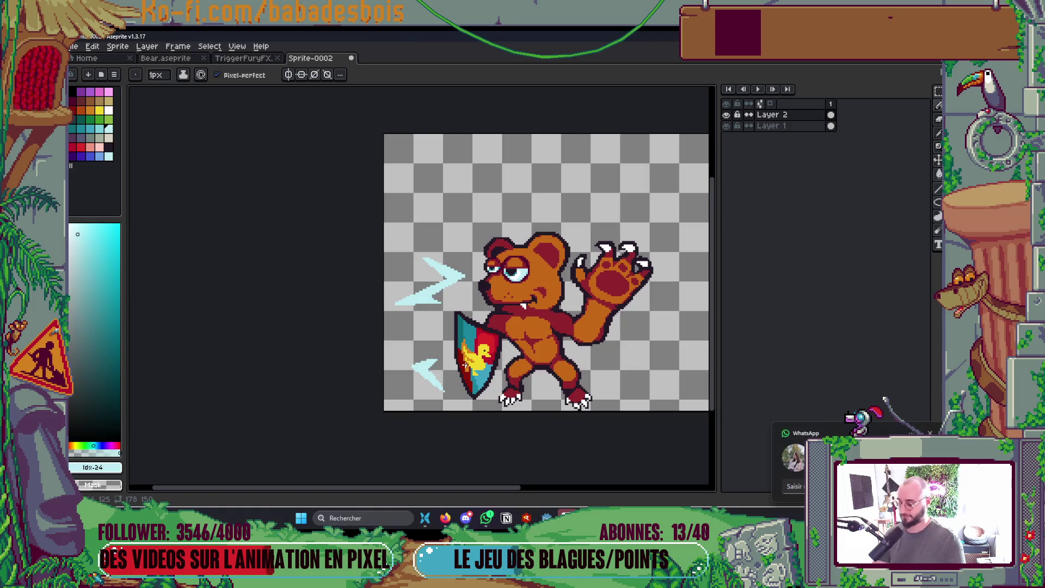
key("i")
left_click(428, 300)
key("v")
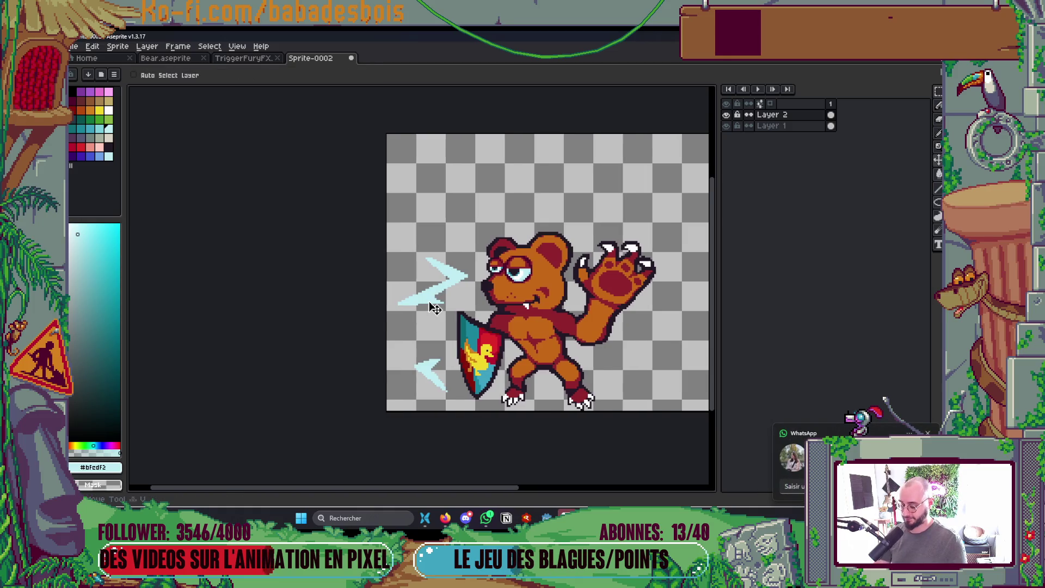
key("b")
Step: Fill in the upper bolt's inner notch and top edge with 1px pixels
scroll(442, 304, "up", 4)
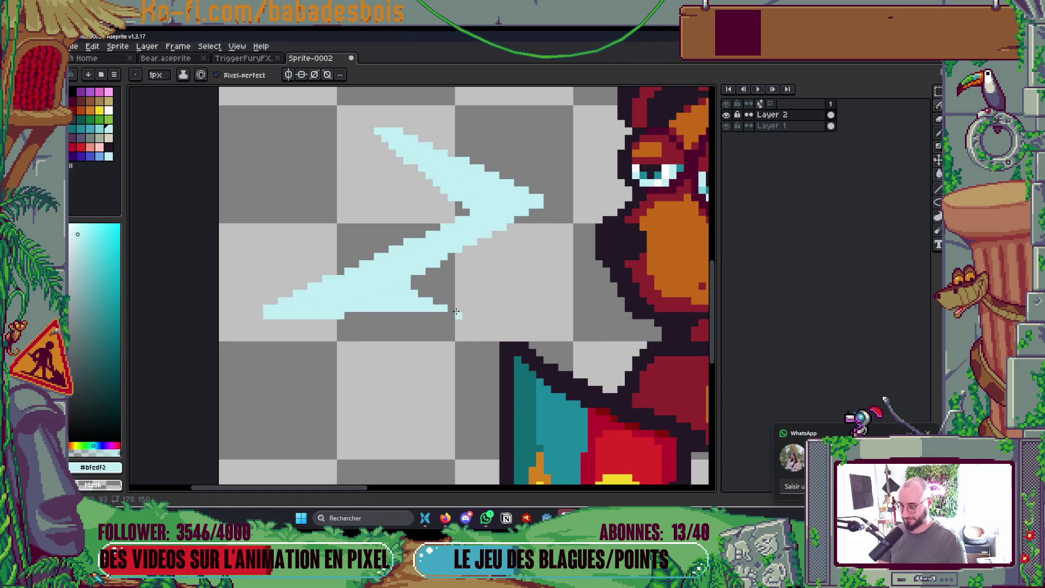
left_click(423, 294)
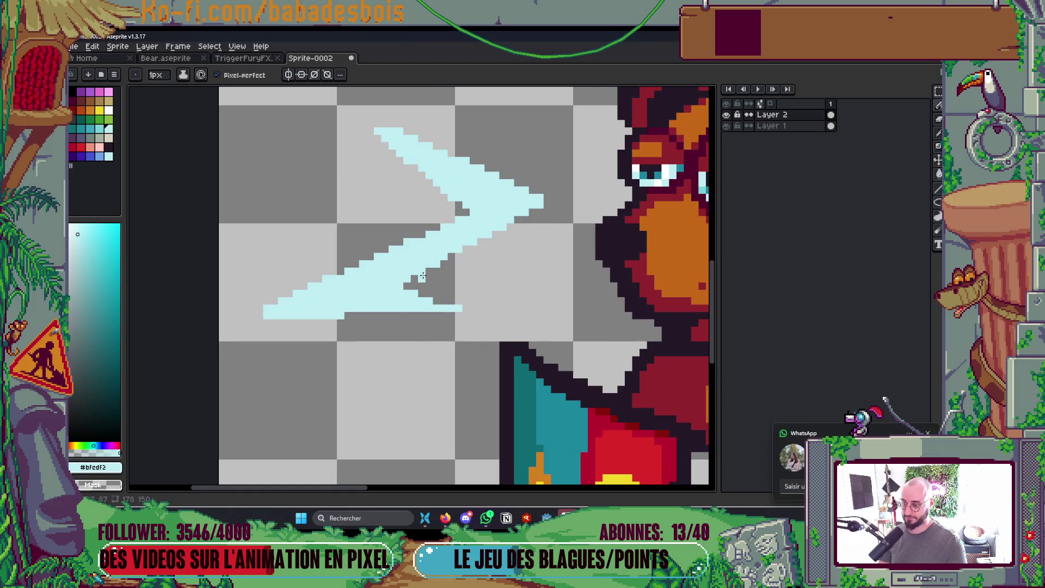
scroll(461, 254, "down", 2)
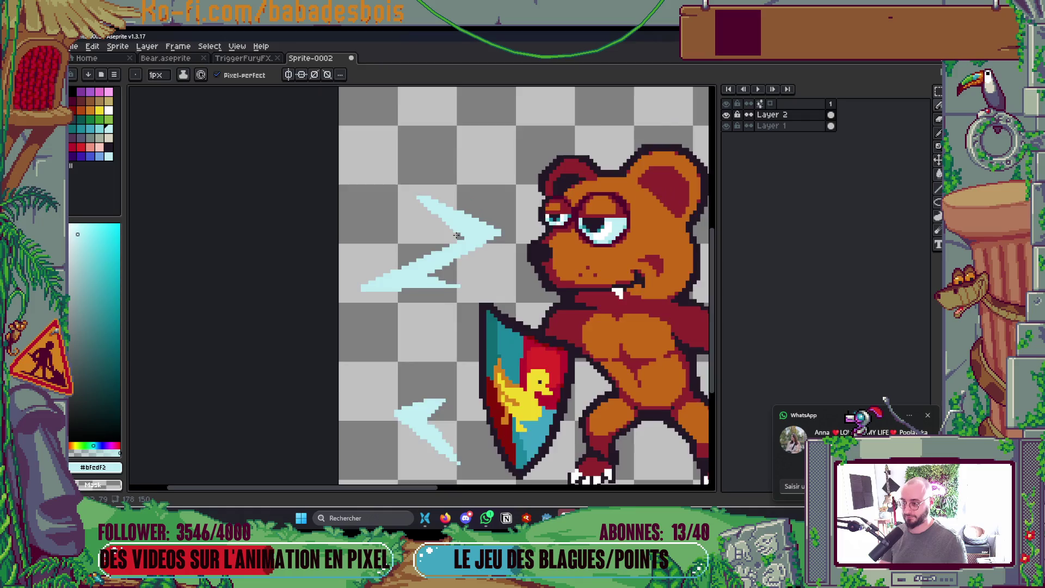
scroll(461, 255, "up", 3)
mouse_move(408, 187)
left_mouse_down()
mouse_move(381, 187)
mouse_move(403, 190)
left_mouse_up()
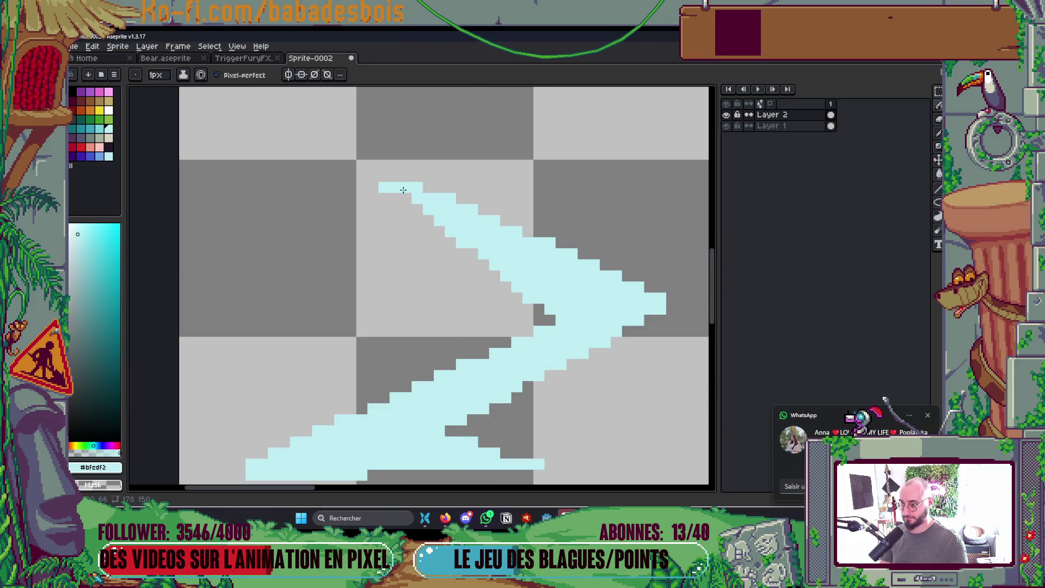
scroll(449, 213, "down", 3)
Step: Extend the lower bolt's top edge and thicken its lower edge and tips
mouse_move(511, 303)
left_mouse_down()
mouse_move(478, 285)
mouse_move(443, 319)
left_mouse_up()
scroll(381, 335, "up", 4)
mouse_move(368, 332)
left_mouse_down()
mouse_move(434, 324)
mouse_move(458, 202)
left_mouse_up()
left_click(248, 258)
left_click(259, 270)
left_click(293, 290)
left_click(400, 361)
left_click_drag(455, 400, 401, 354)
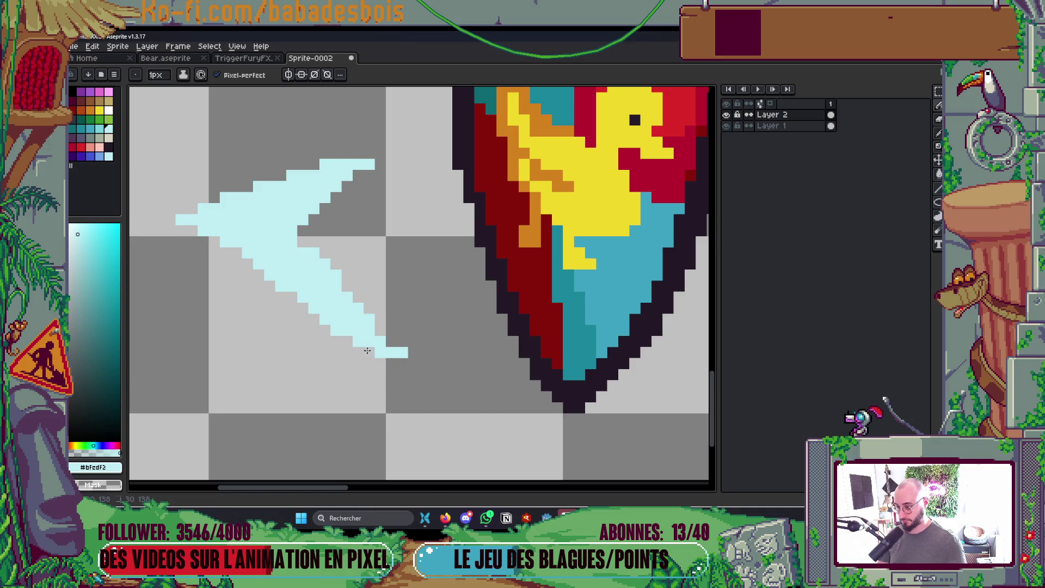
Step: Test Magic Wand selections of the background and both bolts, then deselect
scroll(485, 290, "down", 6)
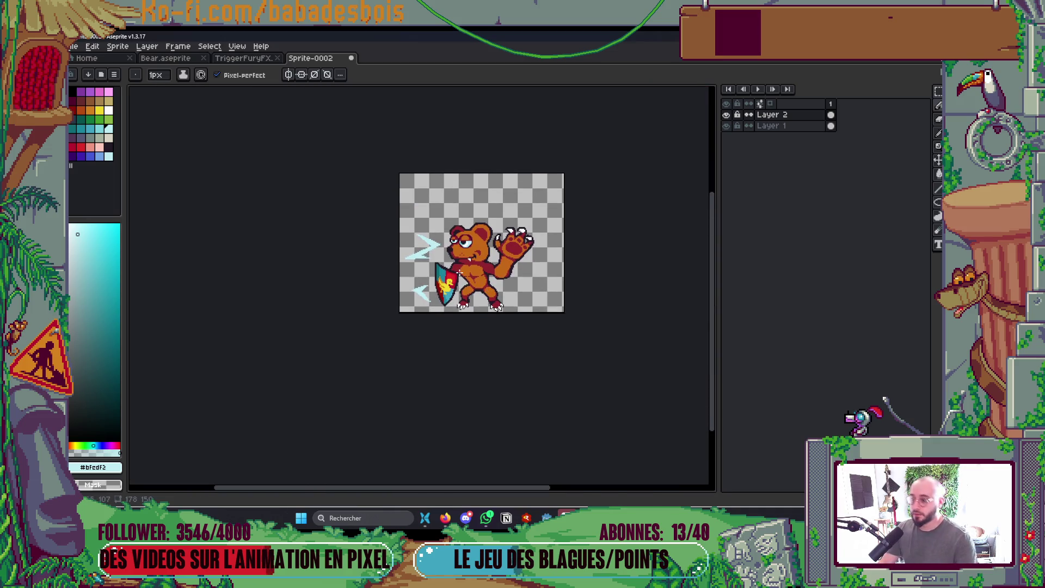
scroll(460, 294, "up", 3)
key("w")
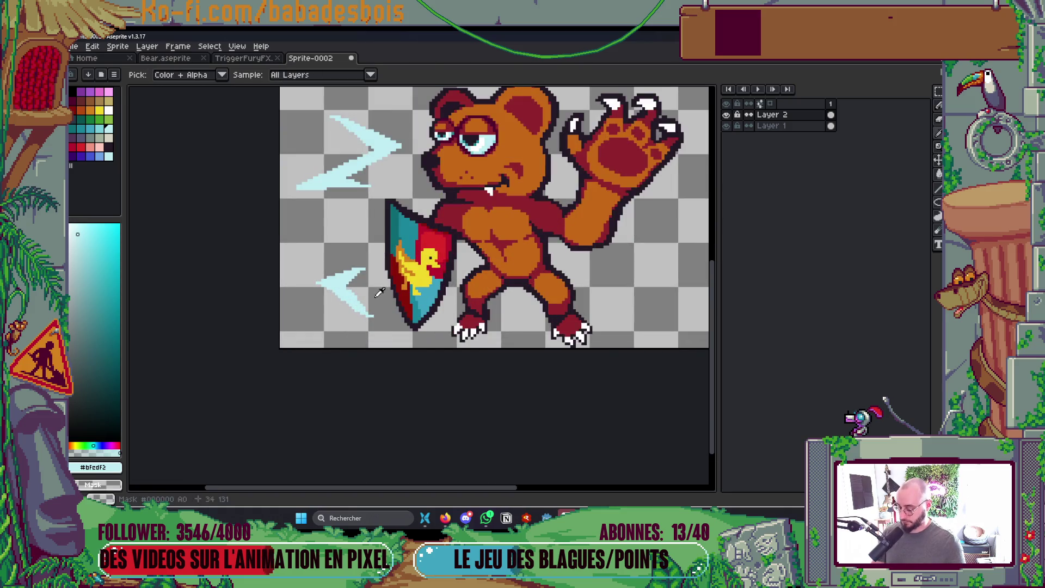
left_click(347, 291)
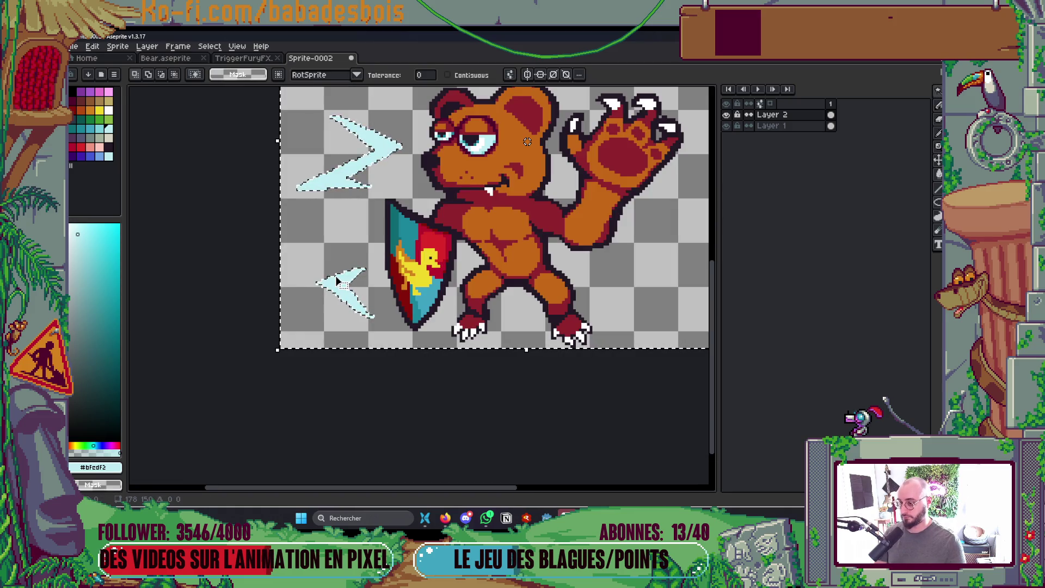
key("ctrl+d")
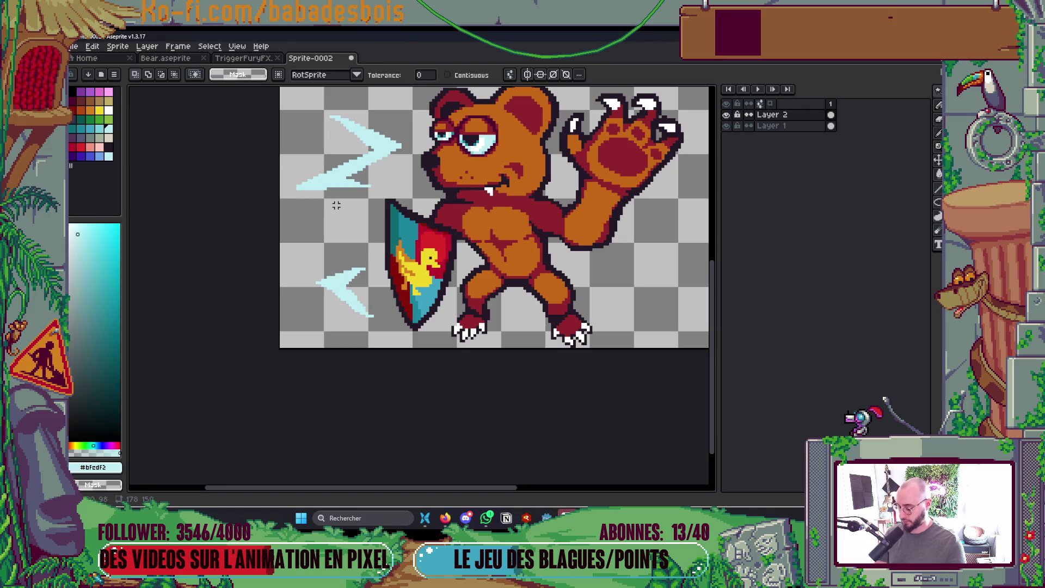
left_click(342, 285)
key("ctrl+d")
Step: Begin a third bolt's outline with the Pencil right of the bear
scroll(360, 271, "down", 1)
key("b")
left_click_drag(594, 330, 645, 305)
Step: Complete the zigzag bolt outline right of the bear, redrawing one segment higher
left_click(614, 290, "shift")
left_click(658, 279, "shift")
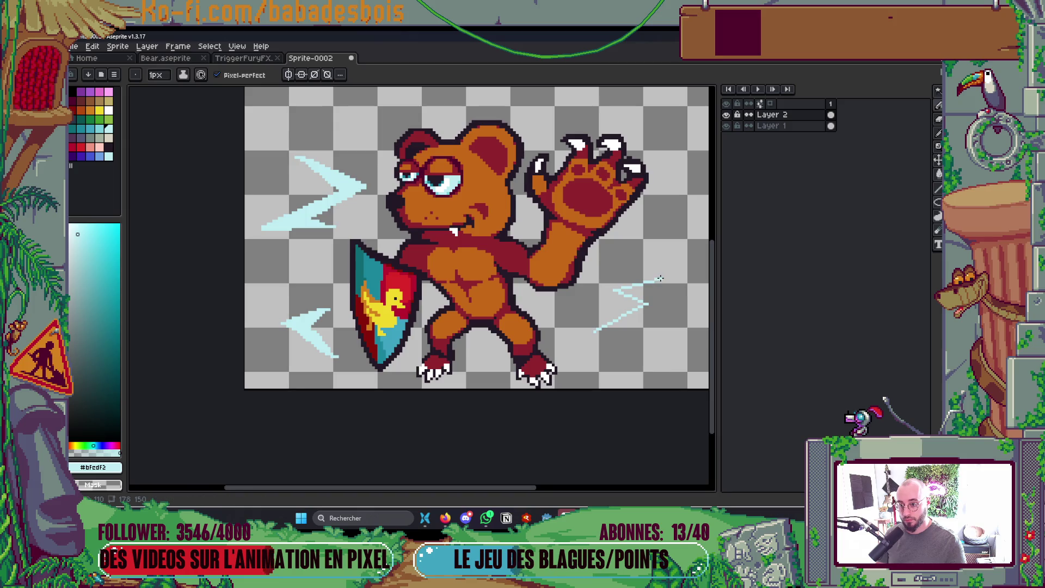
key("ctrl+z")
left_click(663, 268, "shift")
left_click(596, 289, "shift")
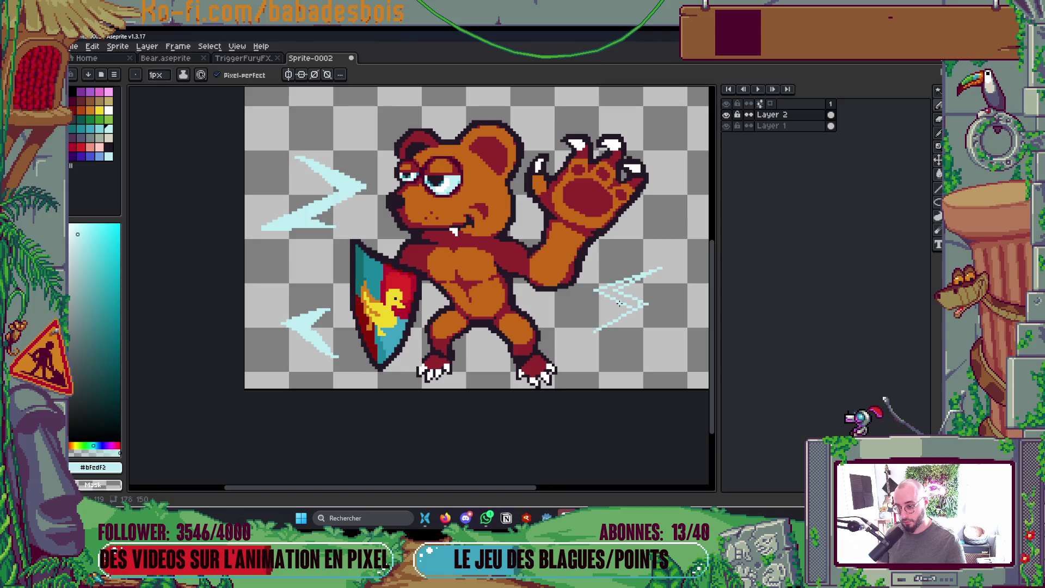
Step: Fill both halves of the new bolt with light cyan using the Paint Bucket
scroll(617, 304, "up", 2)
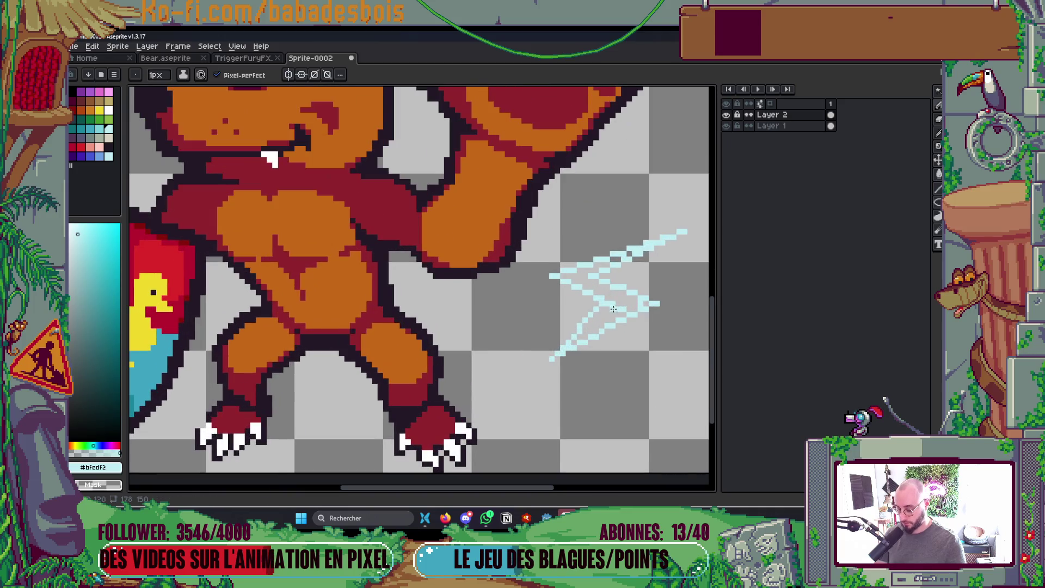
key("g")
left_click(609, 319)
left_click(618, 270)
key("b")
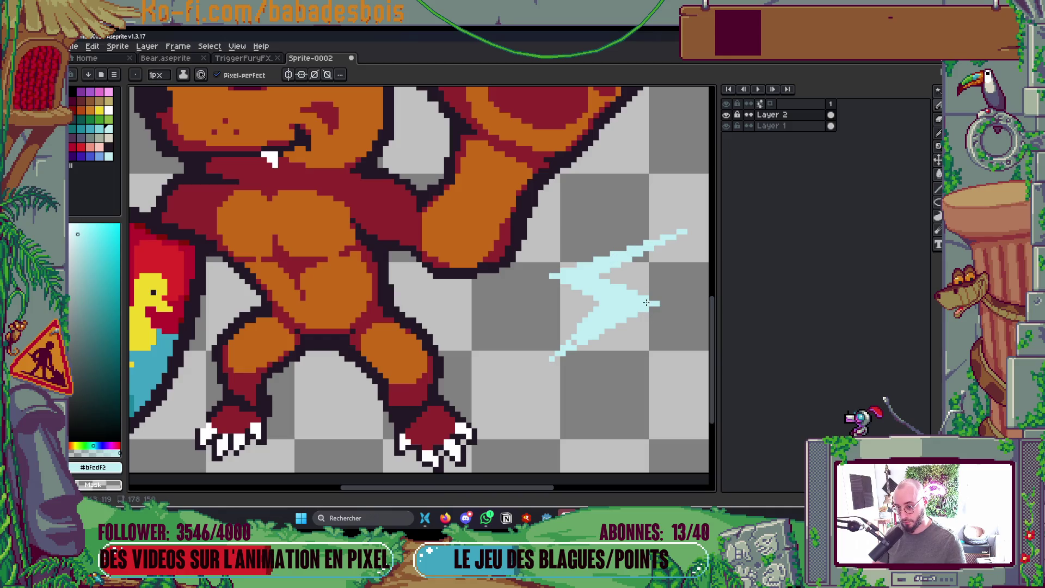
scroll(570, 340, "down", 6)
scroll(630, 284, "up", 1)
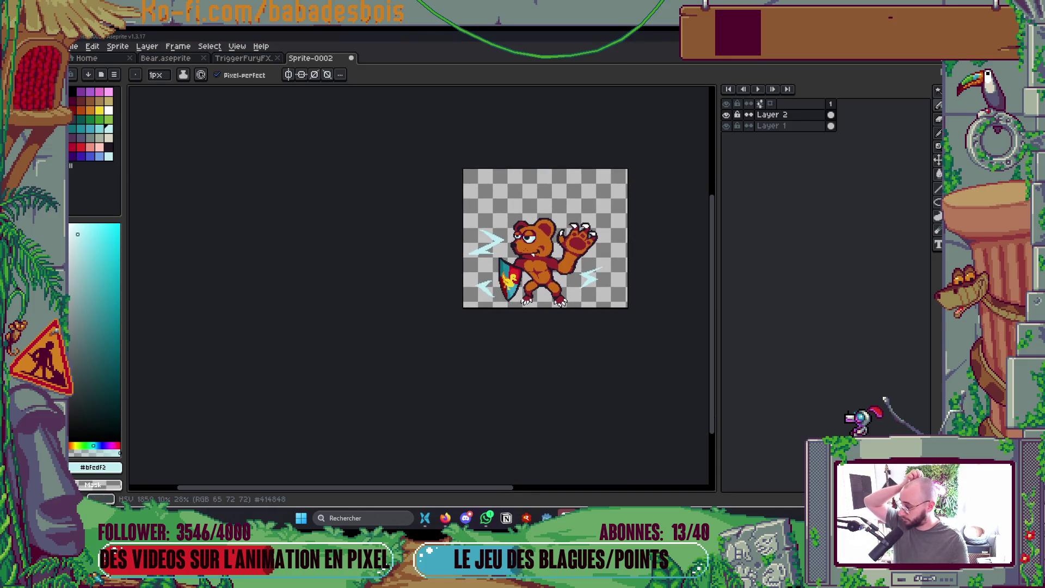
scroll(569, 247, "up", 2)
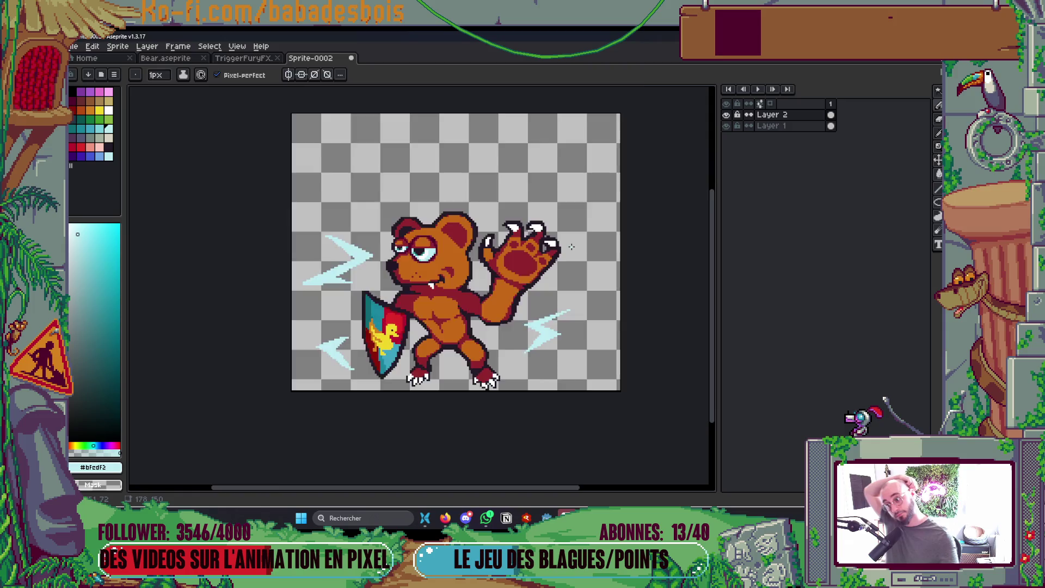
scroll(572, 242, "down", 2)
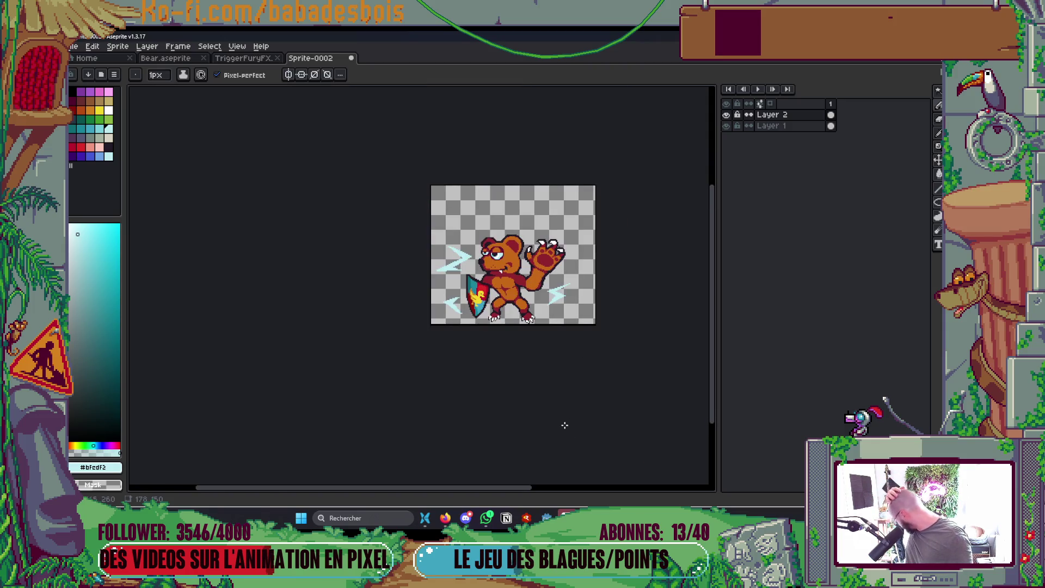
mouse_move(547, 517)
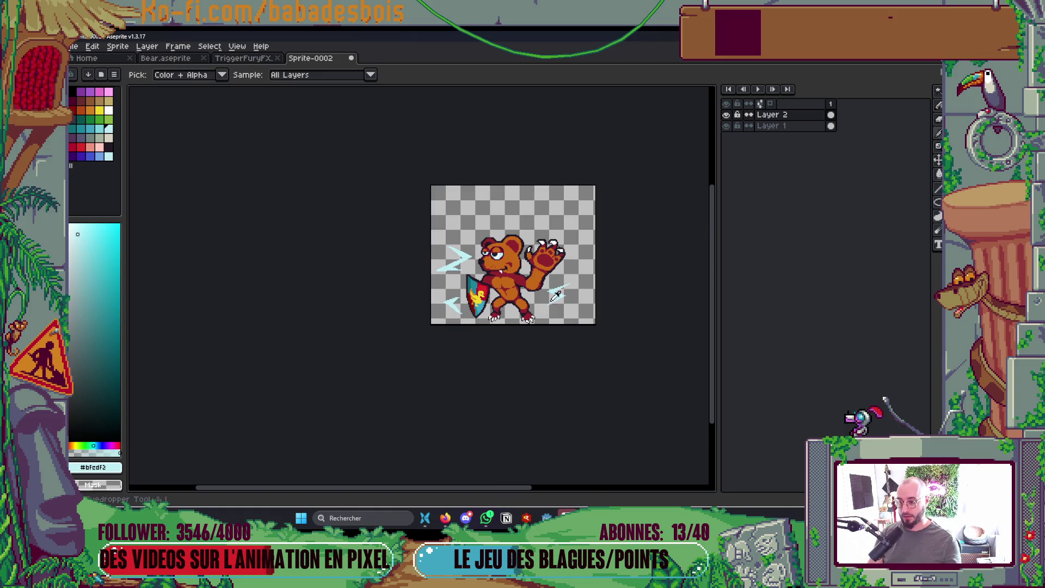
Step: Outline a lightning bolt around the bear's raised paw and fill it with light cyan
scroll(560, 294, "up", 2)
key("ctrl")
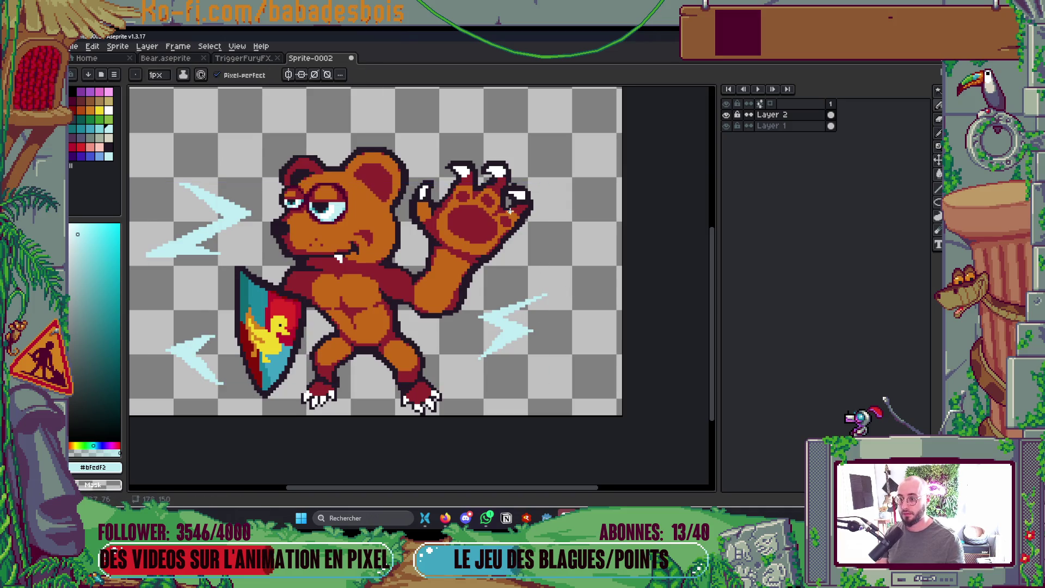
mouse_move(488, 152)
left_mouse_down()
mouse_move(550, 209)
mouse_move(492, 267)
mouse_move(512, 221)
mouse_move(482, 139)
mouse_move(524, 180)
left_mouse_up()
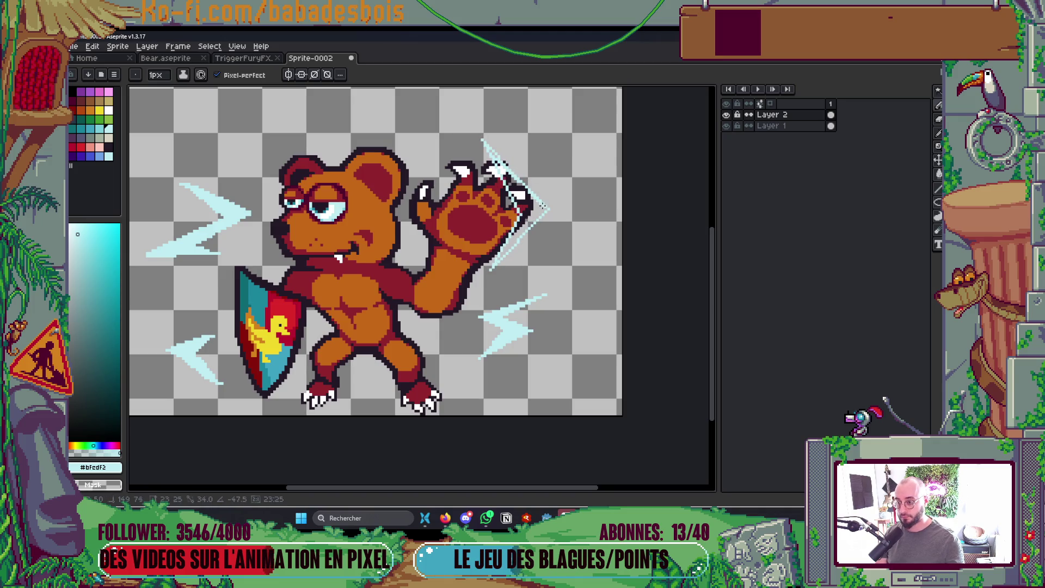
key("g")
left_click(526, 181)
Step: With a 1px Pencil, sketch a thin zigzag bolt outline above the paw
scroll(515, 164, "up", 2)
key("b")
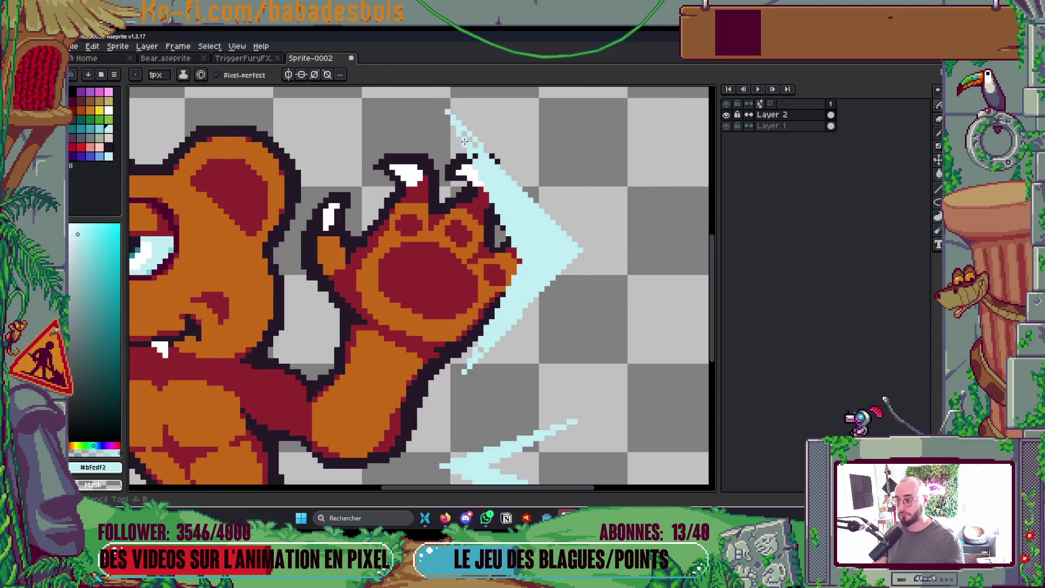
scroll(480, 167, "down", 5)
scroll(484, 218, "up", 3)
key("minus")
mouse_move(538, 221)
left_mouse_down()
mouse_move(520, 162)
mouse_move(505, 200)
mouse_move(483, 162)
mouse_move(504, 211)
mouse_move(521, 165)
mouse_move(545, 236)
left_mouse_up()
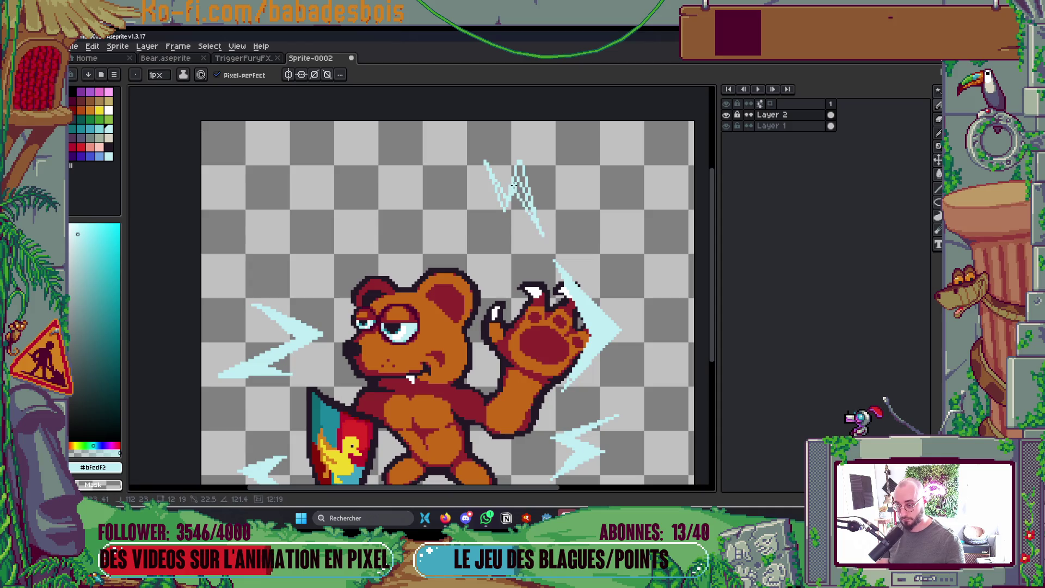
Step: Fill the gaps in the zigzag bolt's left, upper-right and right strokes with light cyan
scroll(511, 201, "up", 1)
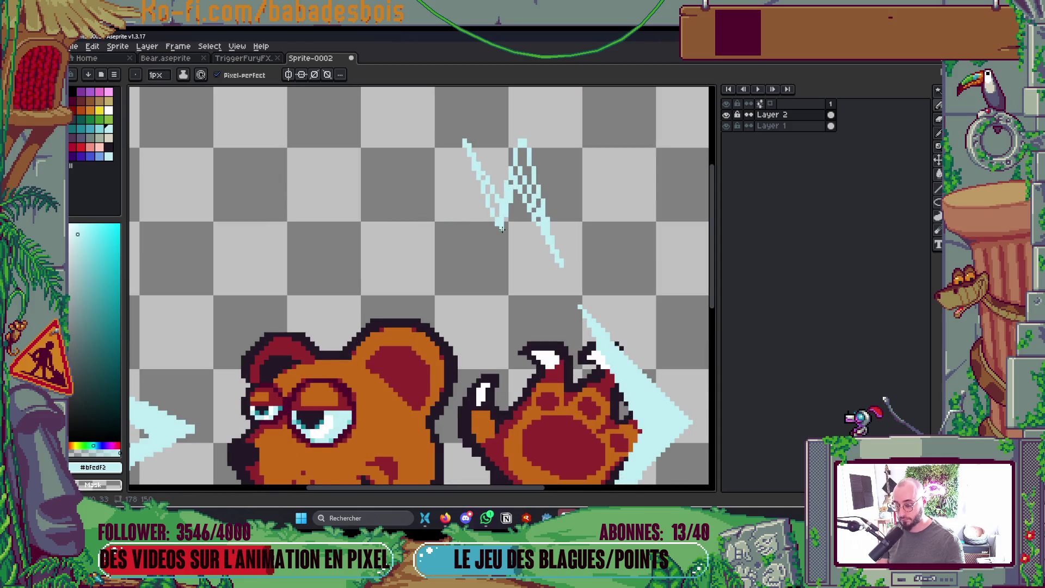
key("g")
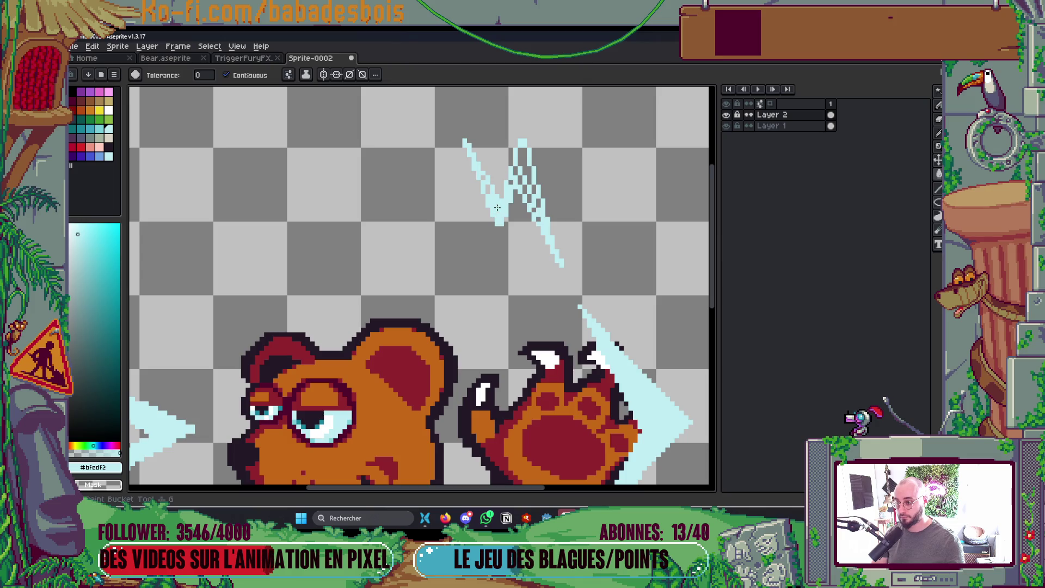
left_click(496, 208)
left_click(520, 162)
key("b")
left_click_drag(520, 163, 539, 208)
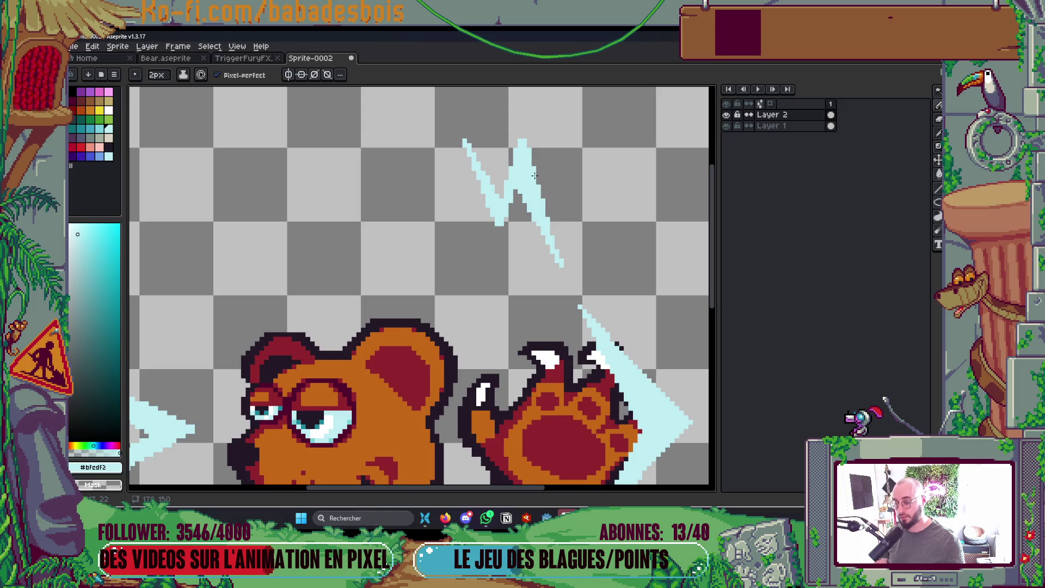
Step: Draw a V-shaped light-cyan bolt above the bear's head, undoing stray strokes
scroll(528, 179, "down", 6)
scroll(557, 259, "up", 1)
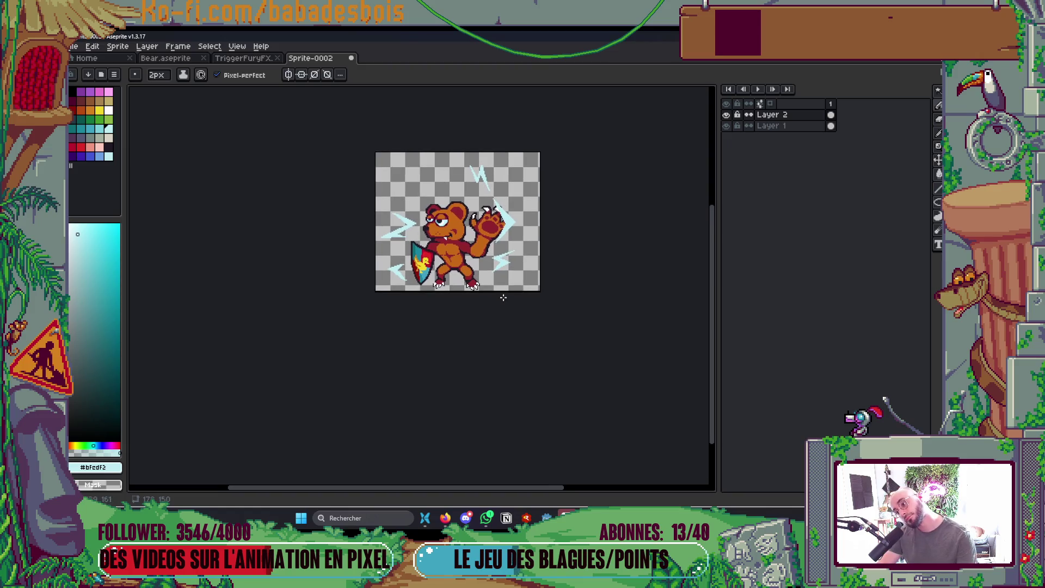
scroll(490, 155, "up", 1)
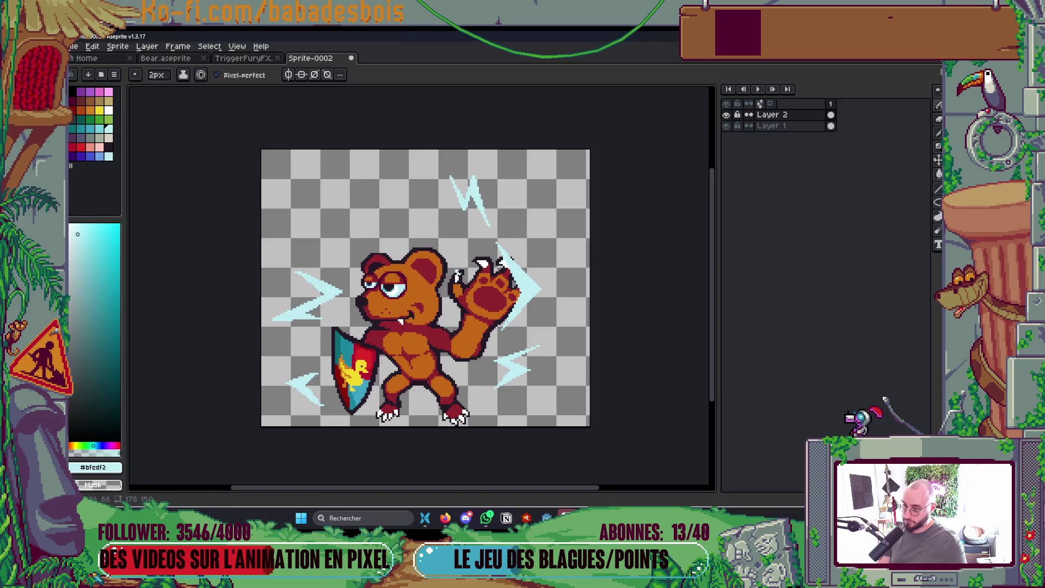
scroll(551, 300, "up", 2)
scroll(530, 306, "down", 3)
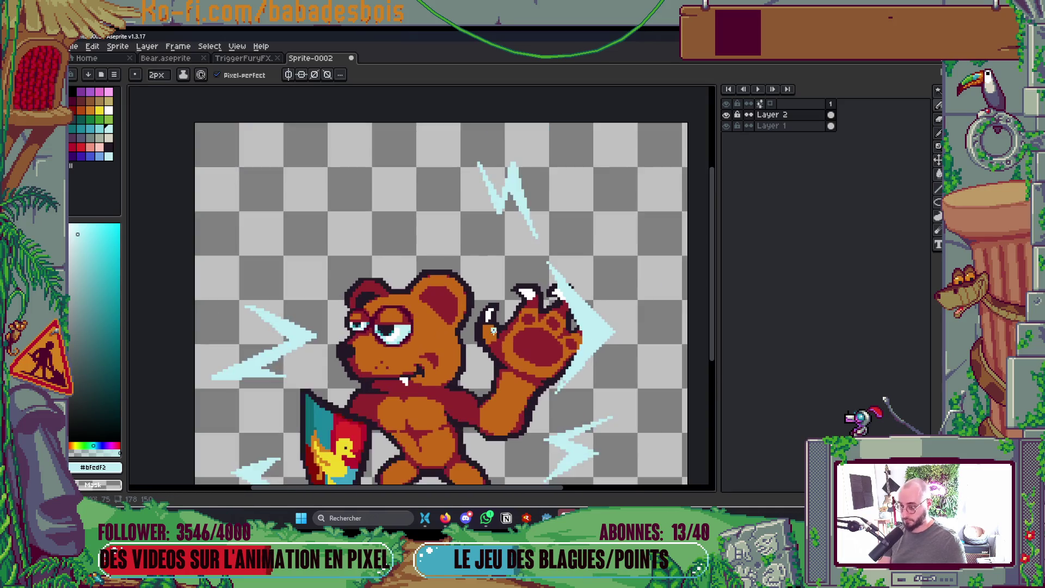
left_click_drag(345, 242, 373, 267)
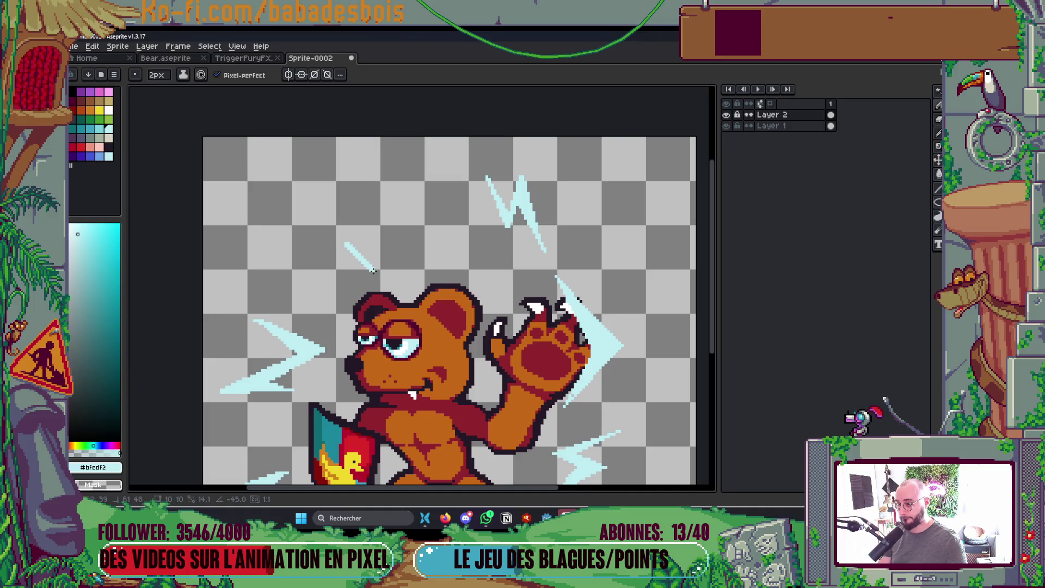
mouse_move(354, 222)
left_mouse_down()
mouse_move(372, 266)
mouse_move(325, 239)
left_mouse_up()
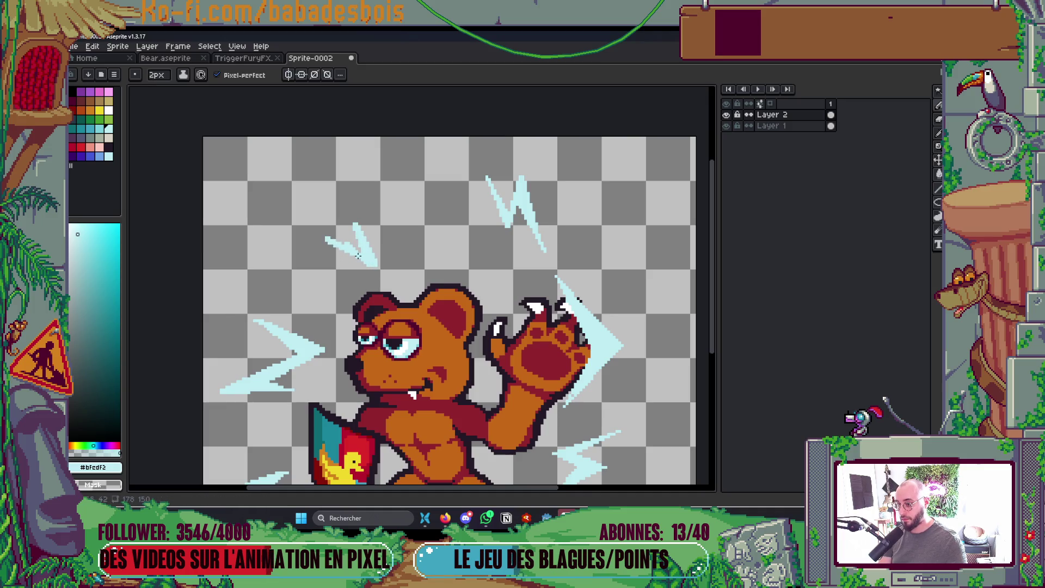
scroll(368, 261, "down", 4)
scroll(369, 233, "up", 5)
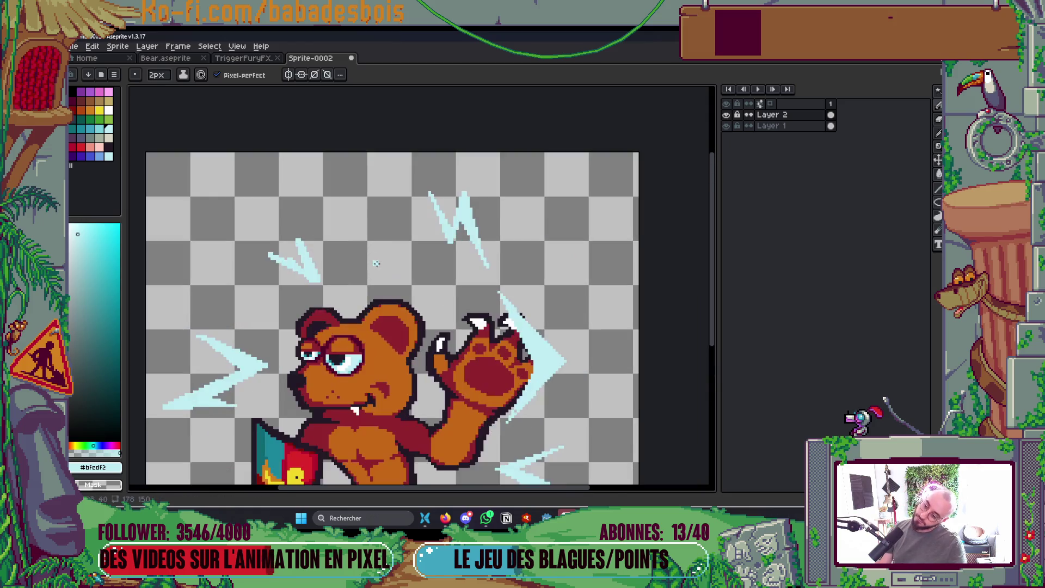
mouse_move(355, 243)
left_mouse_down()
mouse_move(387, 220)
mouse_move(365, 256)
mouse_move(370, 272)
left_mouse_up()
key("ctrl+z")
Step: Add a thin vertical spike with a short diagonal branch between the two upper bolts
left_click(373, 166, "shift")
left_click(373, 167, "shift")
left_click(379, 283, "shift")
left_click(345, 230, "shift")
left_click_drag(345, 231, 341, 226)
scroll(385, 233, "down", 5)
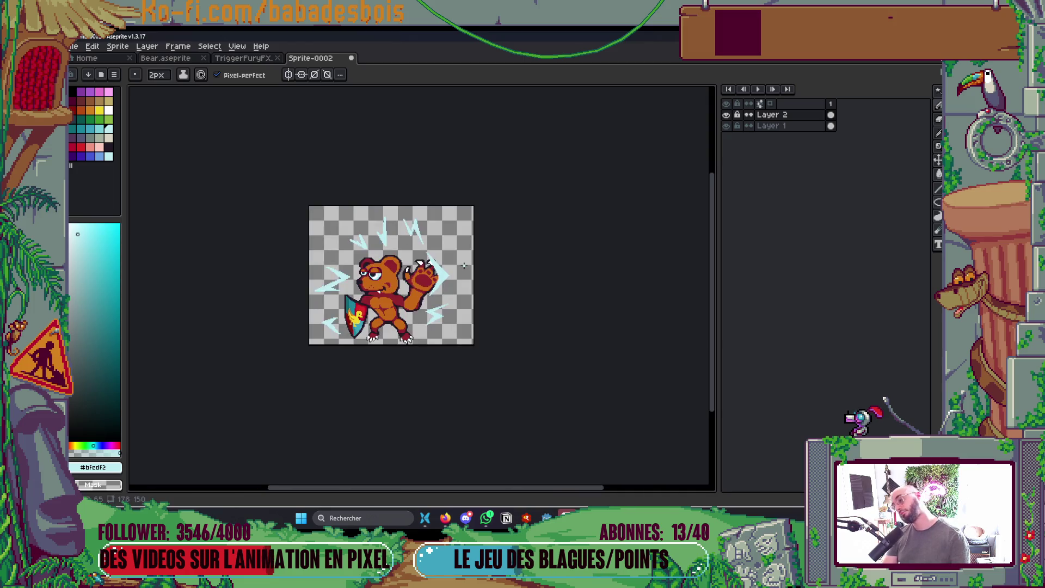
Step: Extend the left bolt above the head with a zigzag running down-left from its tip
scroll(323, 250, "up", 5)
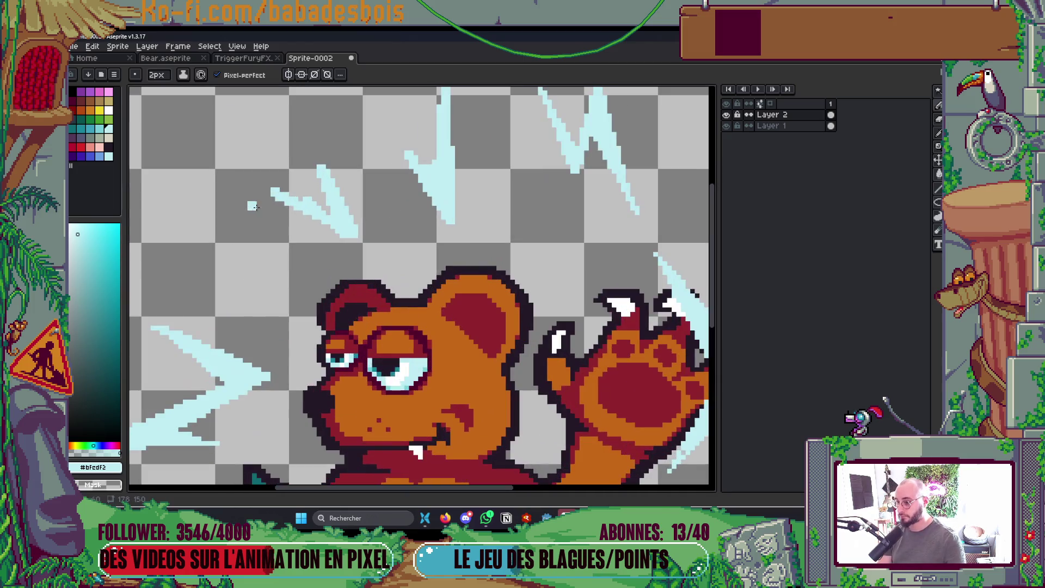
mouse_move(270, 195)
left_mouse_down()
mouse_move(242, 267)
mouse_move(293, 207)
mouse_move(268, 239)
mouse_move(282, 198)
mouse_move(334, 228)
left_mouse_up()
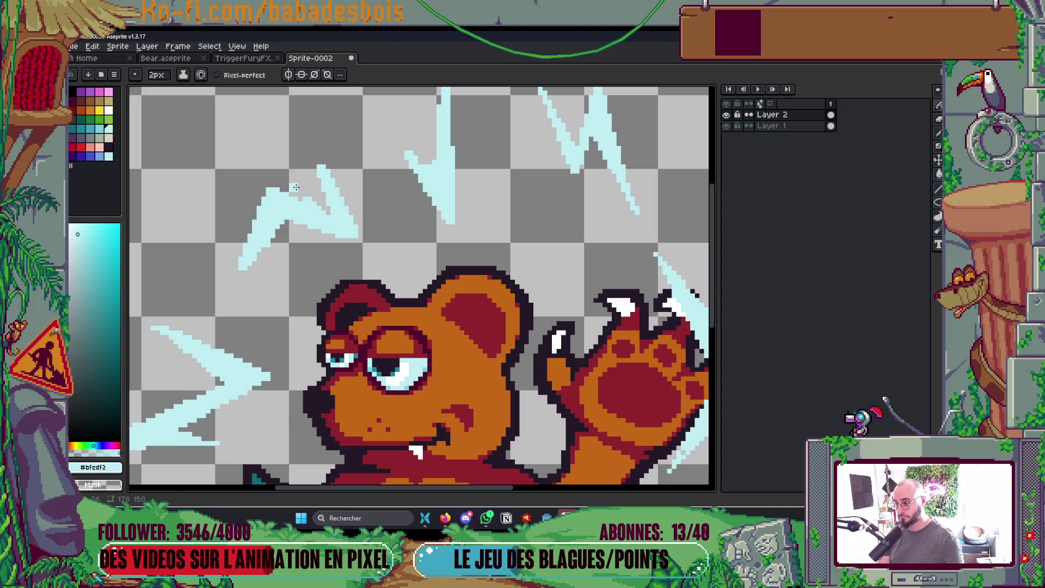
scroll(381, 188, "down", 5)
scroll(425, 184, "up", 2)
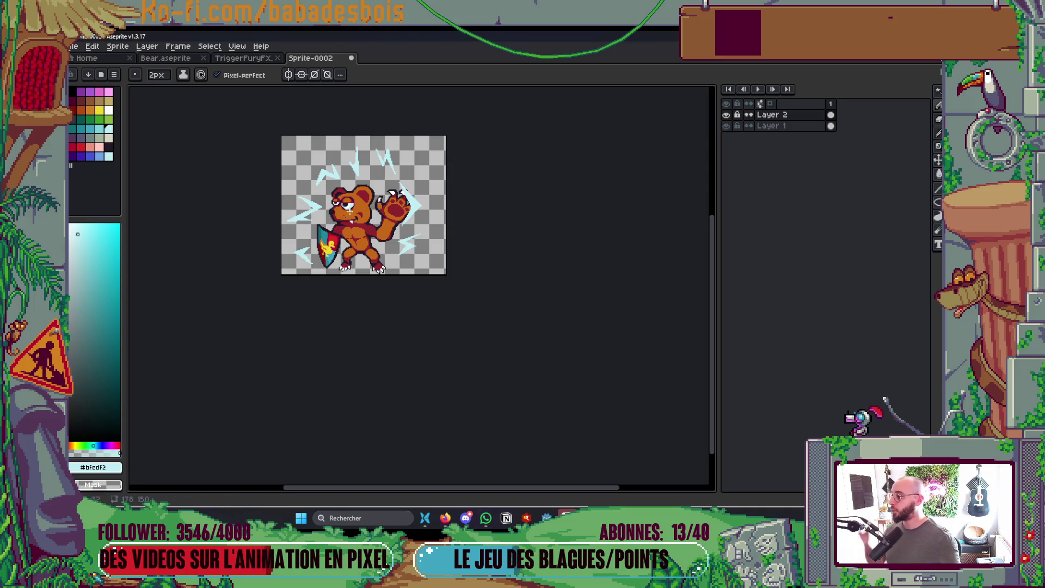
scroll(342, 262, "up", 1)
scroll(338, 251, "up", 1)
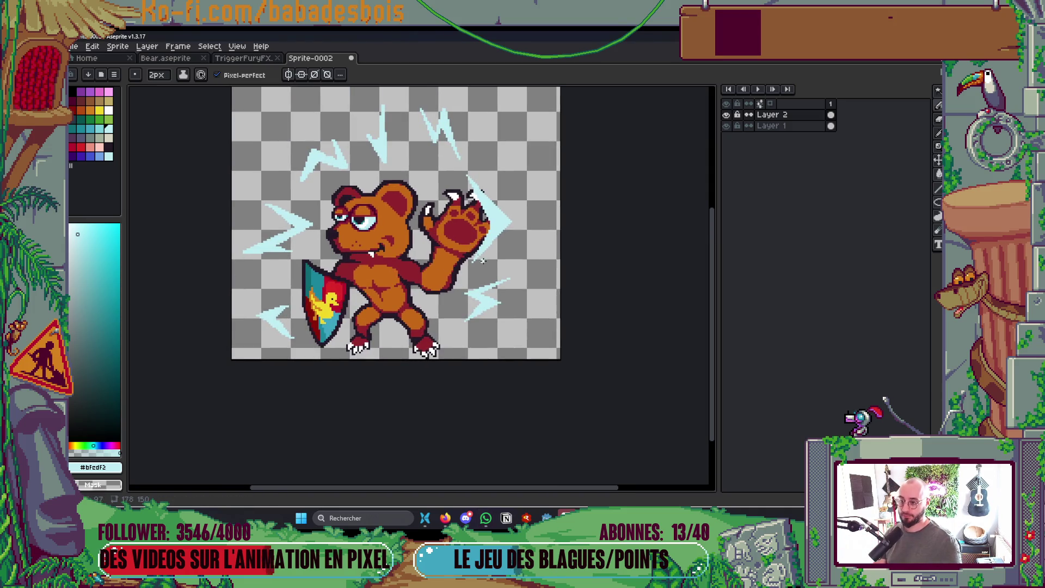
scroll(491, 264, "up", 2)
scroll(392, 145, "up", 3)
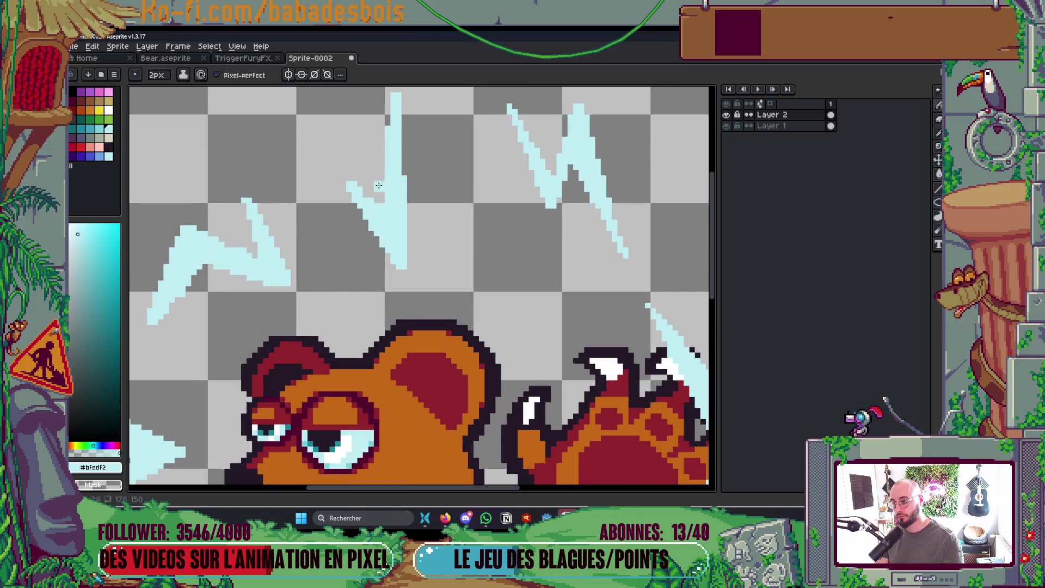
scroll(359, 183, "down", 3)
scroll(273, 194, "up", 4)
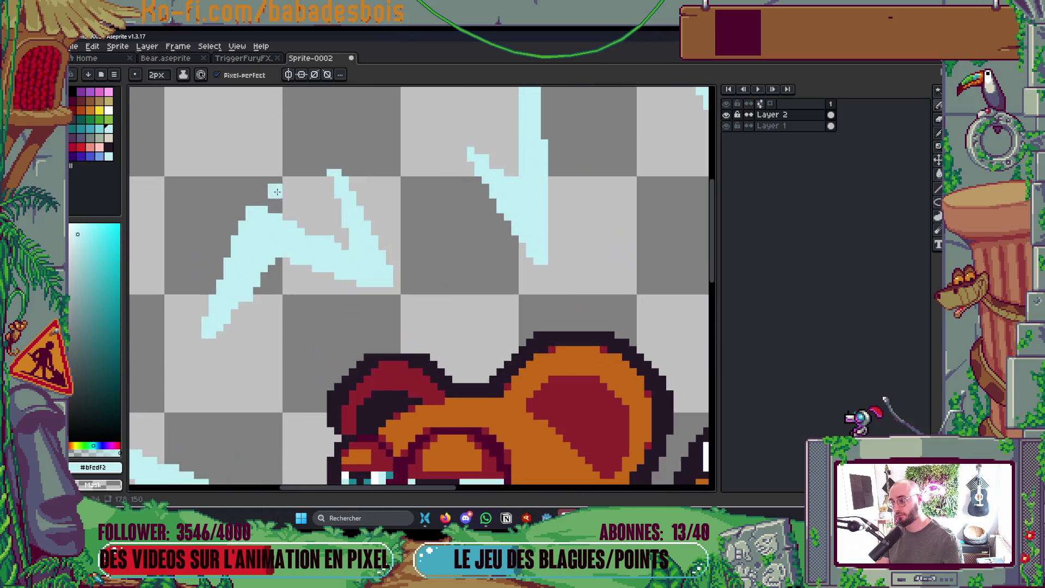
Step: Shrink the Pencil brush to 1px and zoom around to inspect the bolts
key("minus")
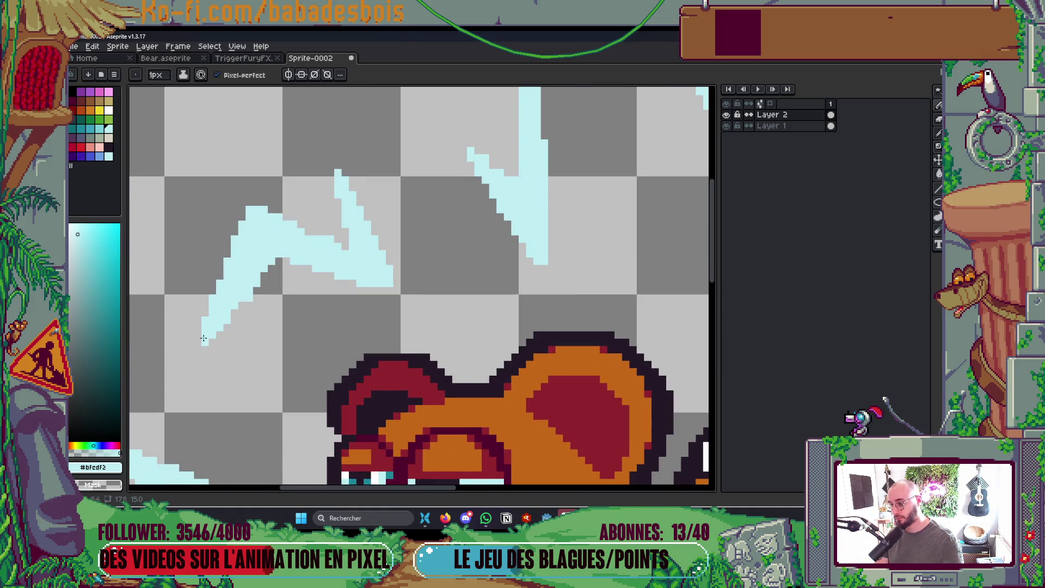
scroll(212, 339, "down", 2)
scroll(270, 298, "up", 2)
scroll(245, 302, "down", 4)
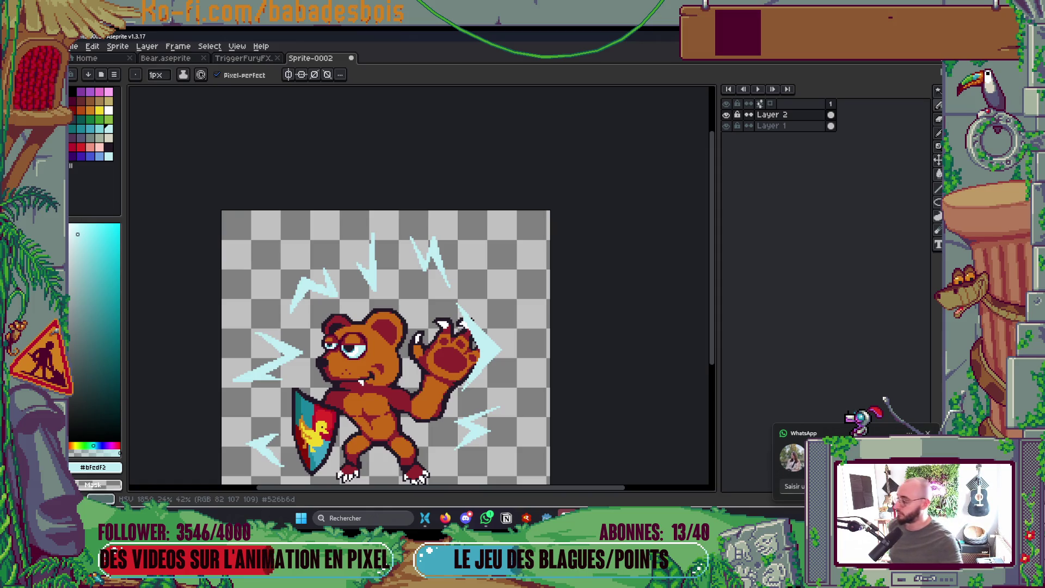
scroll(503, 339, "down", 2)
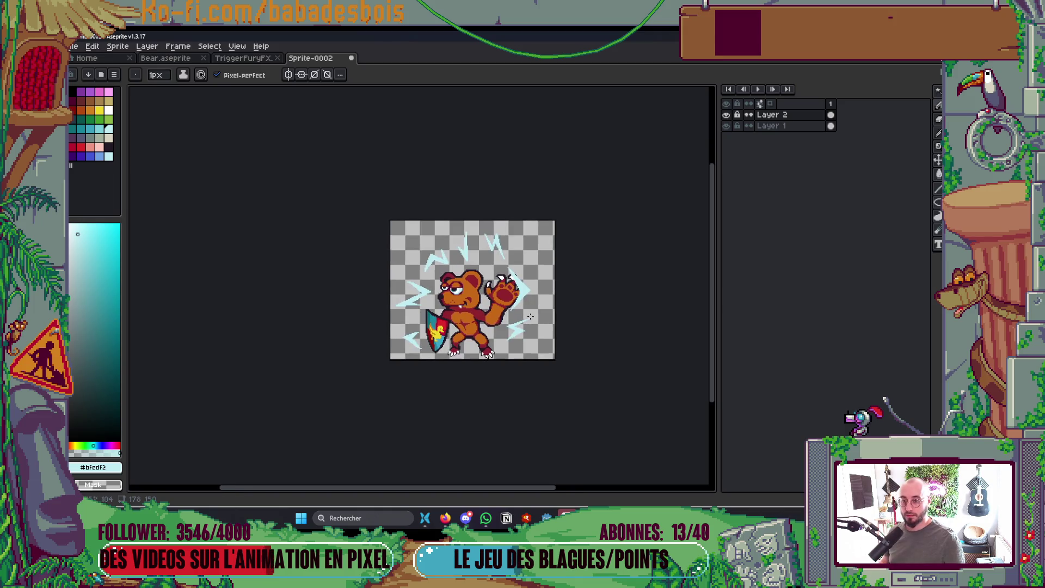
scroll(619, 158, "up", 2)
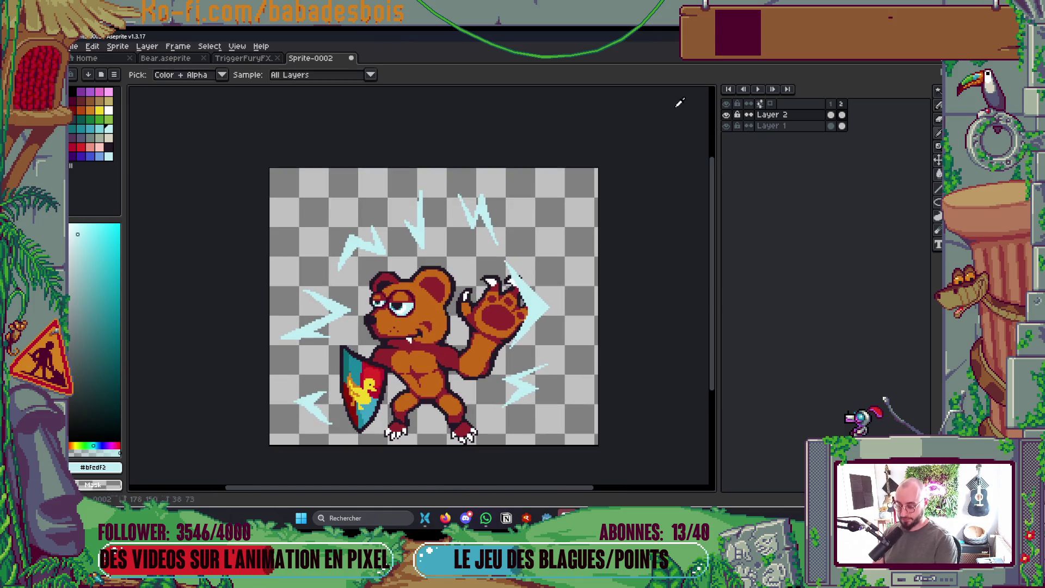
Step: Add a second frame, moving the paw bolt over the face and the left bolt onto the paw
key("alt+n")
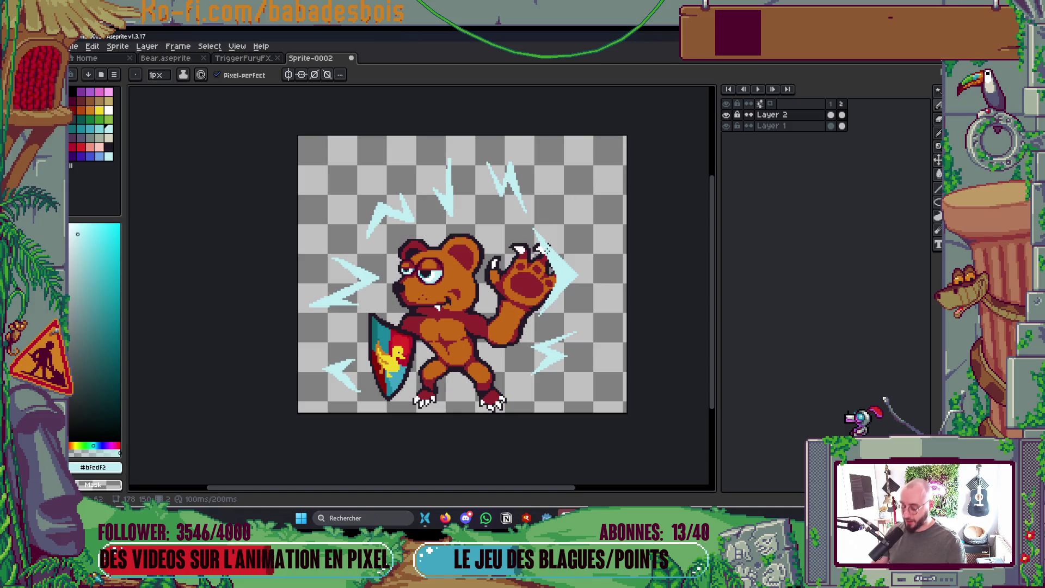
key("m")
mouse_move(512, 222)
left_mouse_down()
mouse_move(594, 329)
mouse_move(520, 298)
mouse_move(491, 301)
left_mouse_up()
left_click(629, 271)
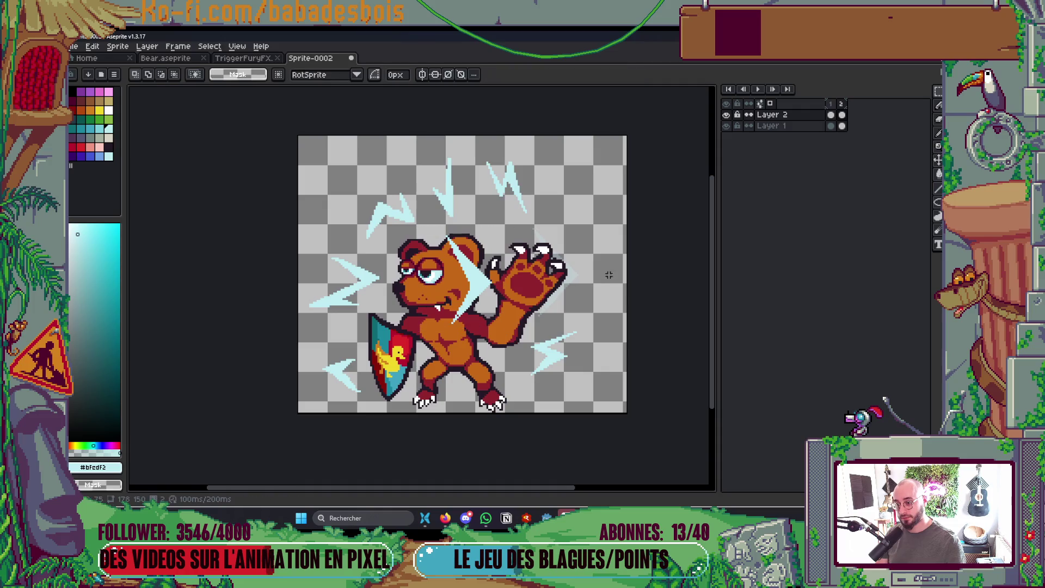
left_click_drag(305, 241, 390, 327)
mouse_move(376, 287)
left_mouse_down()
mouse_move(582, 278)
mouse_move(577, 294)
mouse_move(593, 294)
mouse_move(596, 308)
left_mouse_up()
key("ctrl+d")
Step: Move the bolt over the bear's face left, beside the shield
mouse_move(426, 230)
left_mouse_down()
mouse_move(498, 314)
mouse_move(508, 351)
left_mouse_up()
left_click_drag(497, 299, 376, 310)
key("ctrl+d")
scroll(337, 356, "up", 2)
key("b")
scroll(437, 255, "down", 3)
scroll(437, 256, "up", 2)
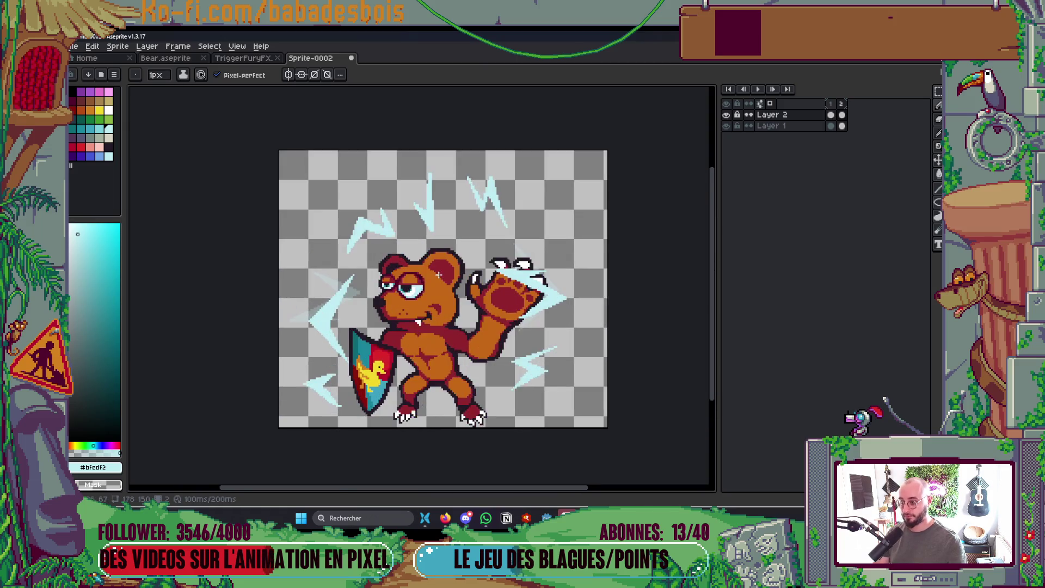
Step: Move the lower-right bolt up to the upper right
key("m")
mouse_move(410, 142)
left_mouse_down()
mouse_move(440, 221)
mouse_move(305, 349)
mouse_move(290, 318)
left_mouse_up()
key("ctrl+z")
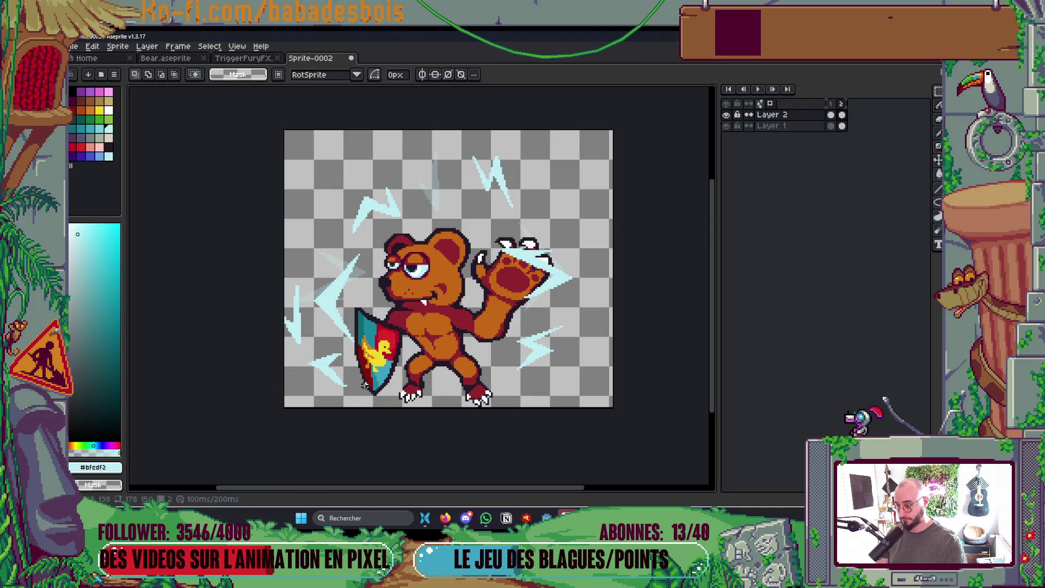
key("ctrl+d")
left_click_drag(493, 318, 598, 394)
left_click_drag(555, 361, 572, 203)
key("ctrl+d")
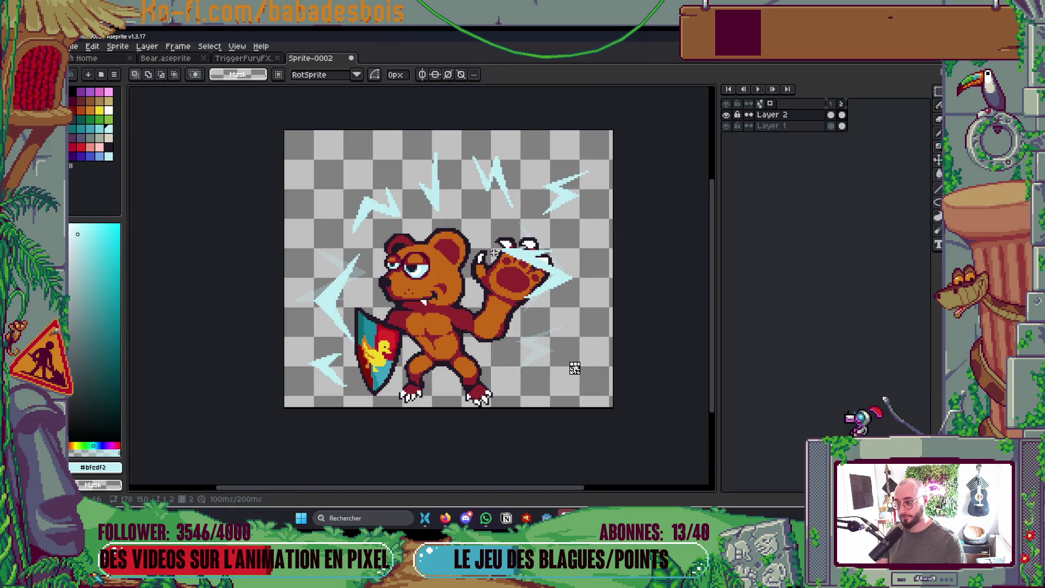
Step: Move the top bolt to the lower right rotated about -63°, and mirror the upper bolt shifted left
left_click_drag(415, 146, 462, 232)
left_click_drag(436, 188, 530, 362)
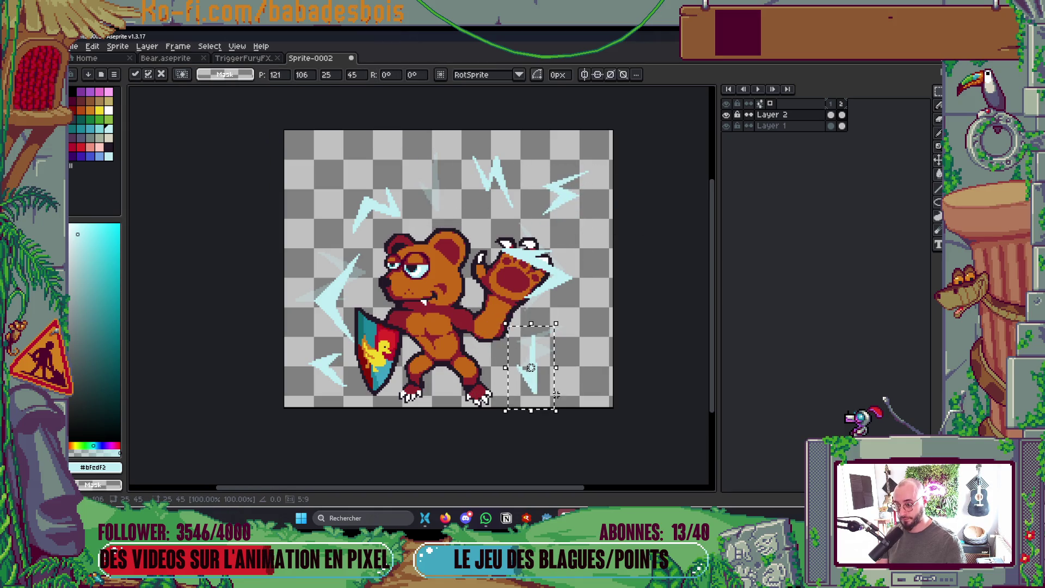
left_click_drag(564, 418, 505, 439)
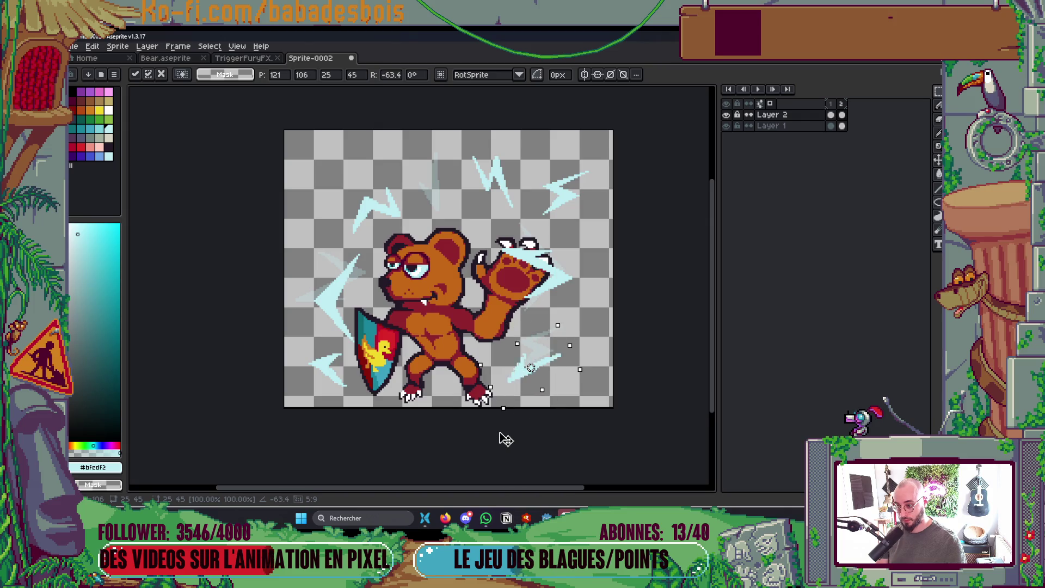
key("ctrl+d")
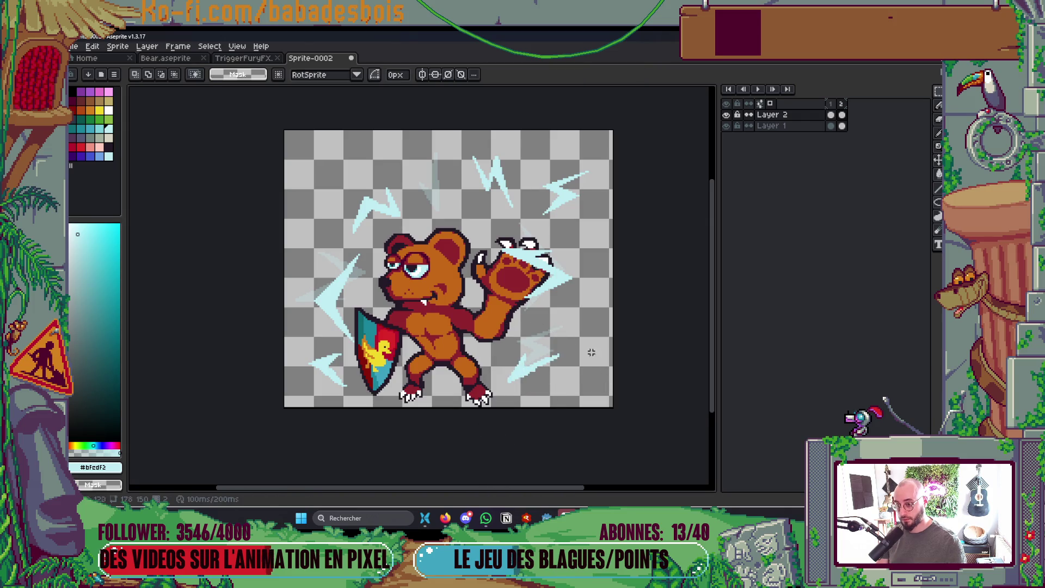
mouse_move(532, 150)
left_mouse_down()
mouse_move(601, 235)
mouse_move(442, 208)
left_mouse_up()
key("shift+h")
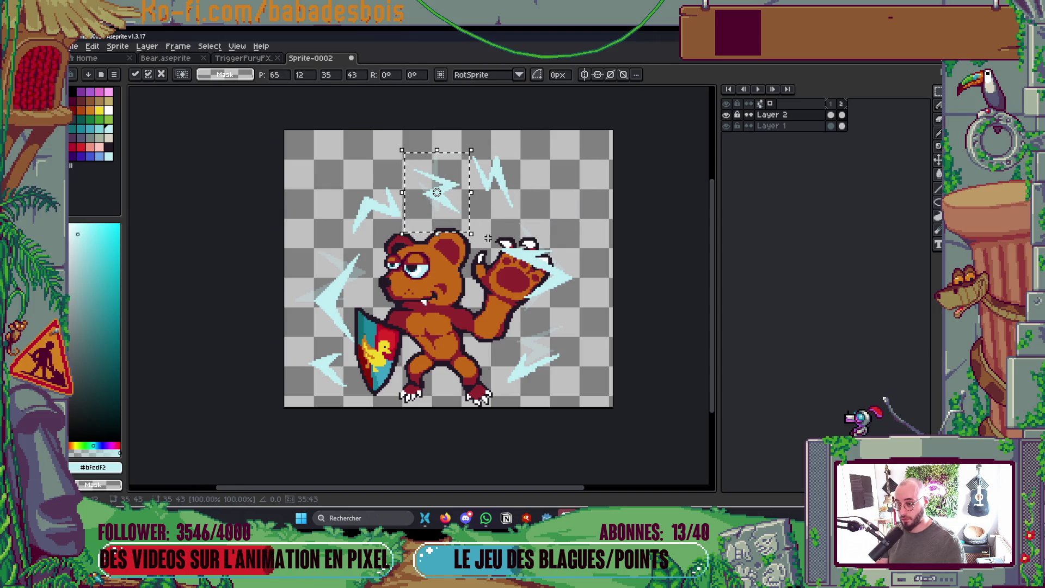
key("ctrl+d")
Step: Delete the top-right bolt and select the lower-left bolt
left_click_drag(469, 138, 527, 219)
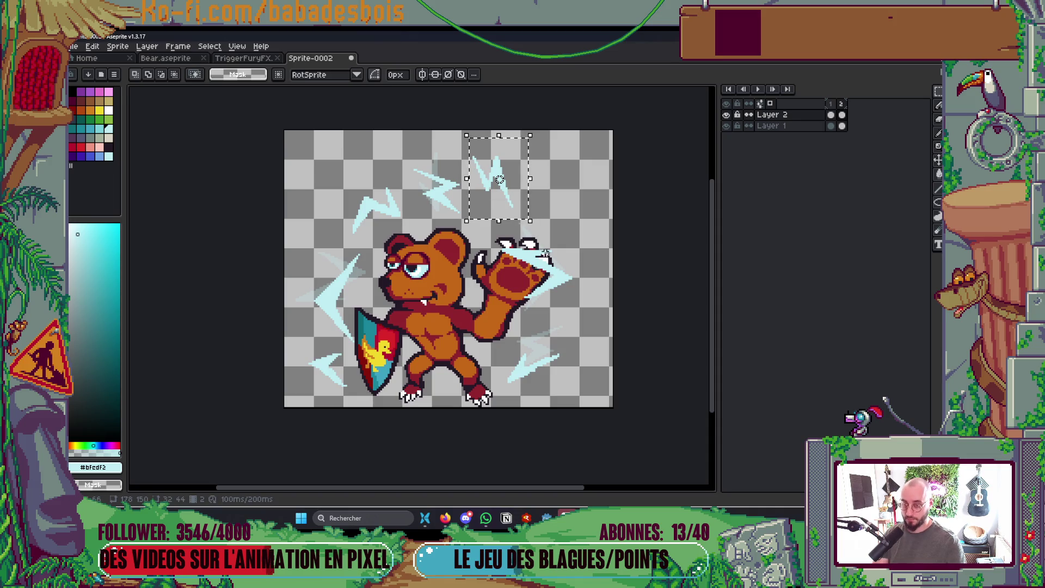
key("Delete")
mouse_move(286, 349)
left_mouse_down()
mouse_move(345, 403)
mouse_move(381, 401)
left_mouse_up()
scroll(381, 402, "up", 2)
key("b")
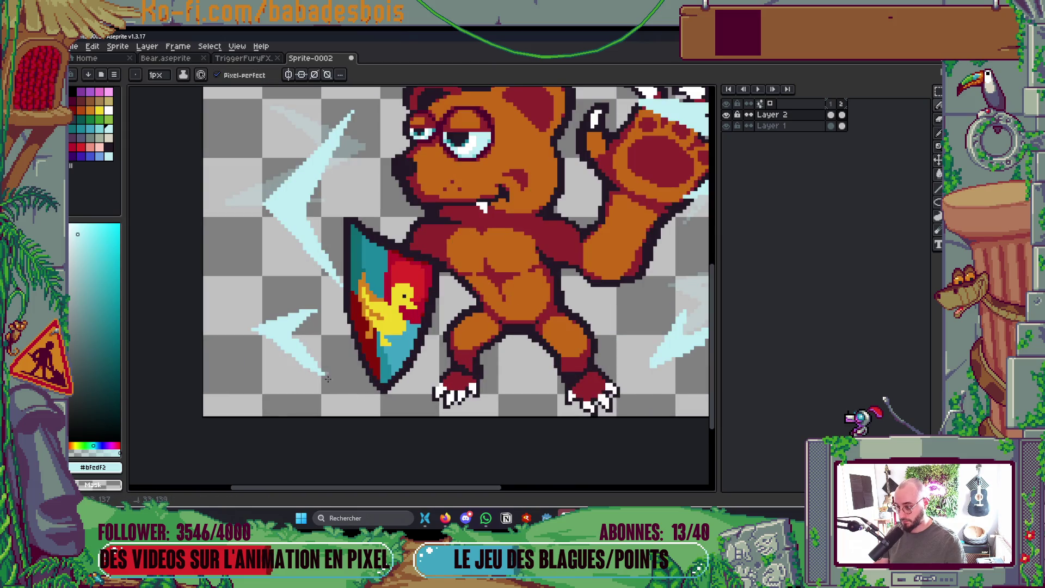
scroll(327, 375, "down", 2)
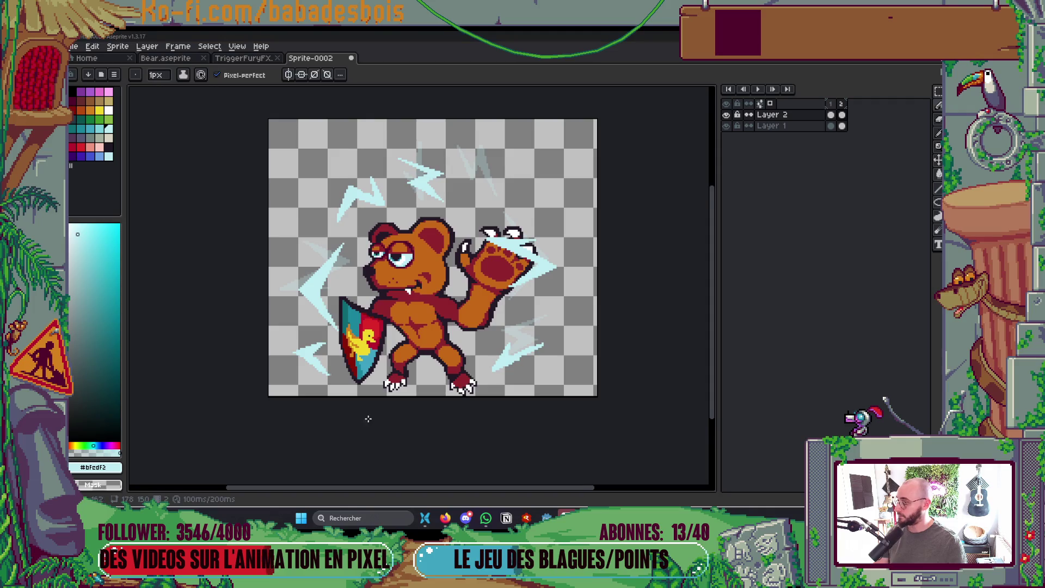
scroll(329, 318, "up", 3)
Step: Move the bolt beside the shield above the raised paw, keeping it pointing upward
key("m")
left_click_drag(248, 225, 418, 384)
scroll(335, 307, "down", 5)
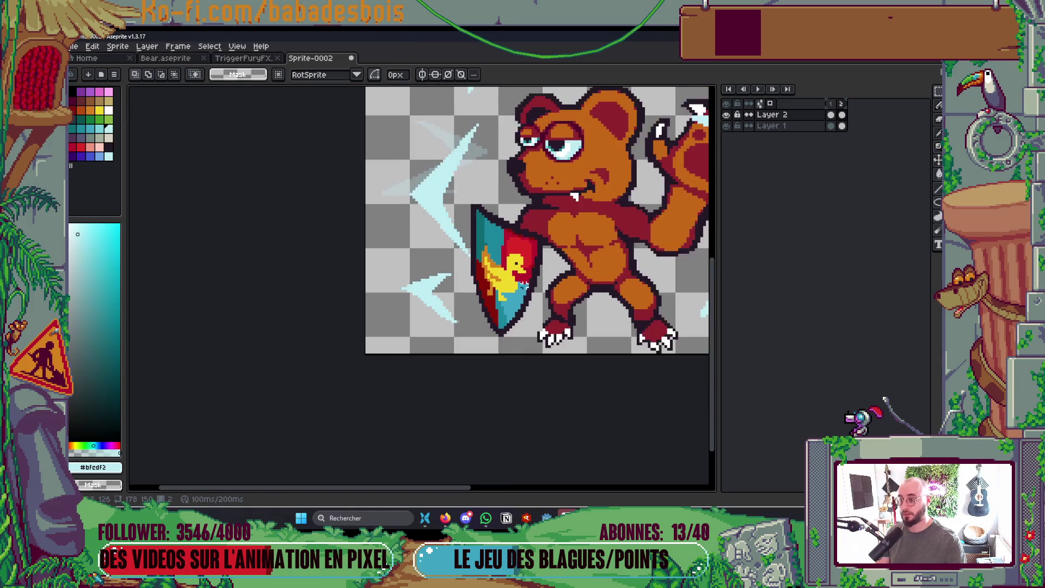
scroll(372, 420, "up", 2)
mouse_move(388, 416)
left_mouse_down()
mouse_move(578, 243)
mouse_move(602, 284)
mouse_move(506, 288)
mouse_move(527, 299)
left_mouse_up()
key("shift+v")
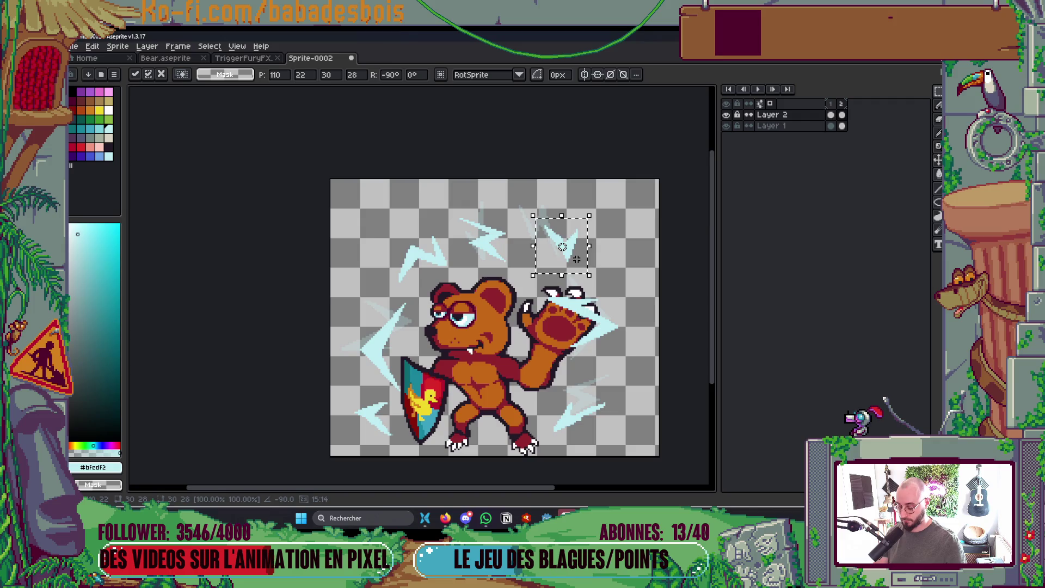
key("shift+v")
key("Return")
Step: Shift the top-right bolt higher and left, mirror the upper-left bolt, and play the loop
mouse_move(522, 204)
left_mouse_down()
mouse_move(590, 269)
mouse_move(595, 288)
mouse_move(556, 248)
left_mouse_up()
left_click(659, 287)
mouse_move(379, 224)
left_mouse_down()
mouse_move(453, 288)
mouse_move(471, 277)
mouse_move(427, 264)
mouse_move(447, 289)
left_mouse_up()
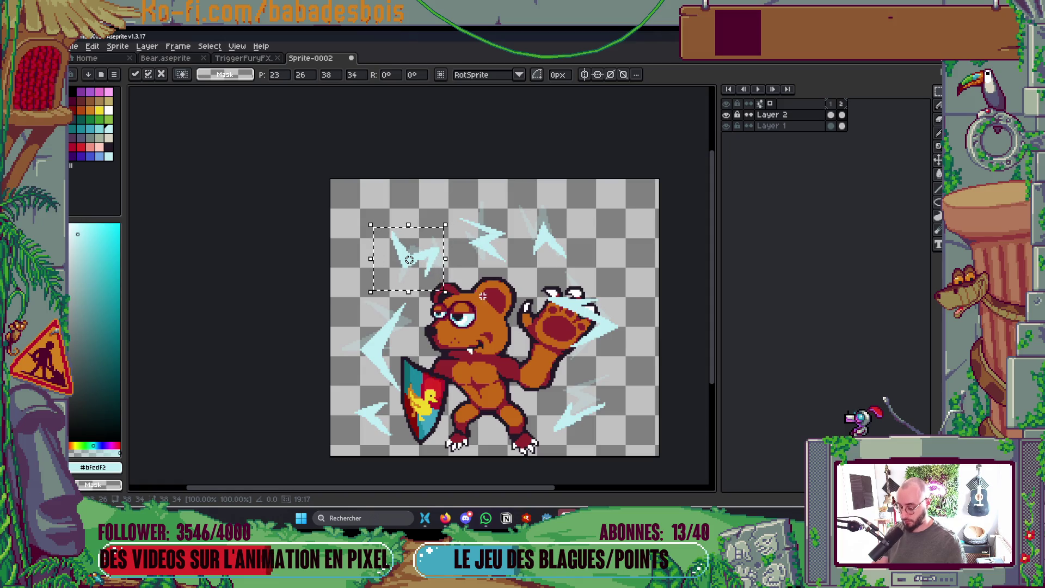
key("shift+h")
left_click(501, 293)
scroll(460, 292, "down", 2)
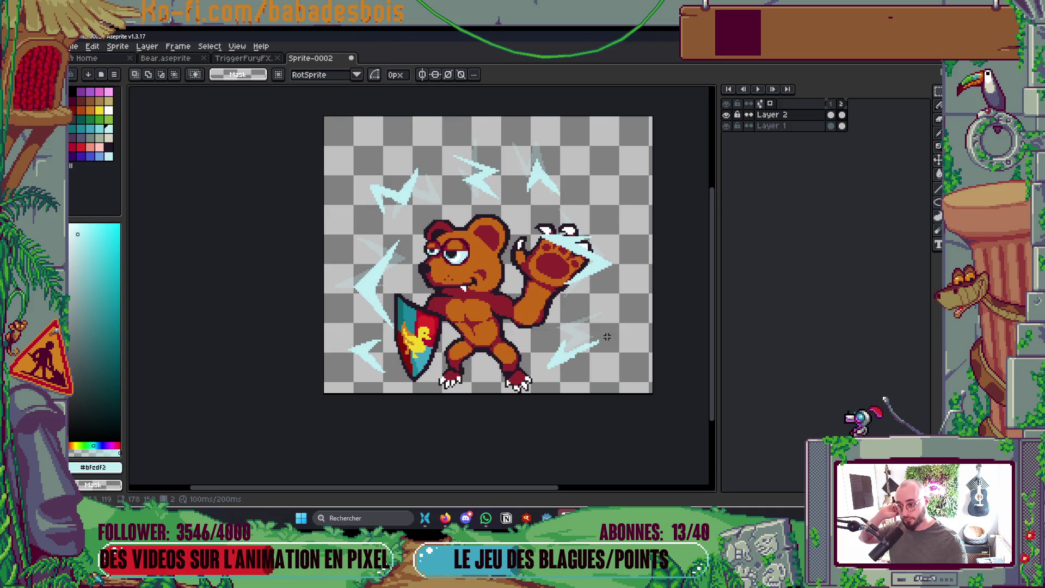
scroll(614, 276, "down", 1)
key("Return")
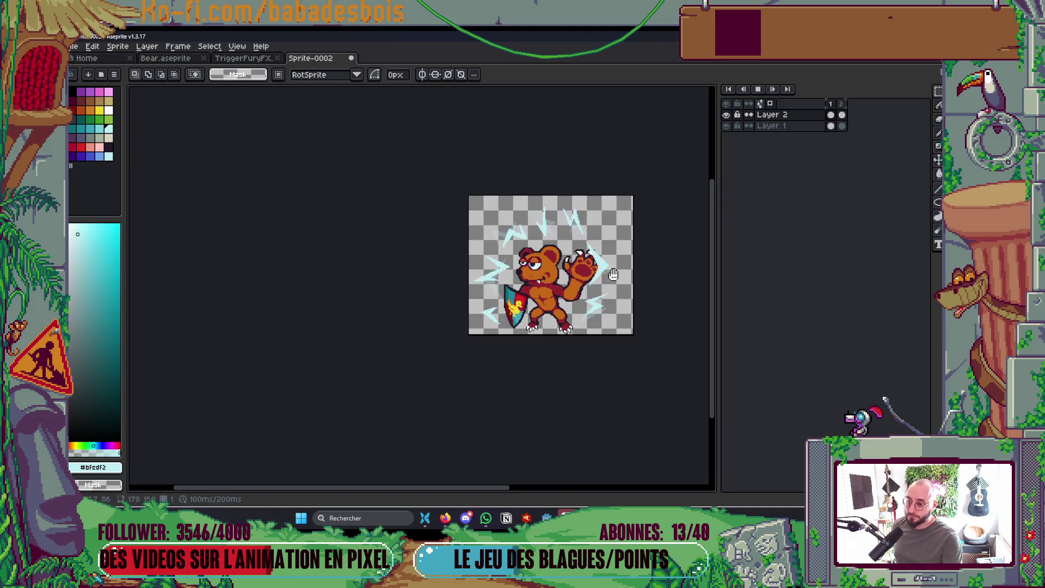
Step: Move frame 2's upper-middle spark down beside the shield
key("Return")
key("Right")
key("Right")
key("Right")
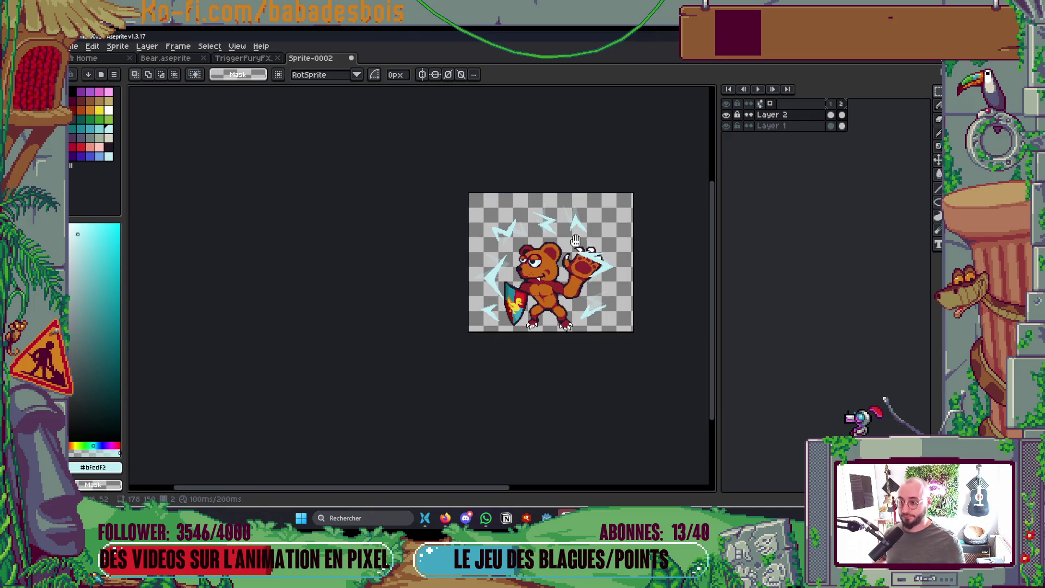
scroll(551, 234, "up", 1)
left_click_drag(503, 177, 583, 242)
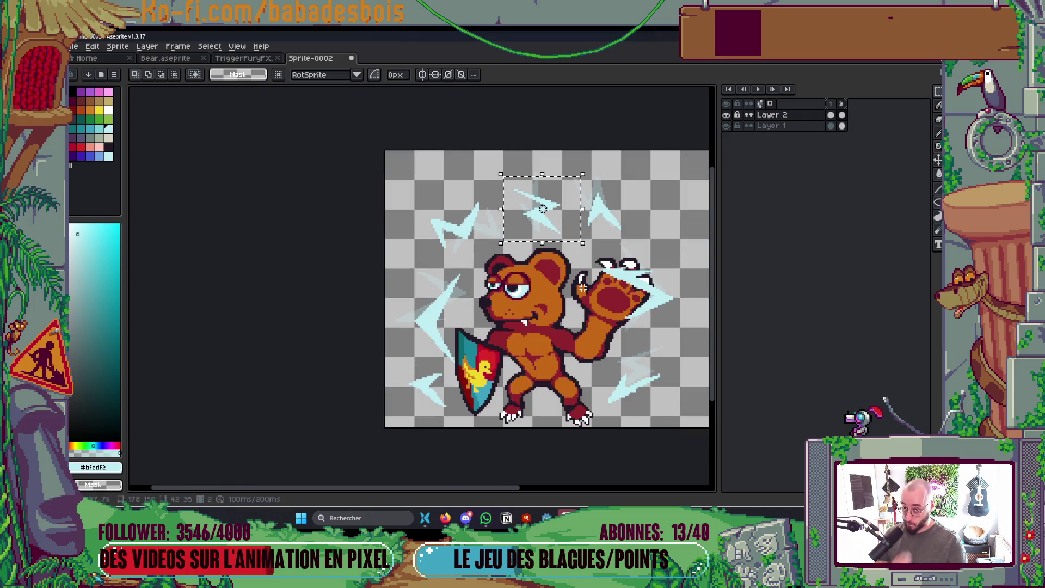
left_click(404, 370)
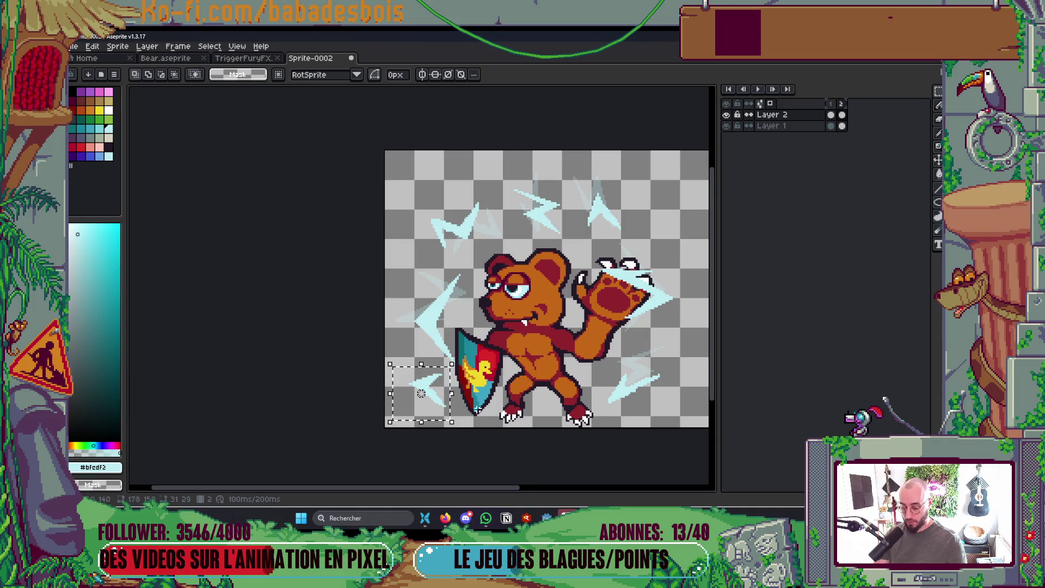
key("ctrl+z")
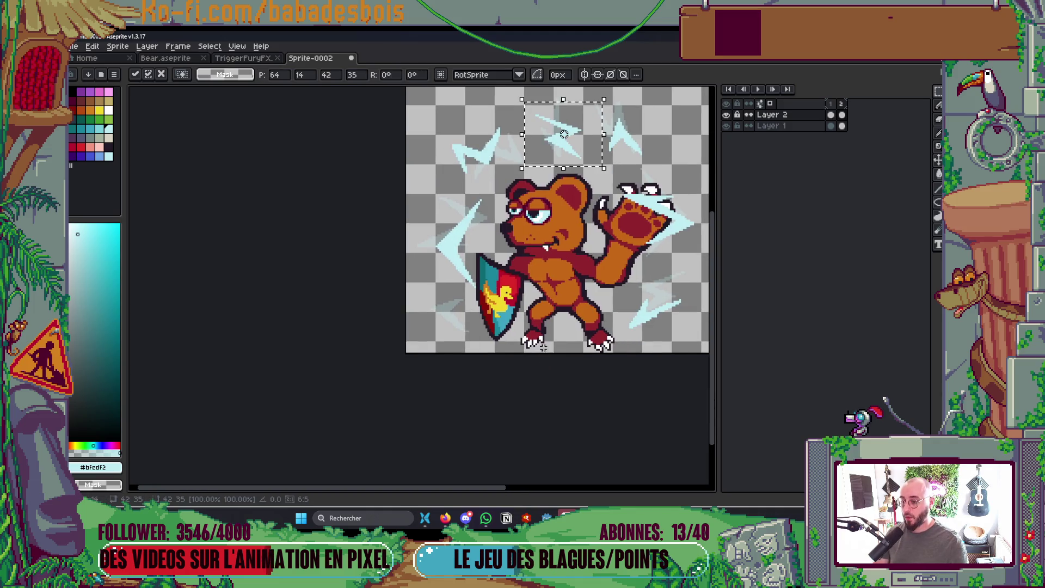
mouse_move(588, 148)
left_mouse_down()
mouse_move(468, 351)
mouse_move(455, 314)
mouse_move(461, 324)
left_mouse_up()
left_click(584, 337)
Step: Set frames 1–2 to a 75 ms duration and add a third animation frame
scroll(571, 335, "down", 3)
scroll(564, 333, "up", 2)
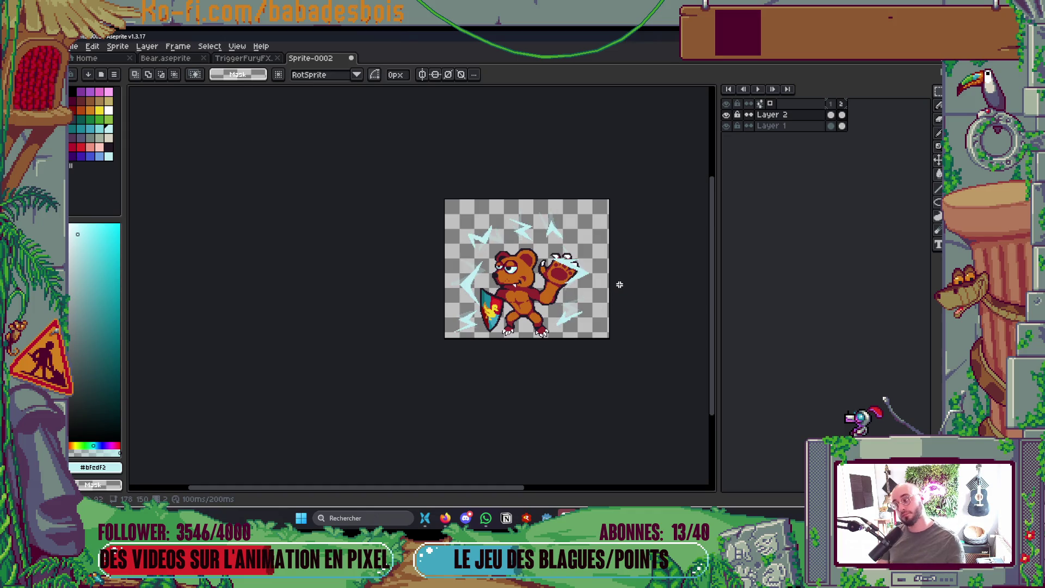
right_click(833, 103)
left_click(873, 111)
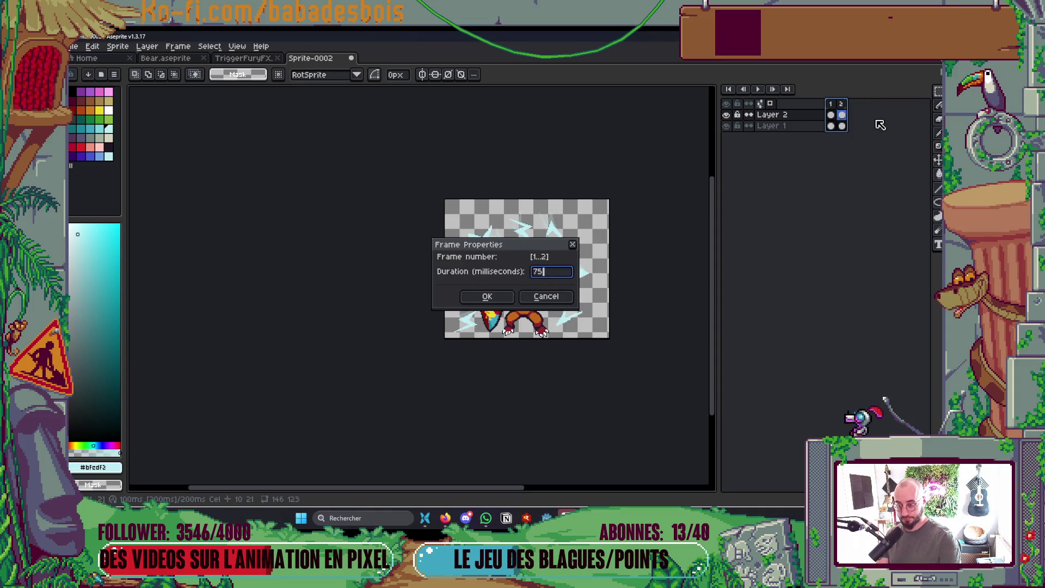
key("Return")
key("Return")
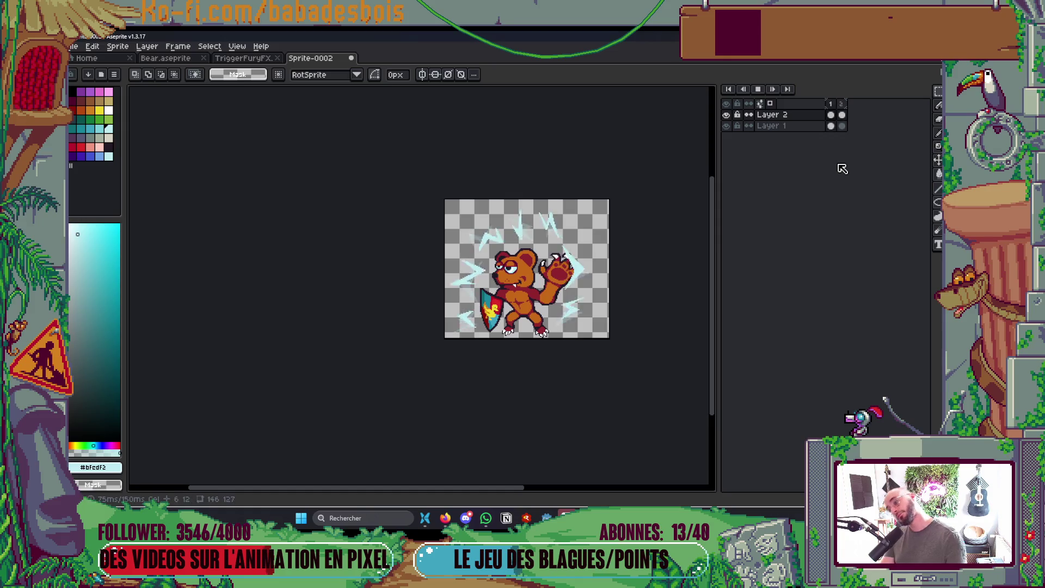
key("Return")
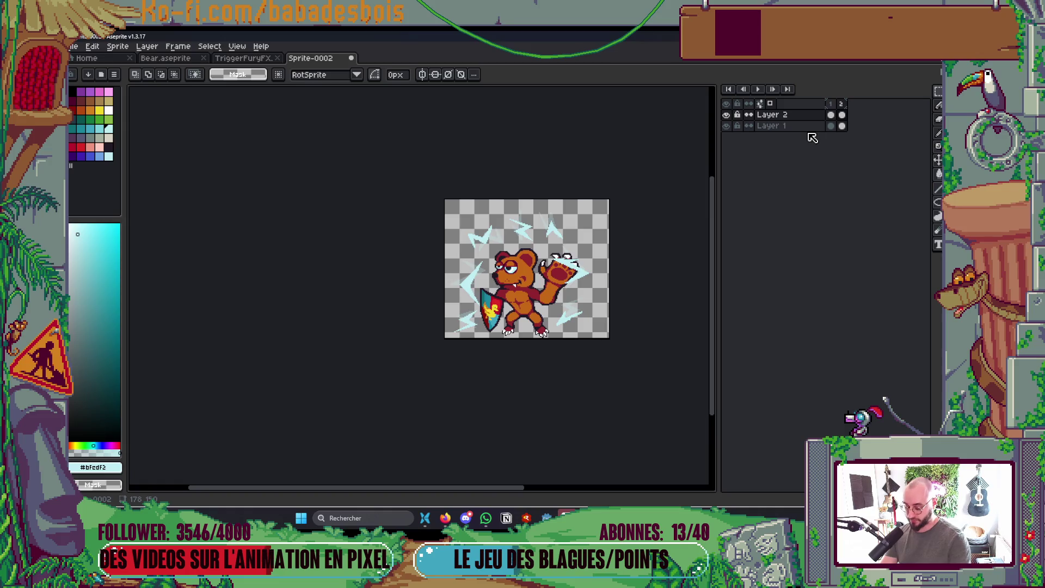
key("alt+n")
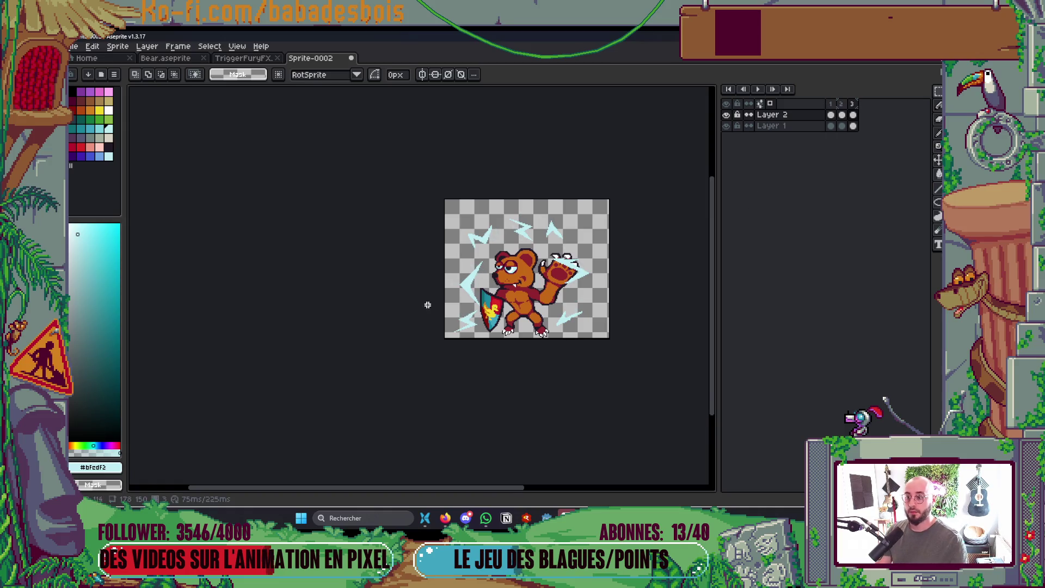
Step: Delete all the copied lightning from the new frame 3
scroll(427, 303, "up", 2)
left_click_drag(527, 288, 627, 363)
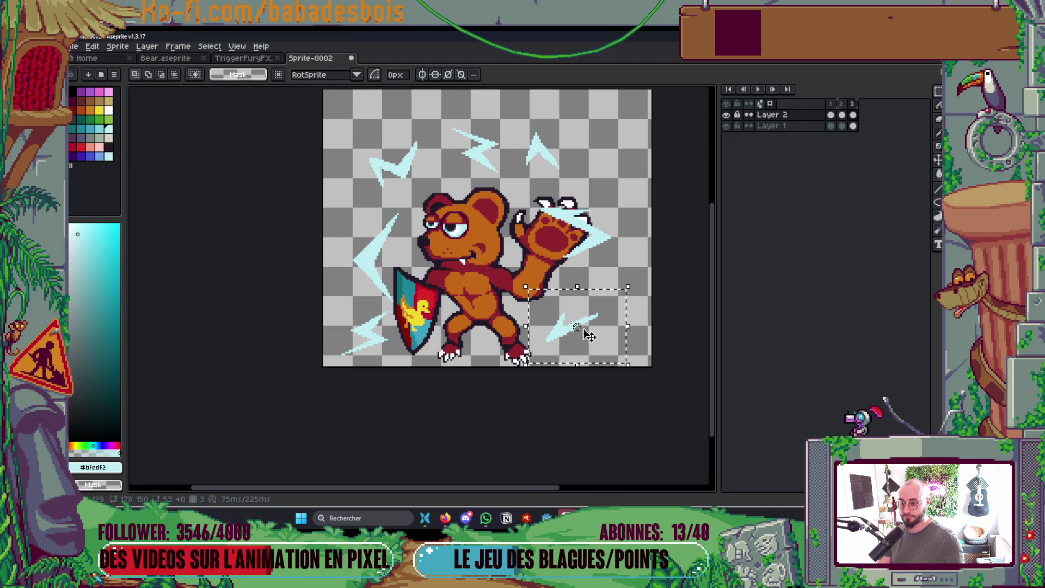
left_click(318, 147)
mouse_move(318, 147)
left_mouse_down()
mouse_move(467, 268)
mouse_move(654, 451)
left_mouse_up()
key("Delete")
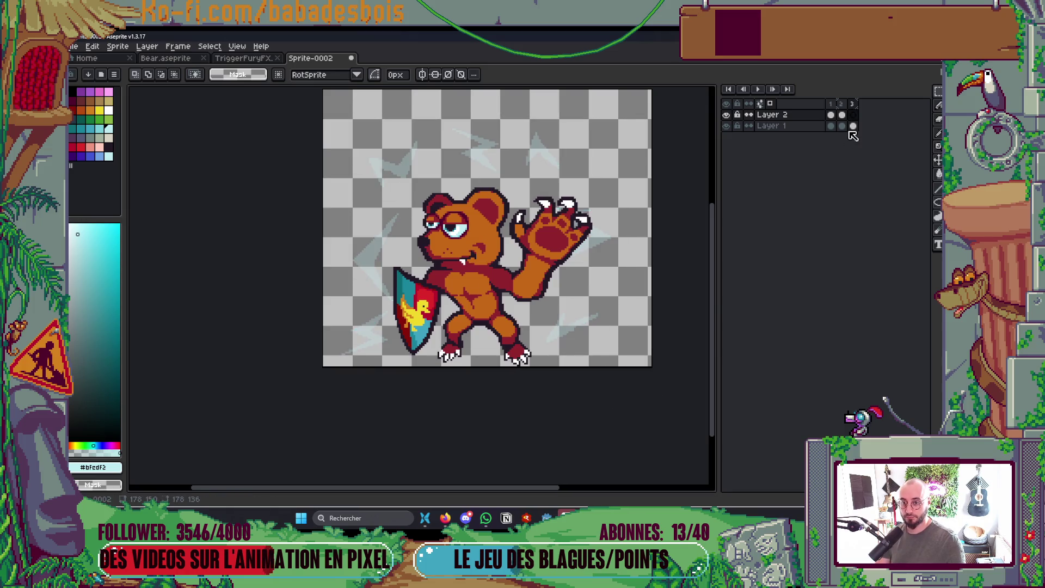
Step: Paste frame 2's lower-right bolt onto frame 3 beside the shield, flipped vertically
left_click(842, 114)
left_click_drag(499, 289, 640, 376)
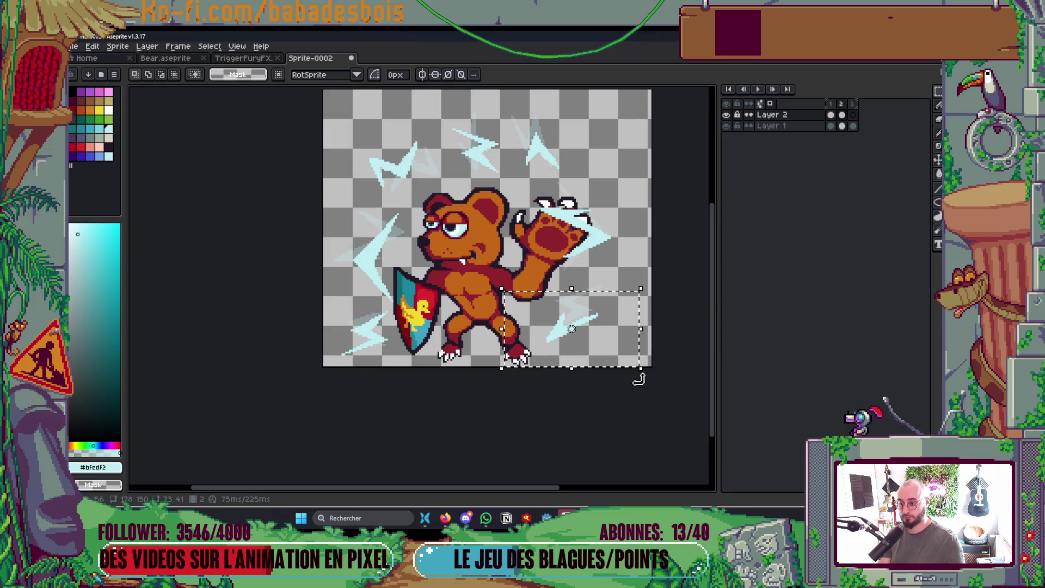
left_click(628, 424)
key("Right")
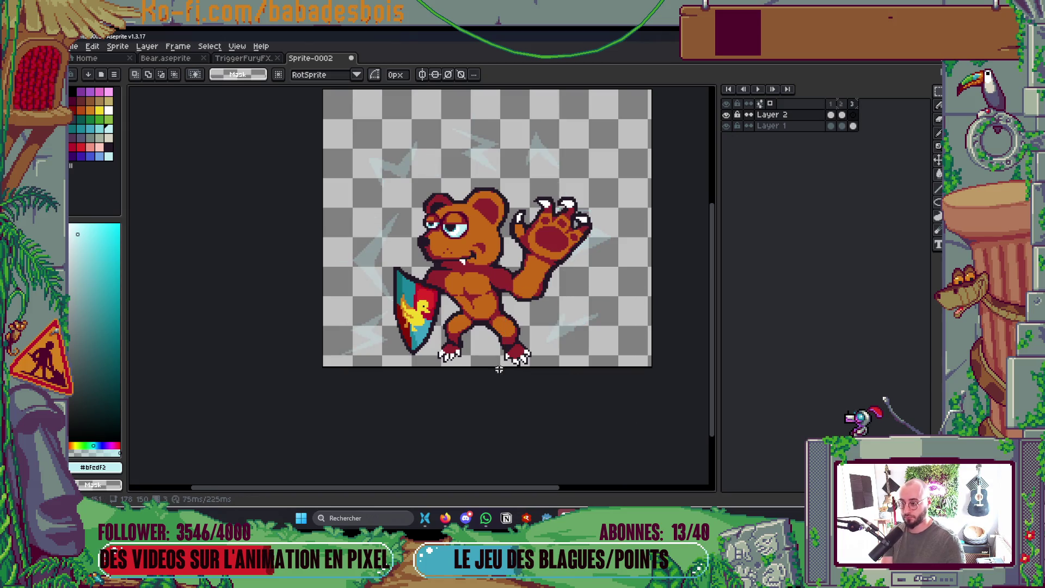
key("ctrl+v")
left_click_drag(605, 337, 378, 305)
key("shift+v")
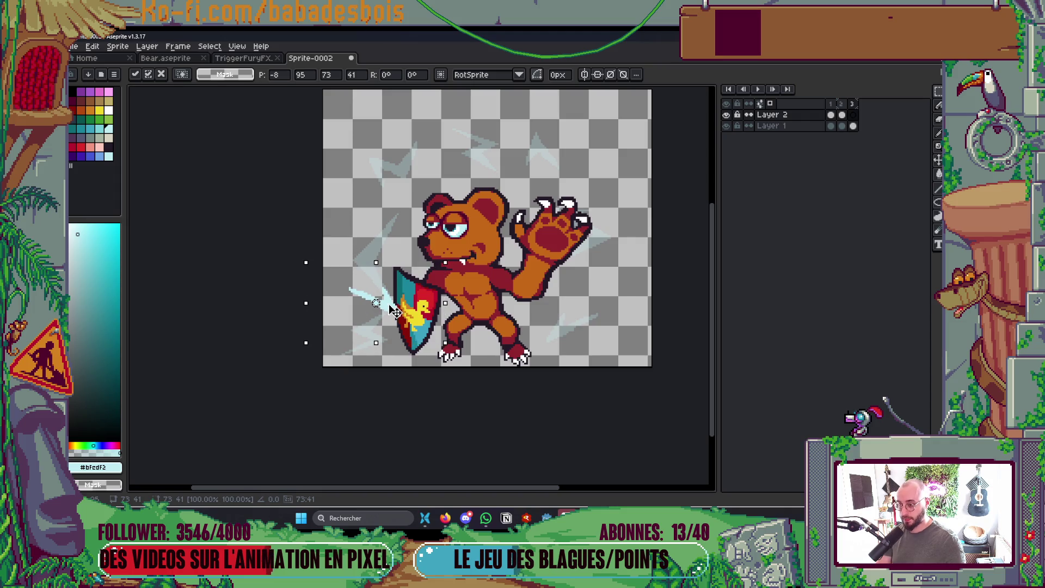
left_click(543, 325)
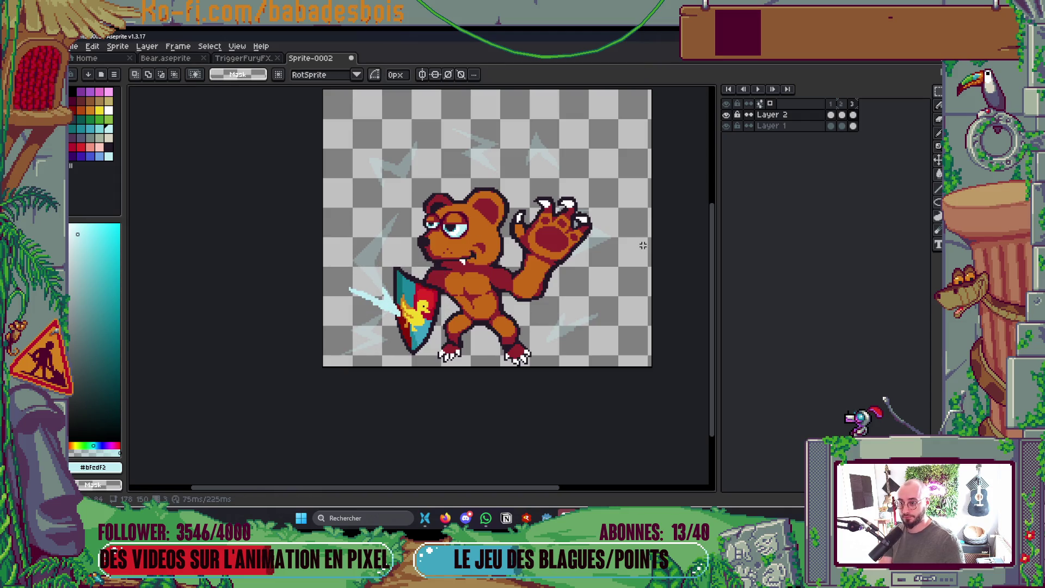
Step: Paste frame 2's raised-paw bolt onto frame 3 beside the bear's head
key("Left")
left_click_drag(521, 193, 643, 293)
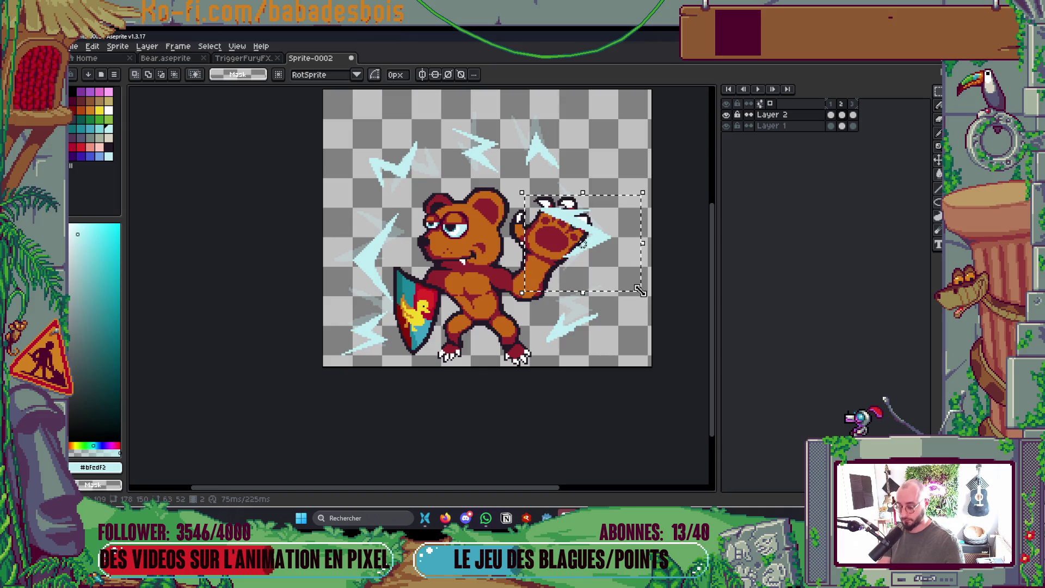
left_click(853, 115)
key("ctrl+v")
left_click_drag(583, 244, 394, 228)
key("ctrl+d")
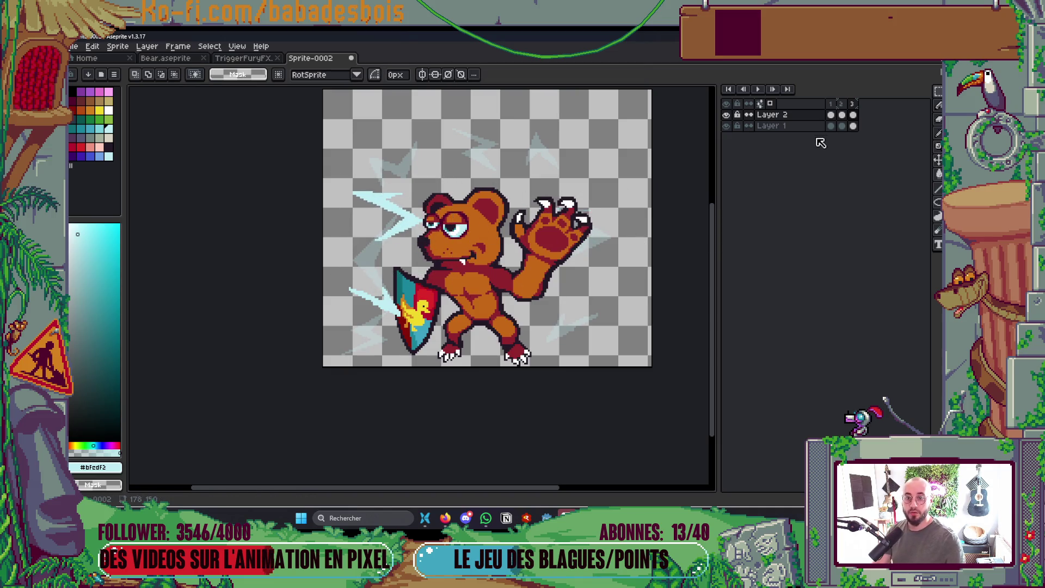
Step: Step back and forth through frames 1–3 to compare the lightning
key("Left")
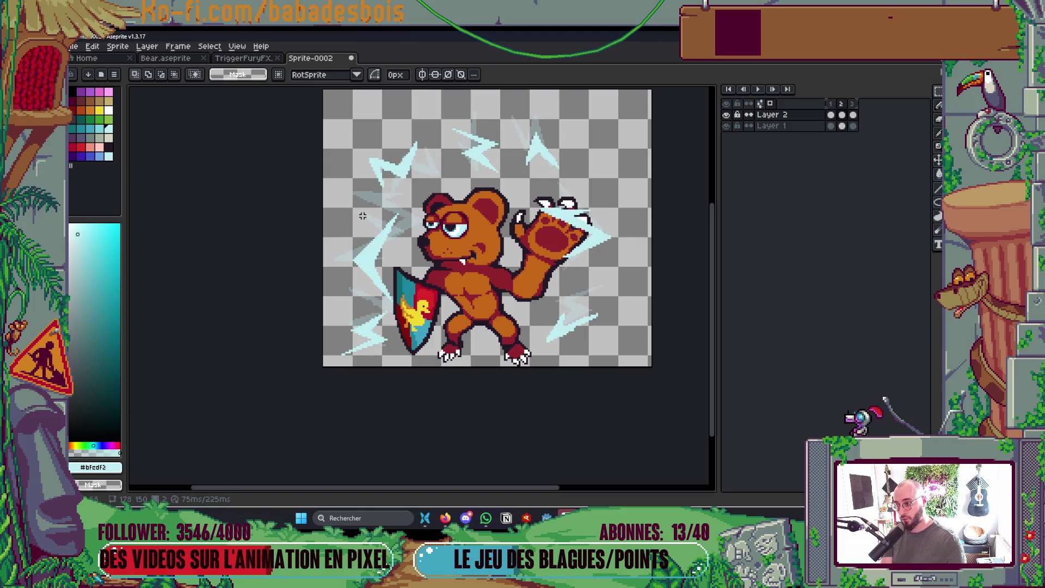
mouse_move(340, 317)
left_mouse_down()
mouse_move(397, 362)
mouse_move(419, 345)
left_mouse_up()
left_click_drag(327, 304, 430, 369)
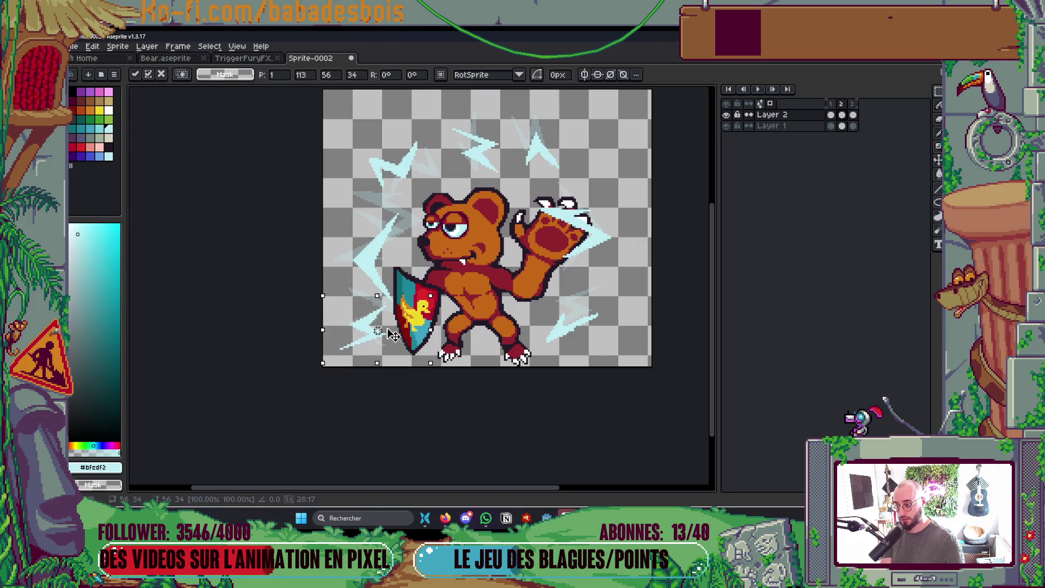
key("Left")
key("Right")
key("Left")
key("Right")
key("Right")
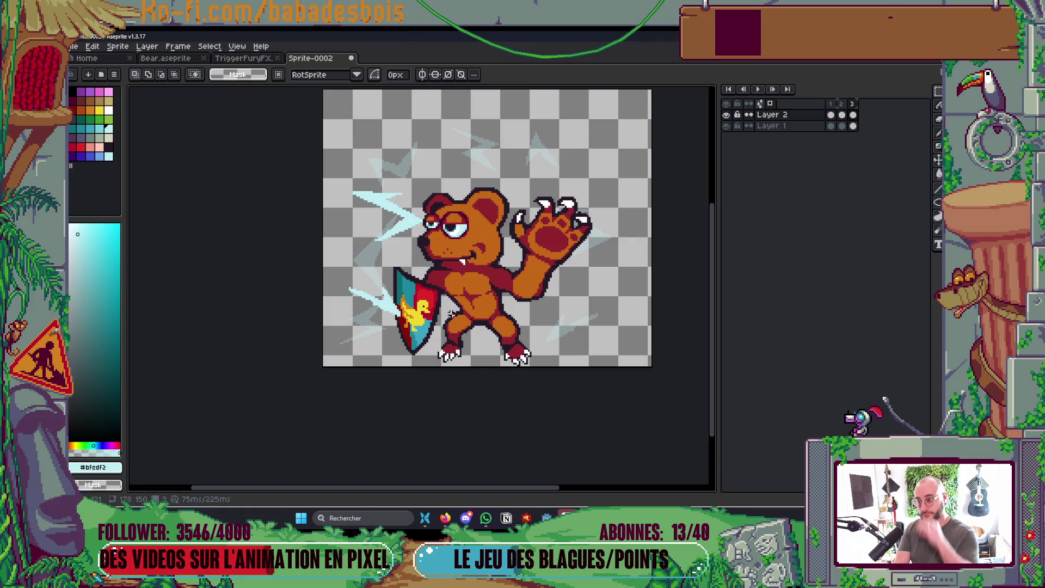
key("Left")
key("Left")
key("Right")
key("Right")
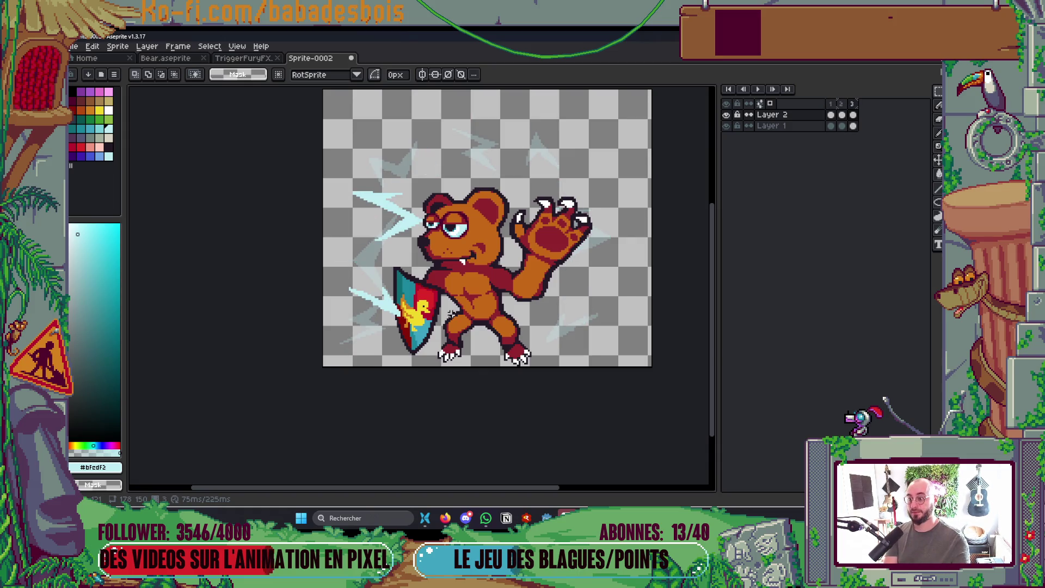
key("Left")
Step: Paste frame 2's upper-left bolt above the paw on frame 3, mirrored horizontally, then play
left_click_drag(352, 121, 425, 191)
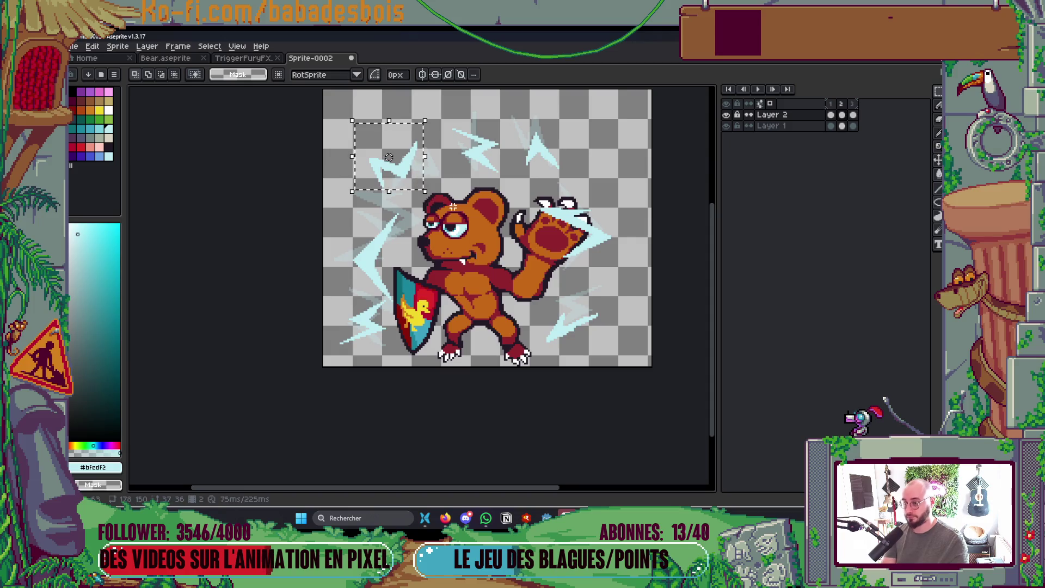
key("ctrl+d")
key("Right")
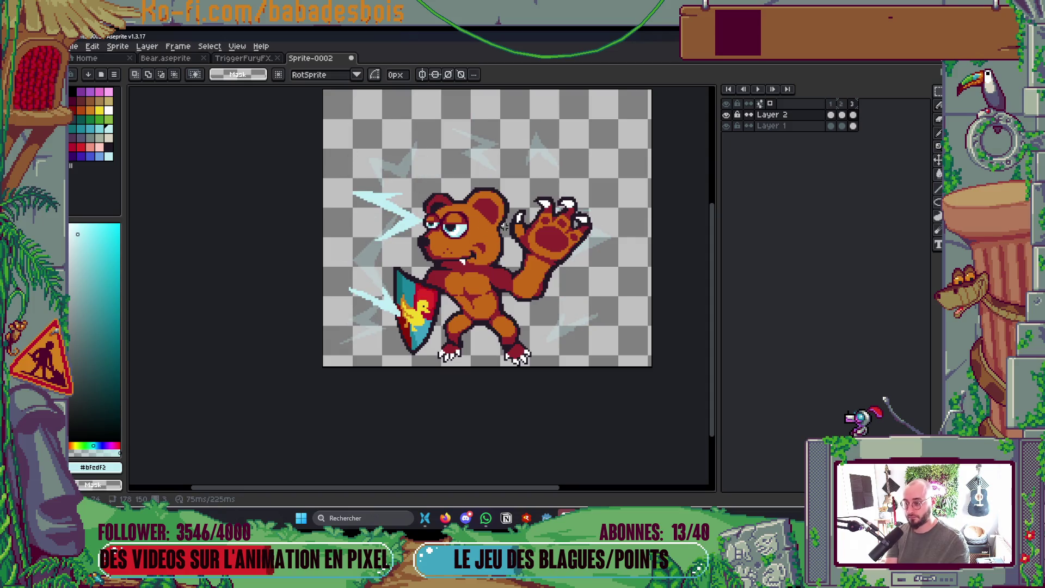
key("ctrl+v")
left_click_drag(413, 170, 574, 185)
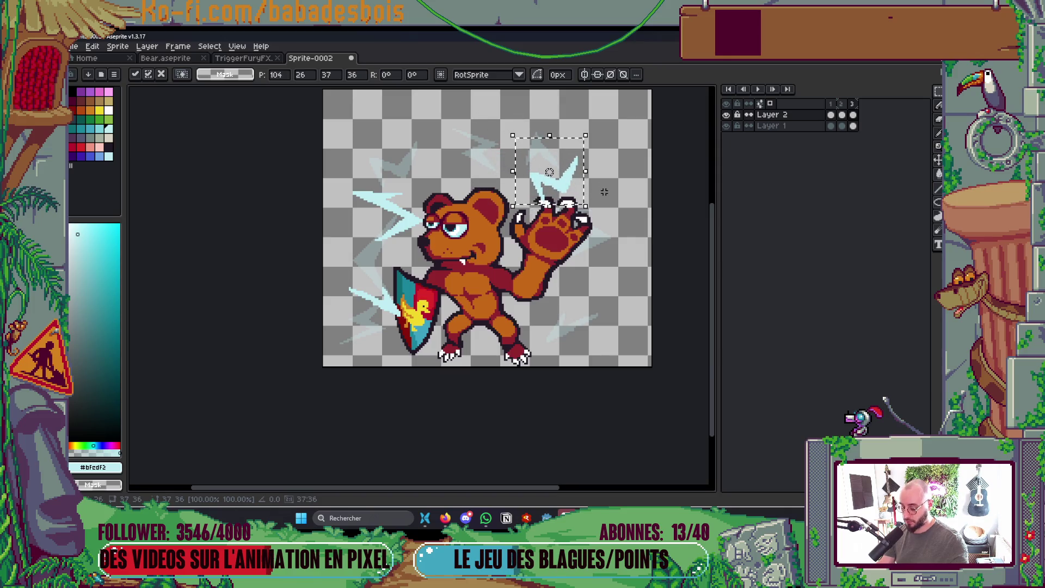
key("shift+h")
left_click(654, 201)
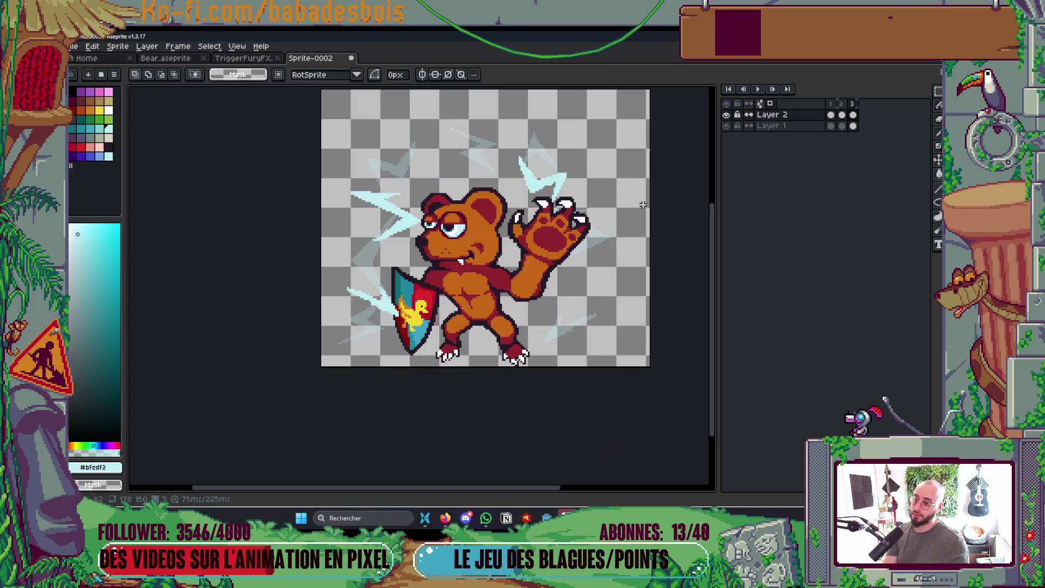
key("Return")
key("Return")
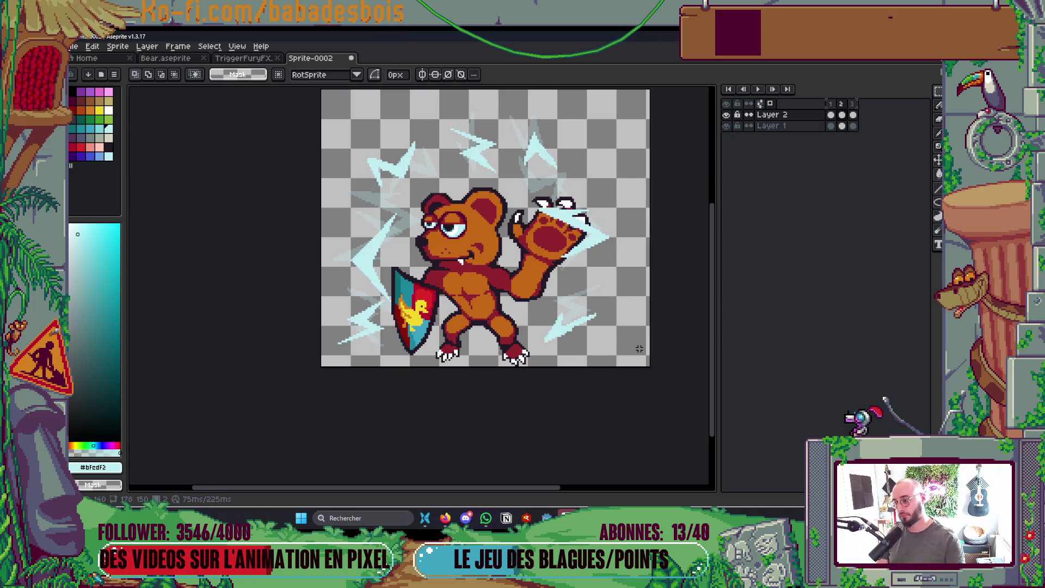
Step: Move frame 3's paw bolt below the paw, rotate it to about −26.6°, then stop playback
left_click_drag(530, 170, 630, 278)
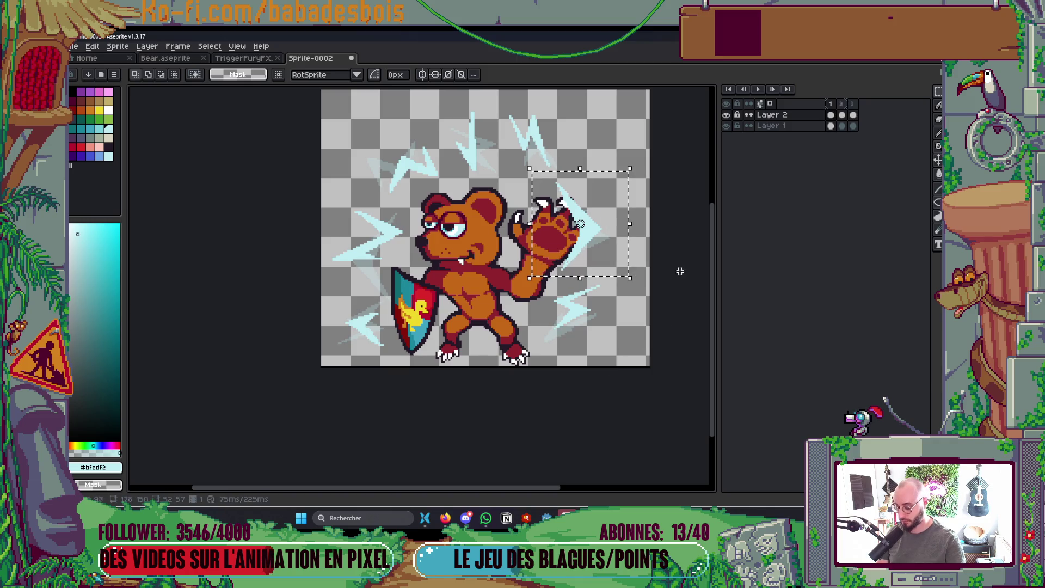
key("ctrl+t")
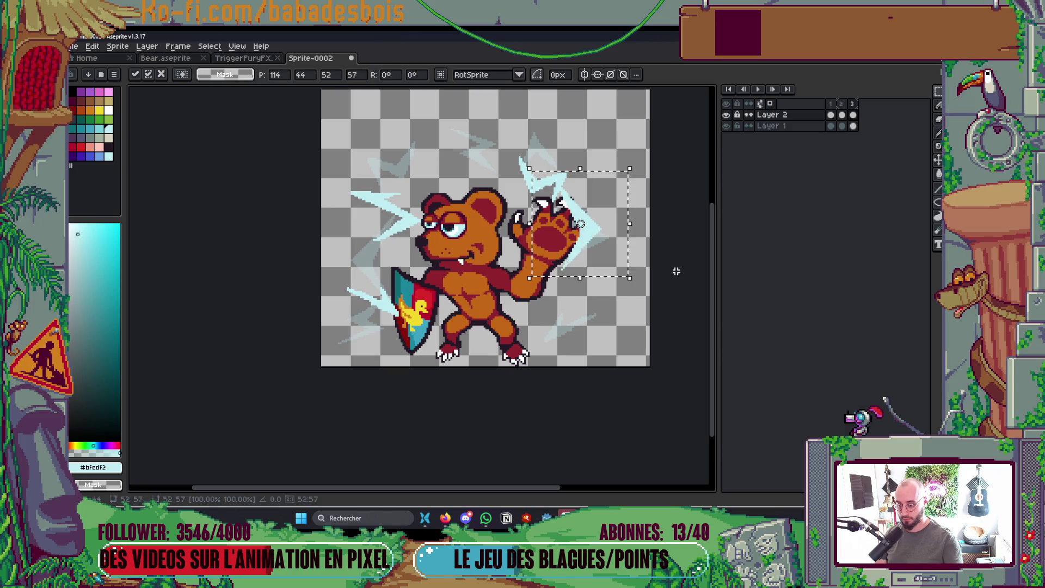
left_click_drag(578, 223, 565, 313)
mouse_move(620, 375)
left_mouse_down()
mouse_move(588, 396)
mouse_move(578, 323)
left_mouse_up()
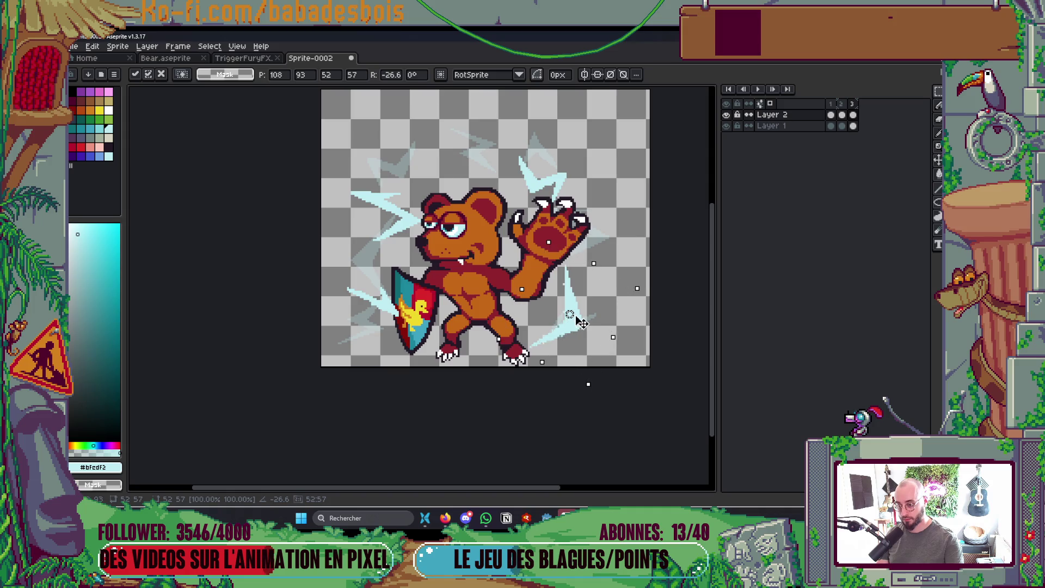
key("Return")
scroll(534, 327, "up", 2)
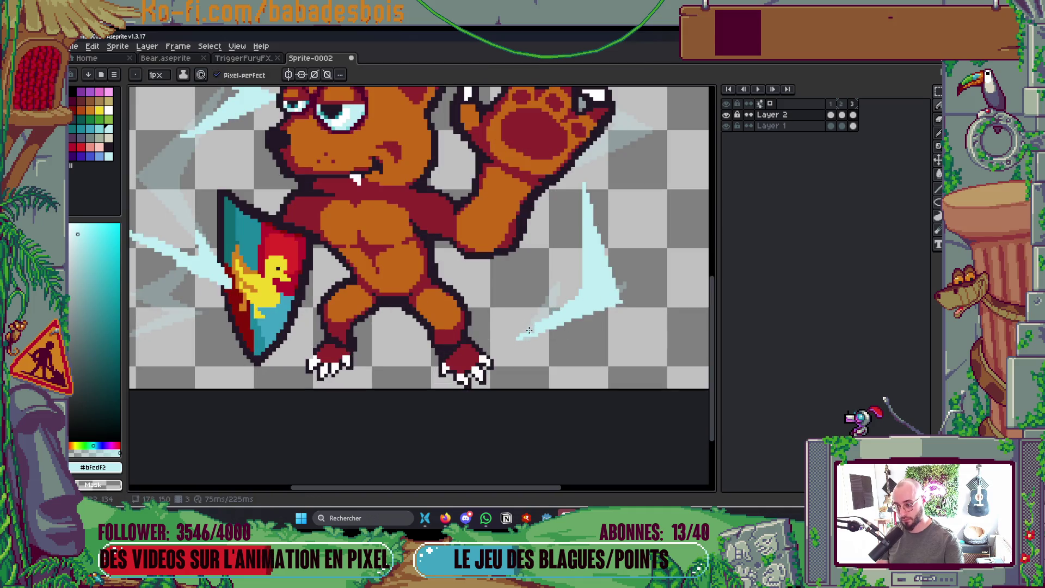
scroll(533, 330, "down", 3)
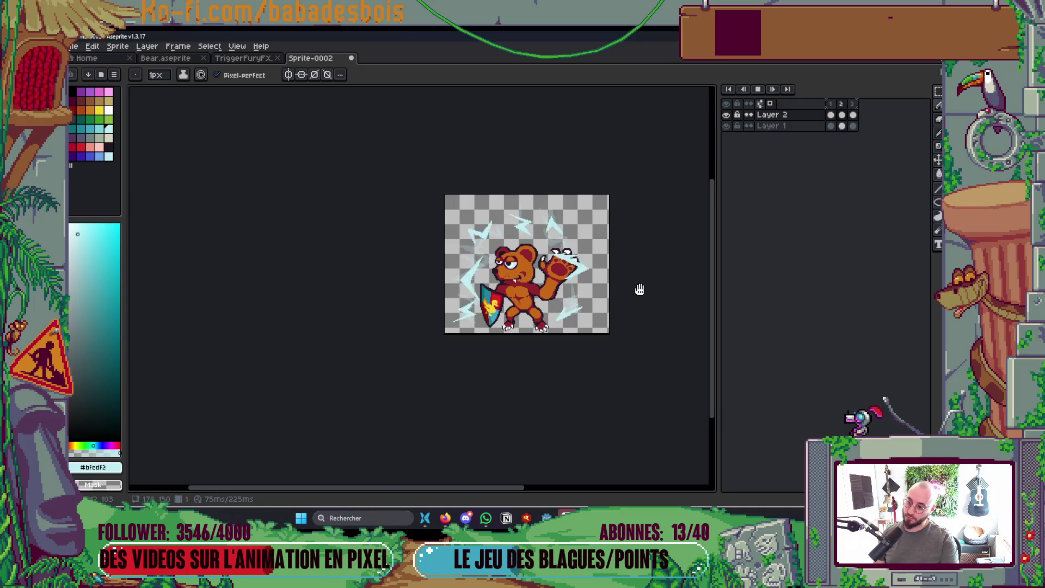
key("Return")
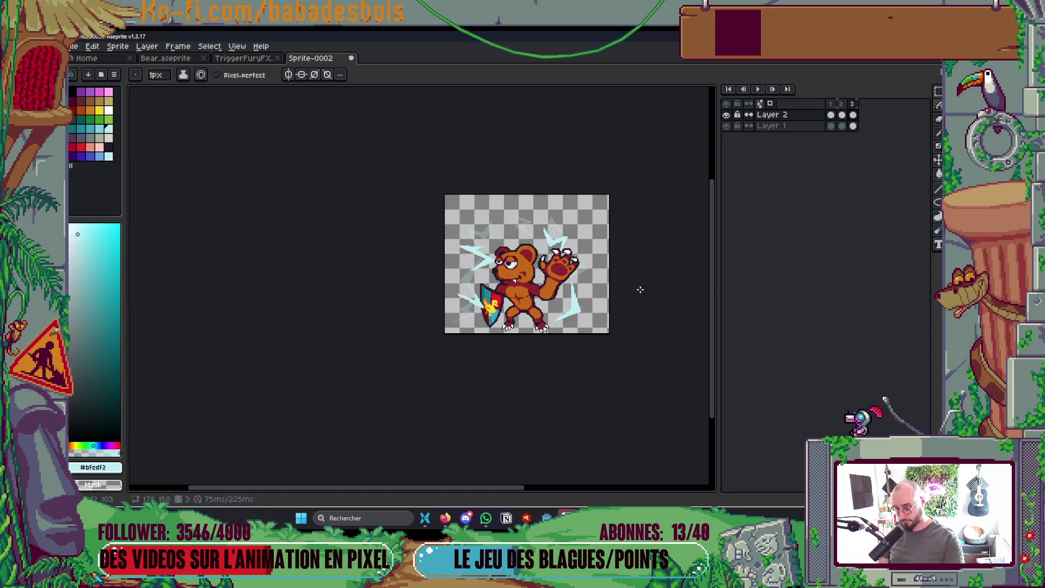
Step: Add an empty frame 4 with no lightning and a 250 ms duration
key("alt+n")
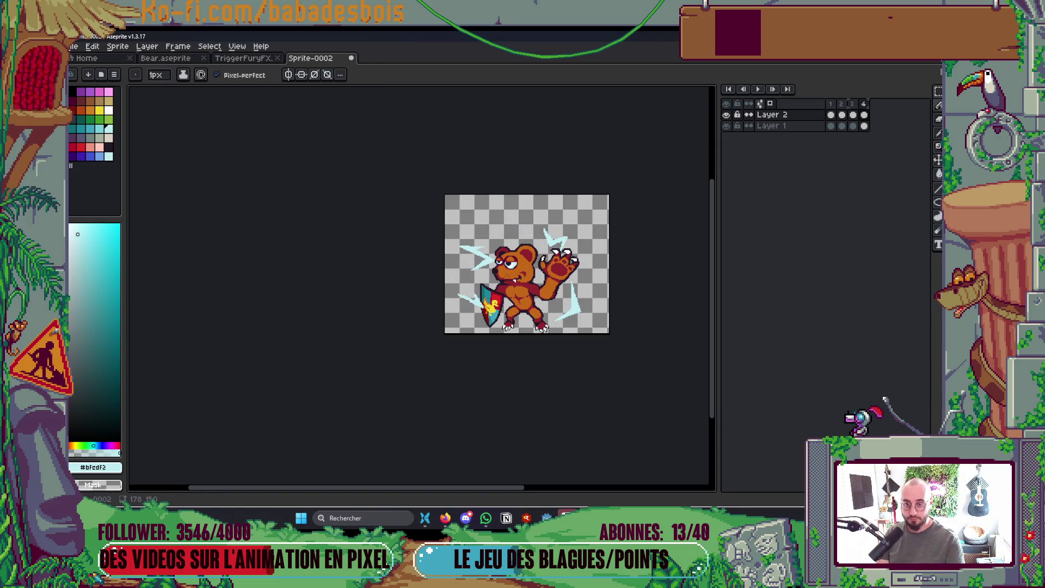
key("Delete")
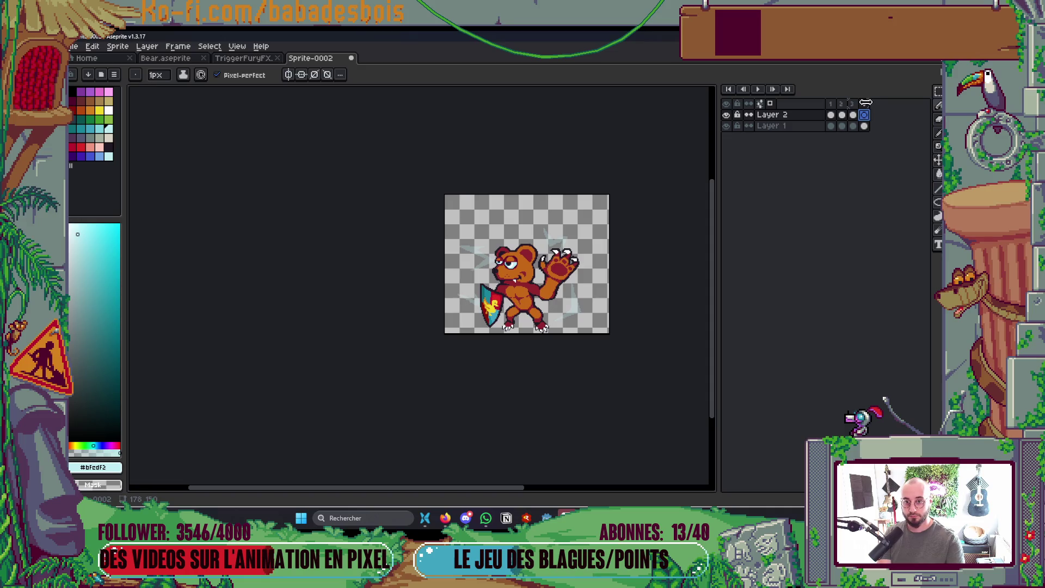
right_click(867, 110)
left_click(871, 112)
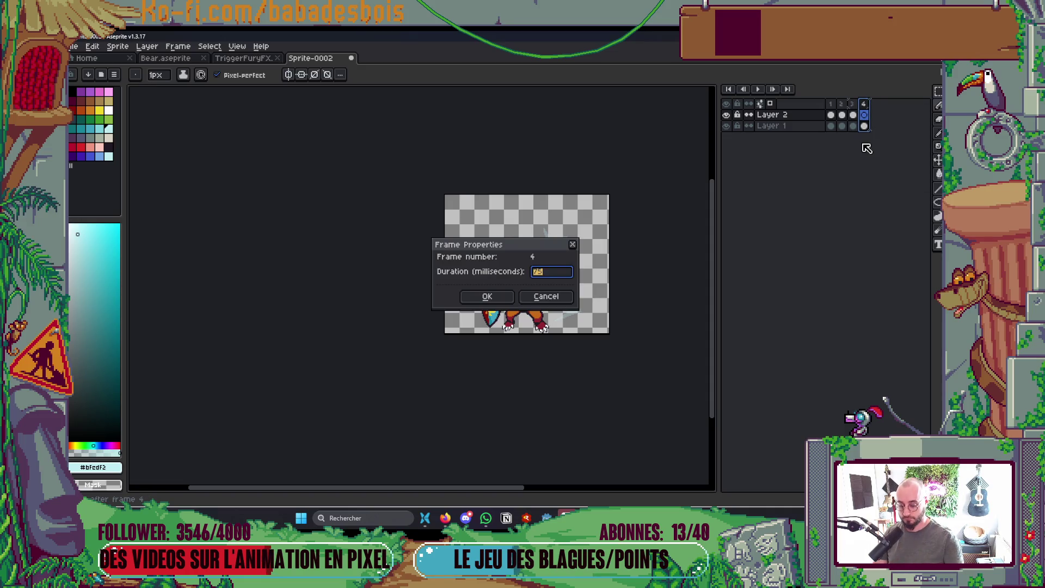
key("Return")
key("Return")
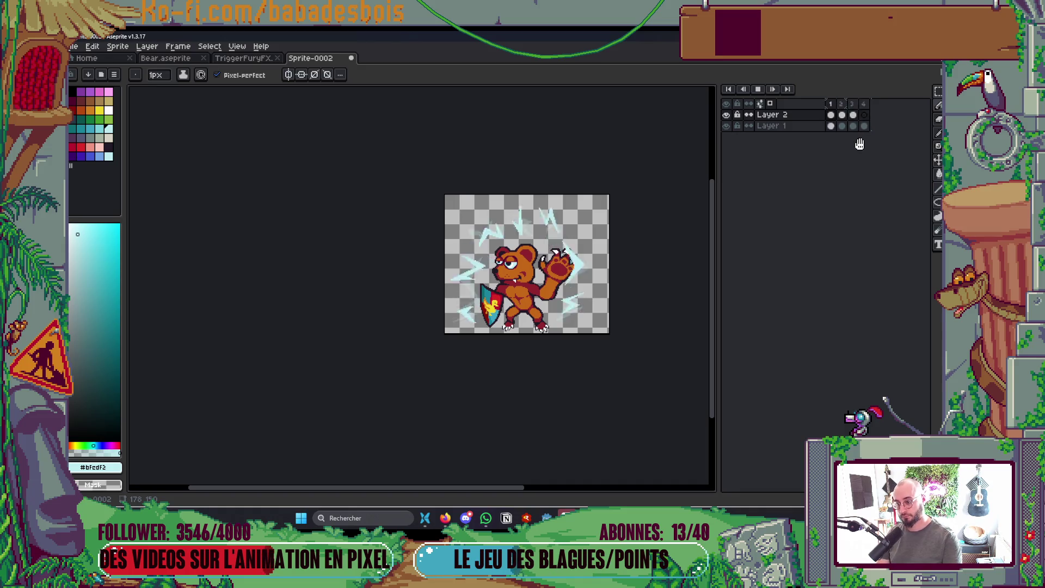
key("Return")
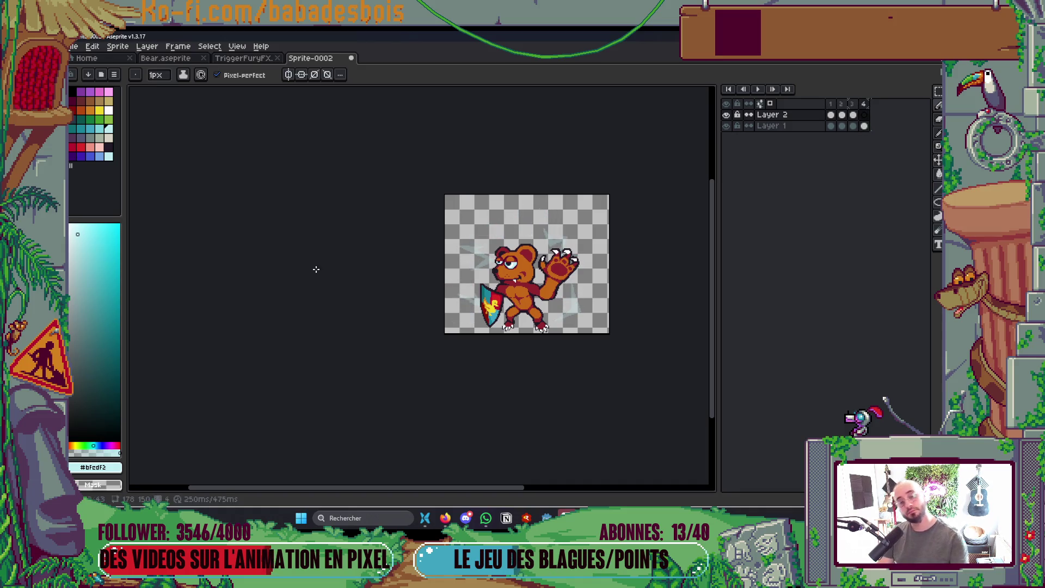
left_click_drag(831, 103, 852, 104)
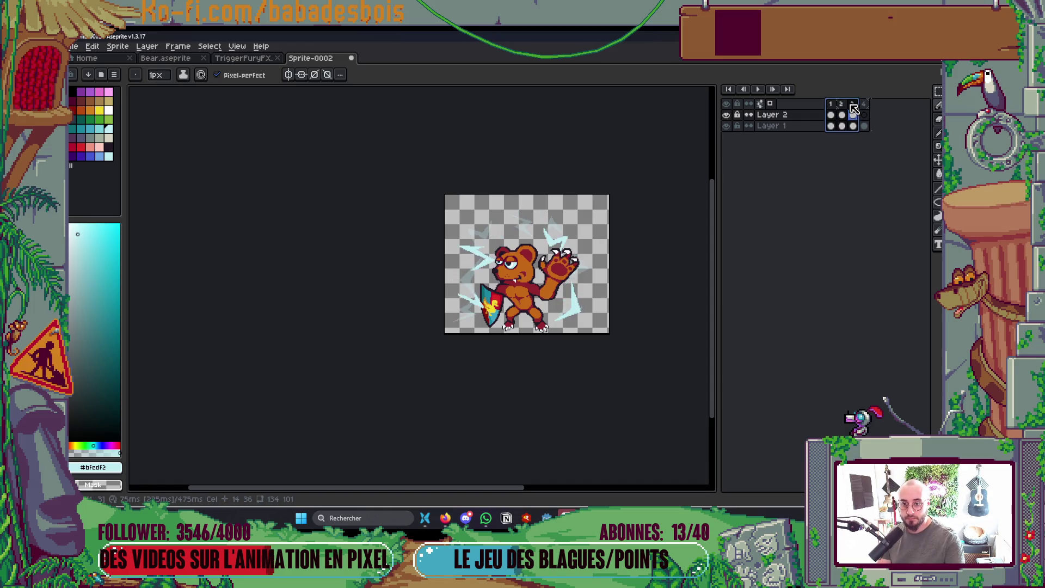
Step: Mark frames 1–3 as a Loop section repeating 2 times, then save
right_click(852, 104)
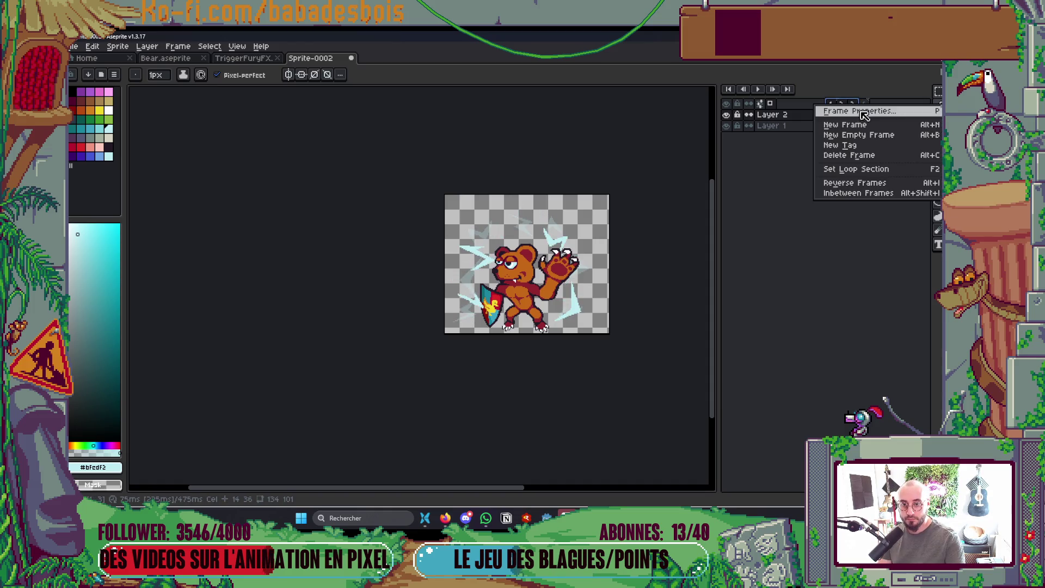
left_click(855, 169)
double_click(839, 90)
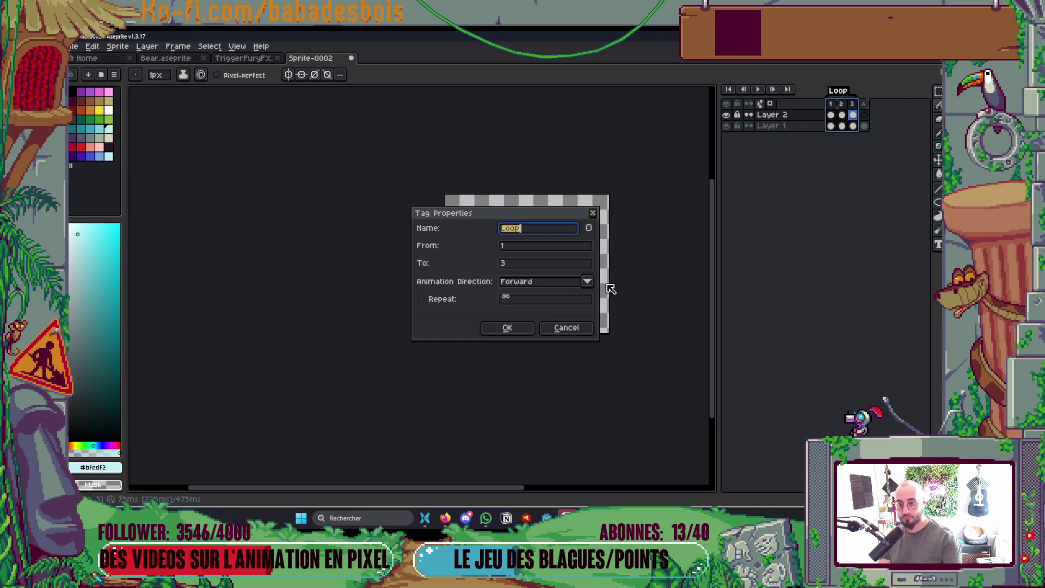
left_click(518, 301)
key("Return")
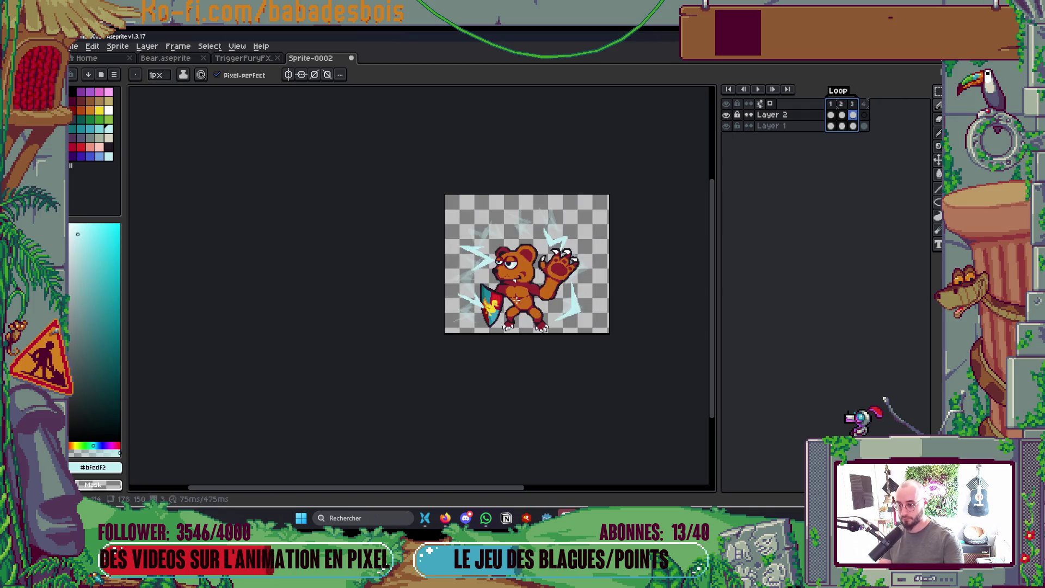
key("ctrl+s")
key("Escape")
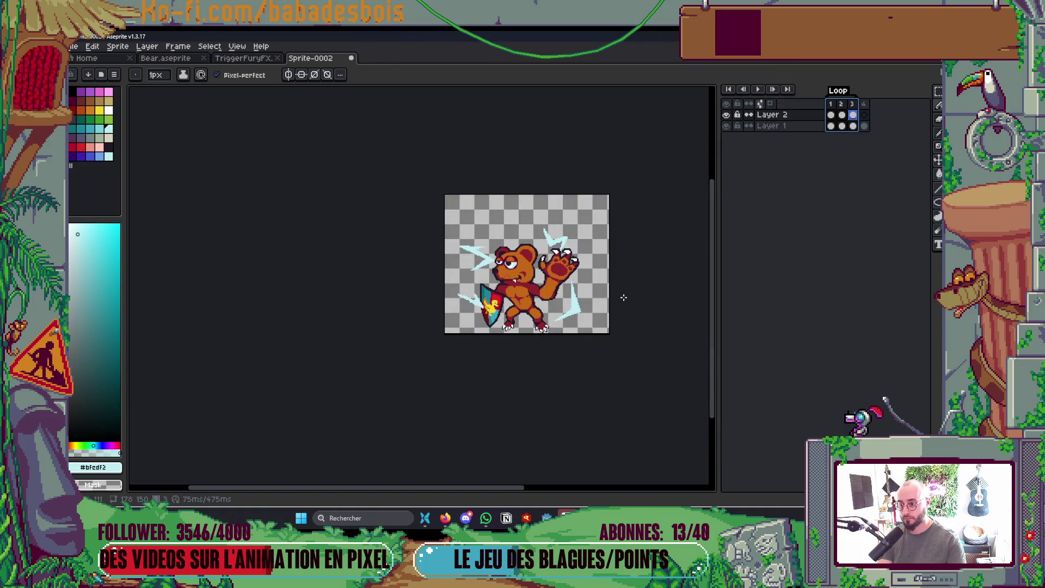
Step: Play the animation, stop it, and step between frames 2 and 3
key("Return")
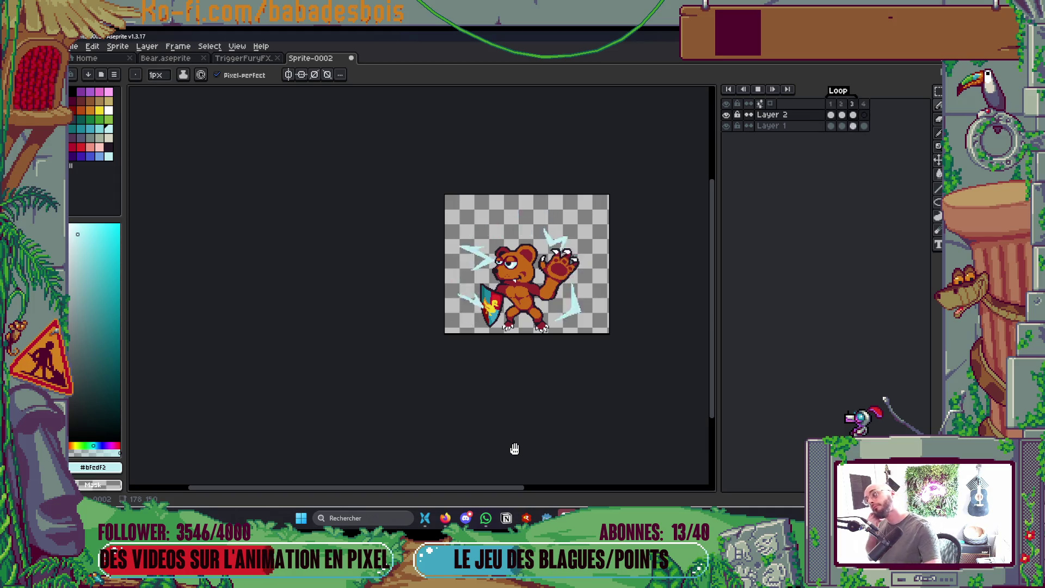
key("Return")
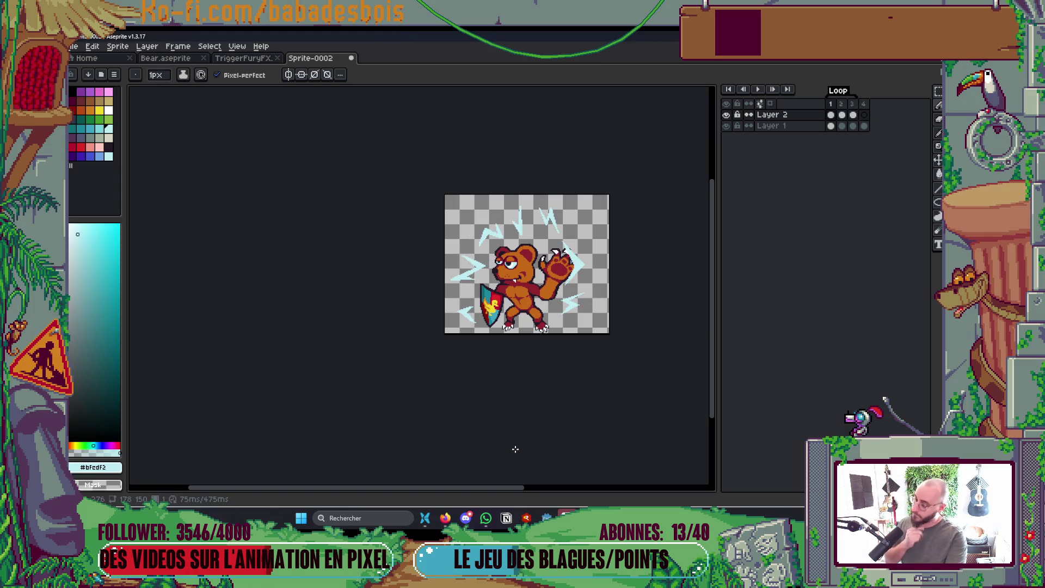
key("Right")
key("Right")
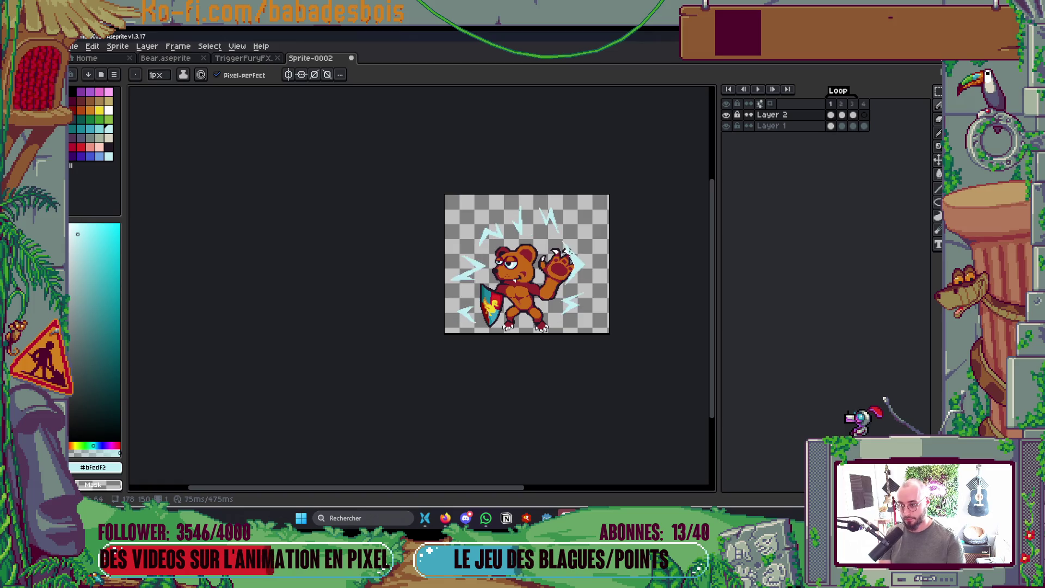
key("Left")
scroll(548, 237, "up", 3)
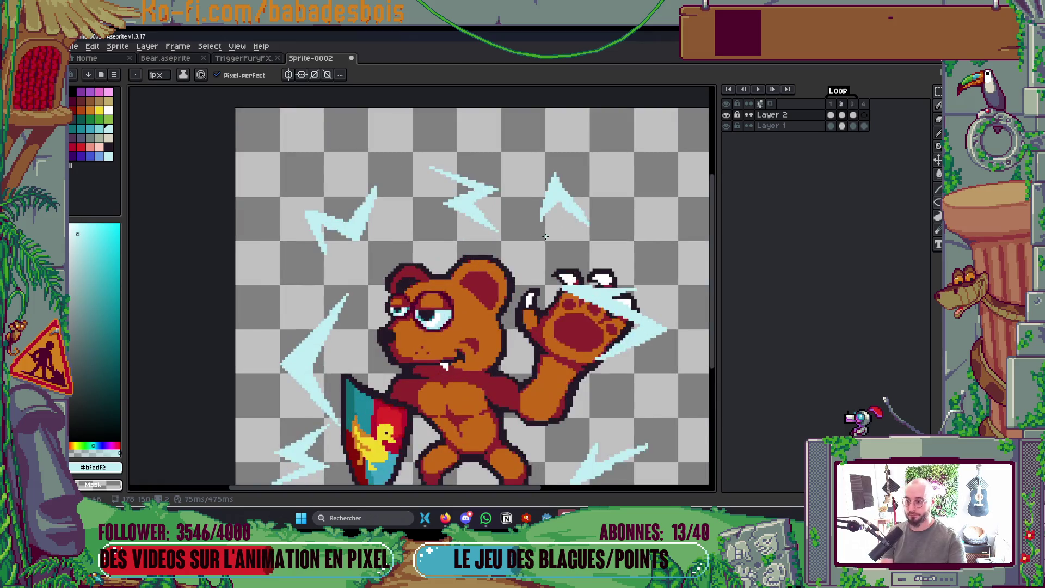
Step: Copy frame 2's top-right bolt onto frame 3, placed above the bear's head
key("m")
mouse_move(534, 150)
left_mouse_down()
mouse_move(602, 205)
mouse_move(615, 231)
left_mouse_up()
left_click(658, 233)
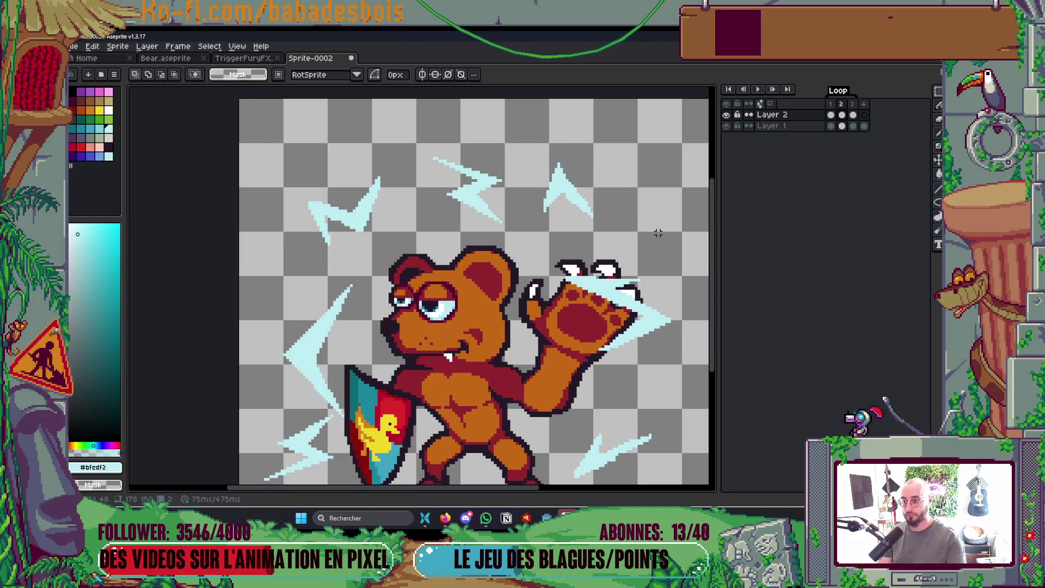
key("Right")
key("ctrl+v")
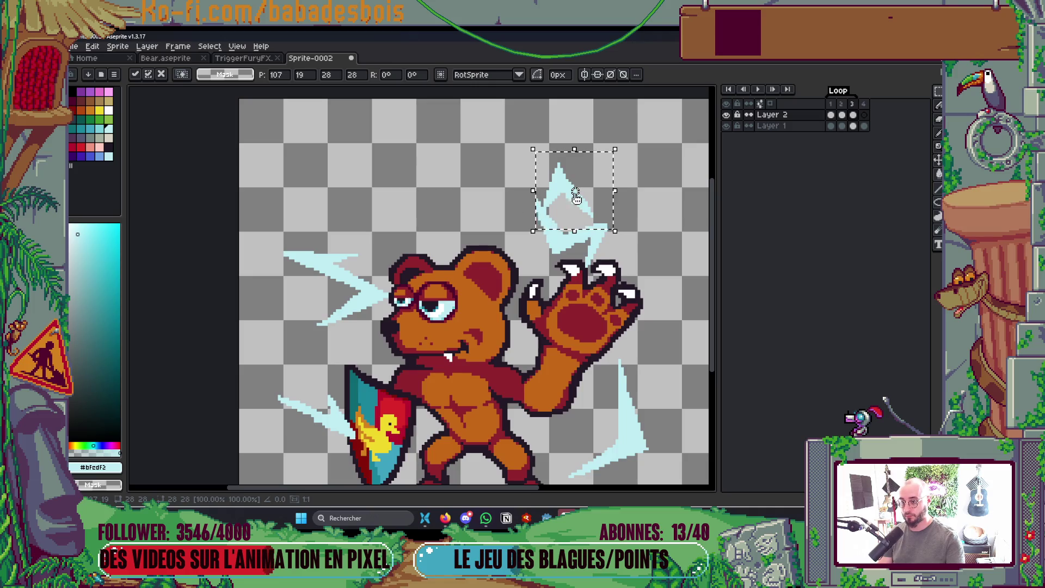
left_click_drag(589, 203, 431, 206)
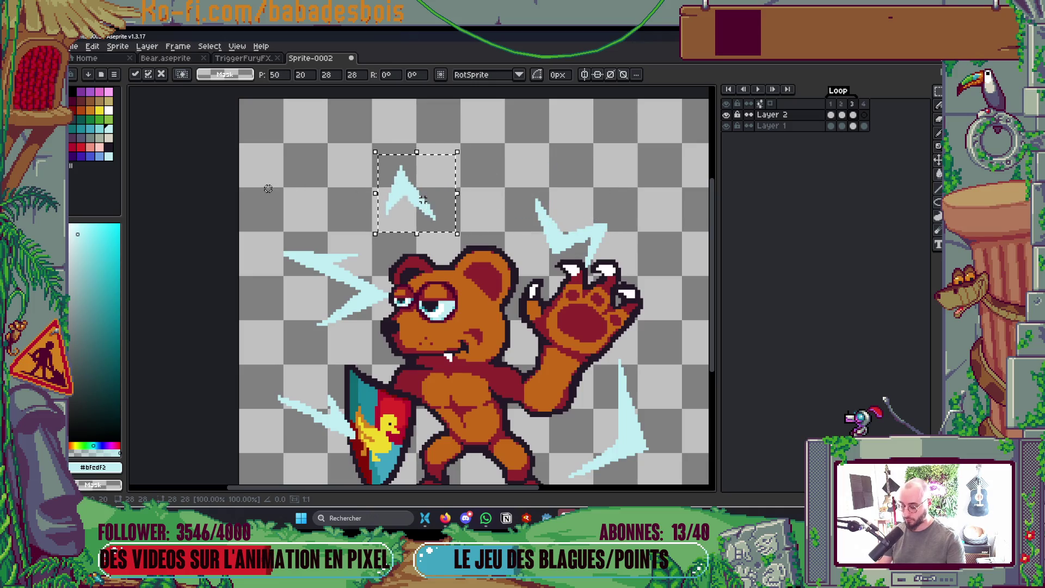
key("Return")
Step: Play the animation preview, then switch to the Miro board in Firefox
scroll(636, 217, "down", 3)
key("Return")
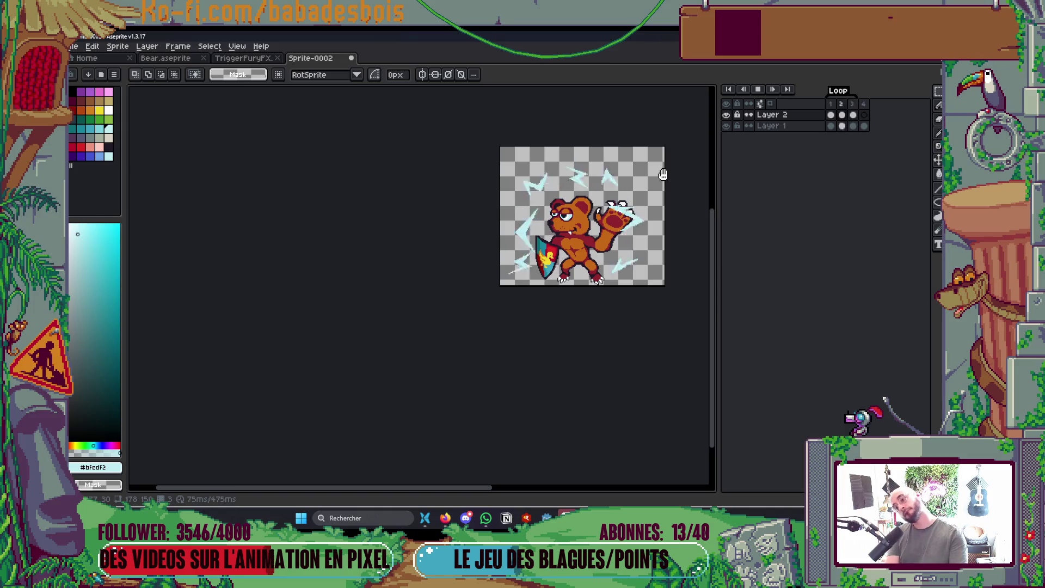
left_click_drag(689, 311, 649, 285)
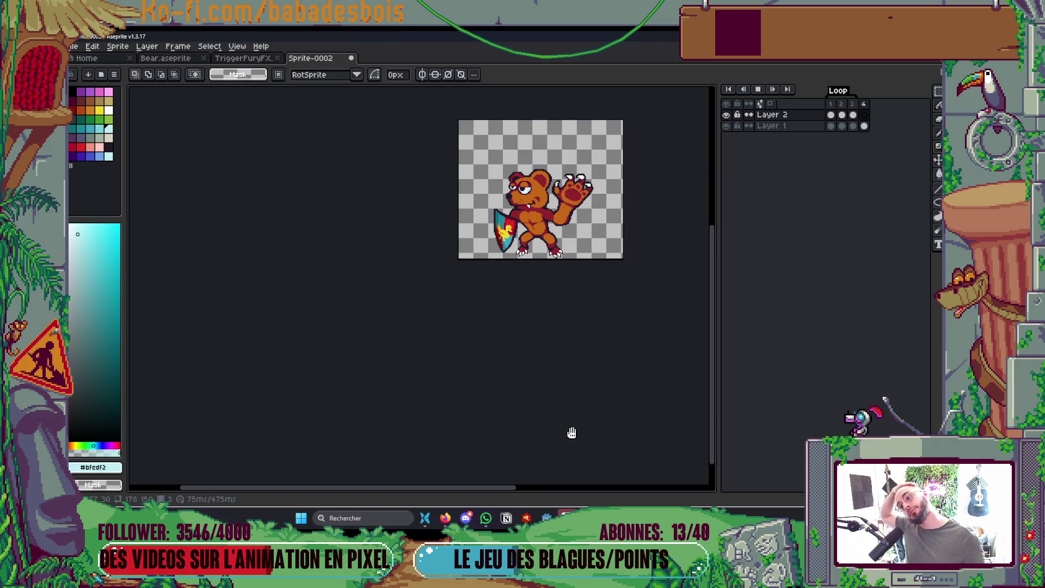
scroll(609, 374, "up", 5)
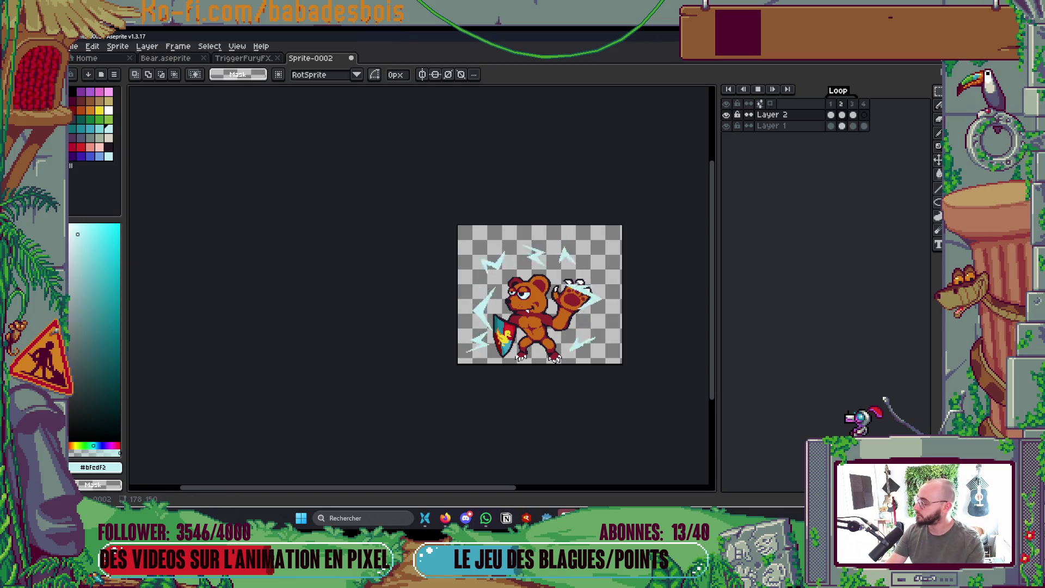
key("alt+Tab")
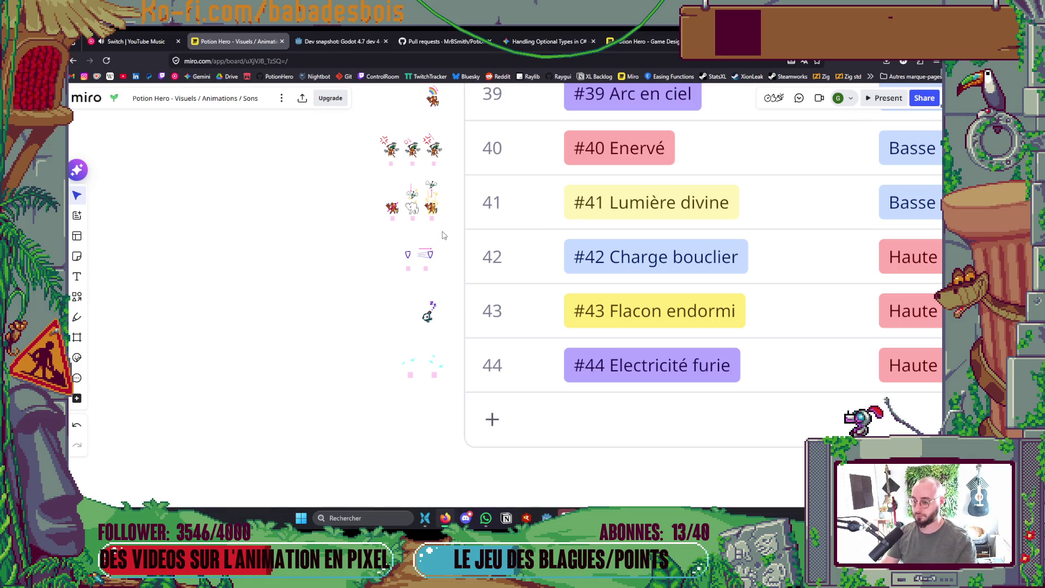
Step: Browse the Miro task table, then inspect the Furie references on the UI & Prototype board
scroll(442, 212, "up", 3)
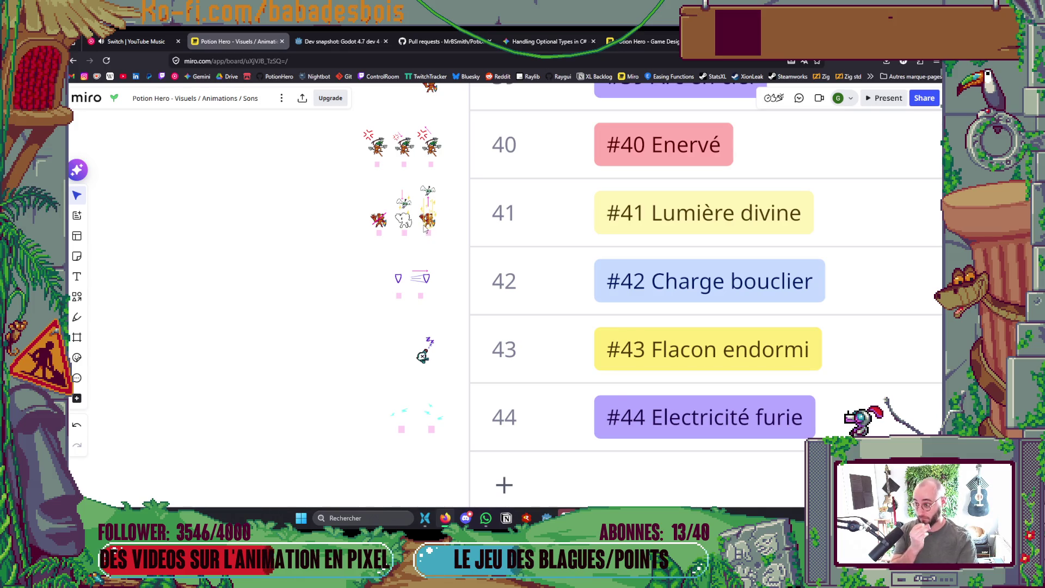
scroll(425, 228, "down", 4)
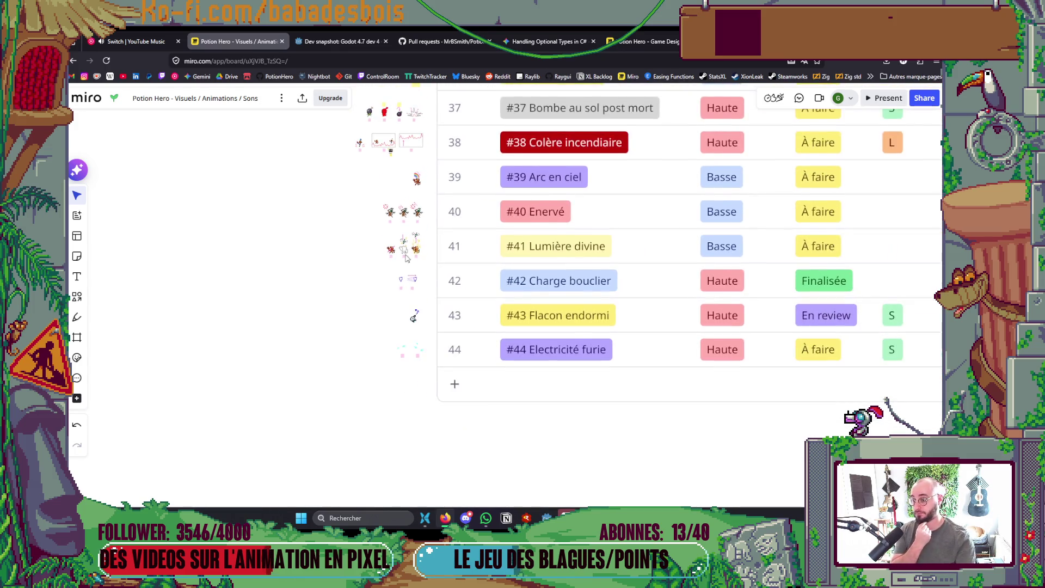
left_click_drag(405, 250, 394, 326)
left_click(649, 34)
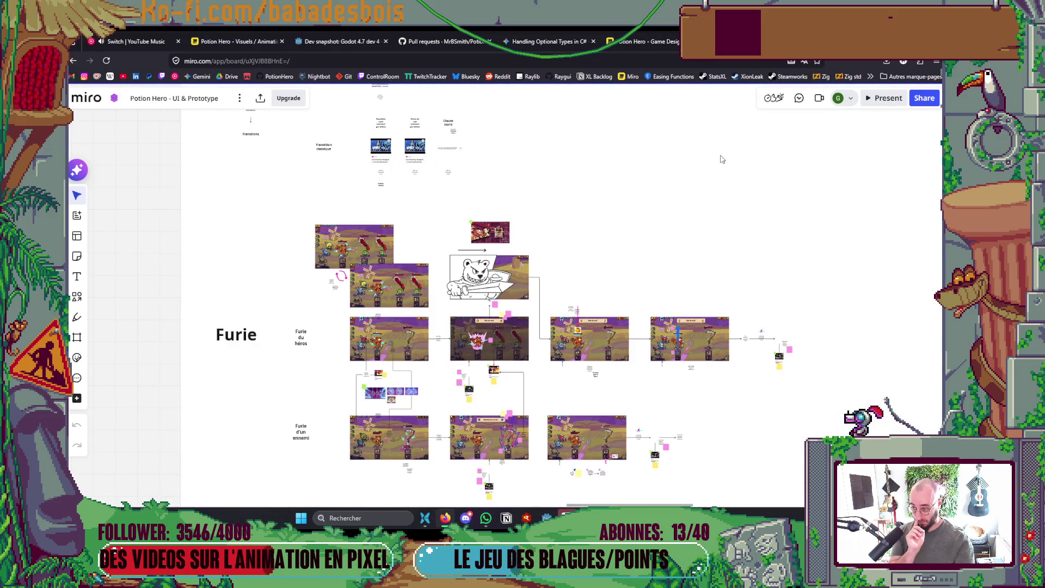
scroll(351, 410, "up", 5)
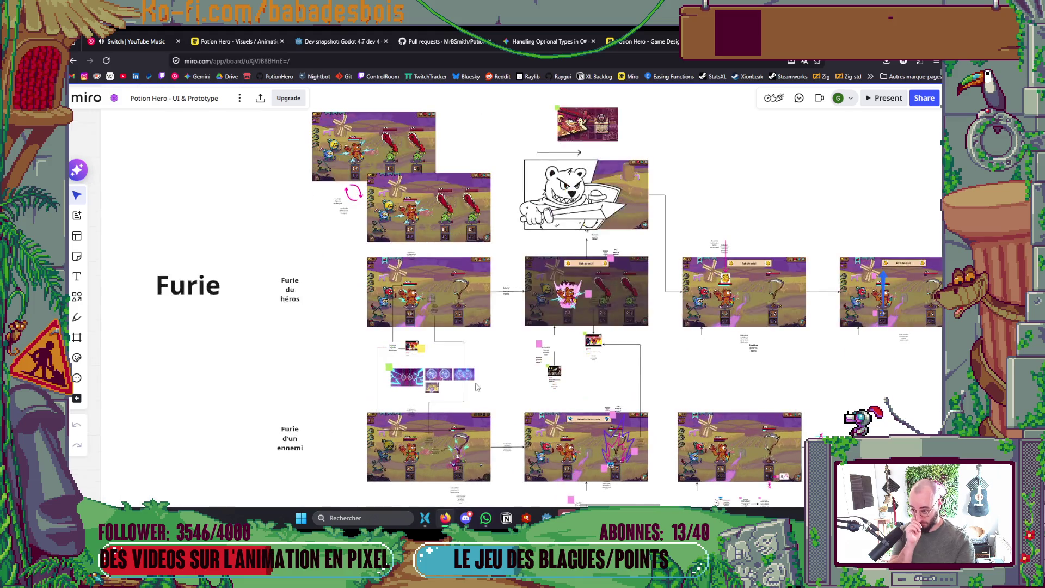
scroll(473, 383, "up", 5)
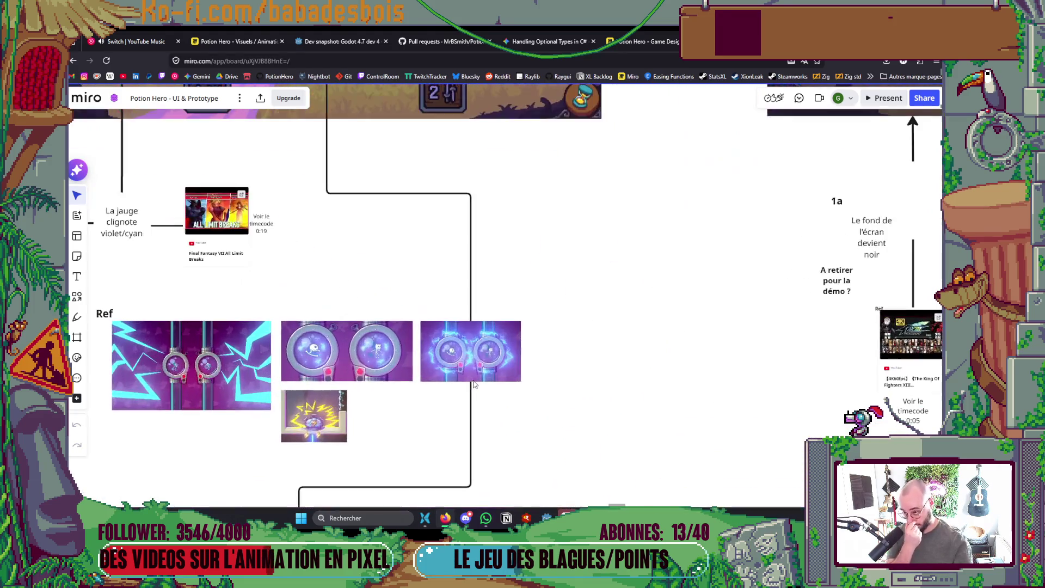
scroll(472, 383, "down", 5)
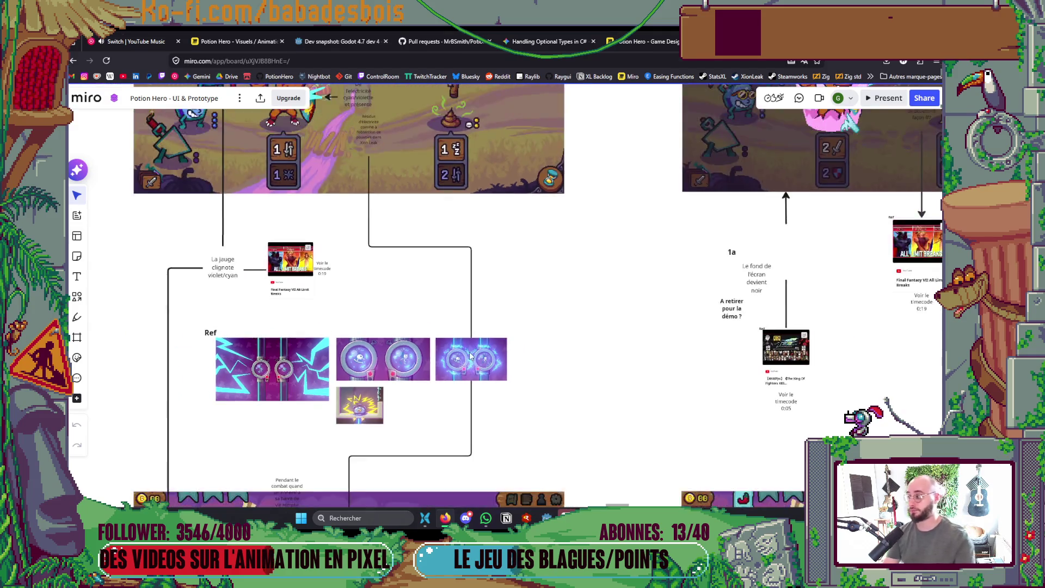
Step: Back in Aseprite, stop playback and add a new frame after the last one
key("alt+Tab")
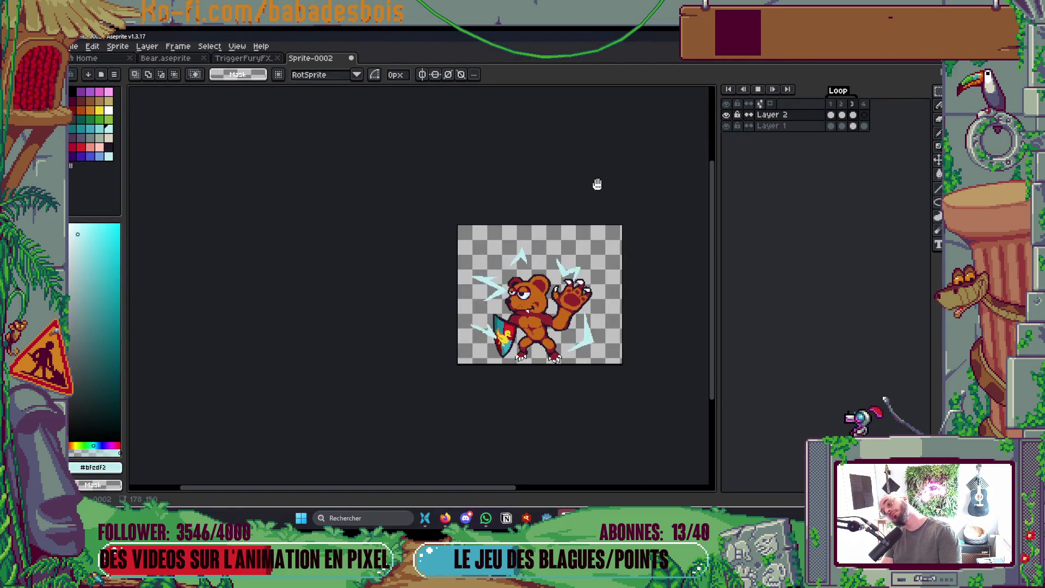
key("Return")
key("Right")
key("Right")
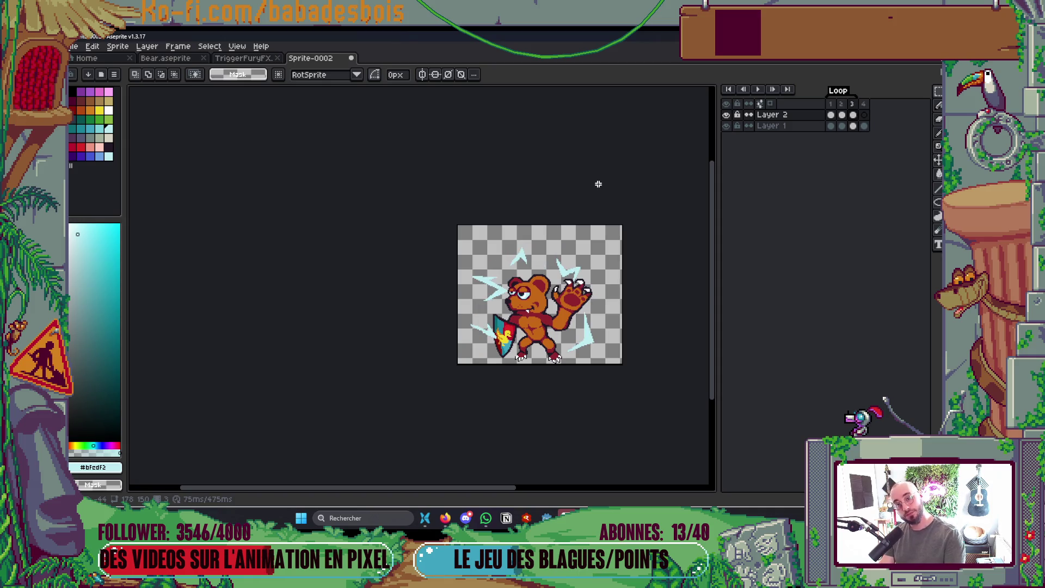
key("alt+n")
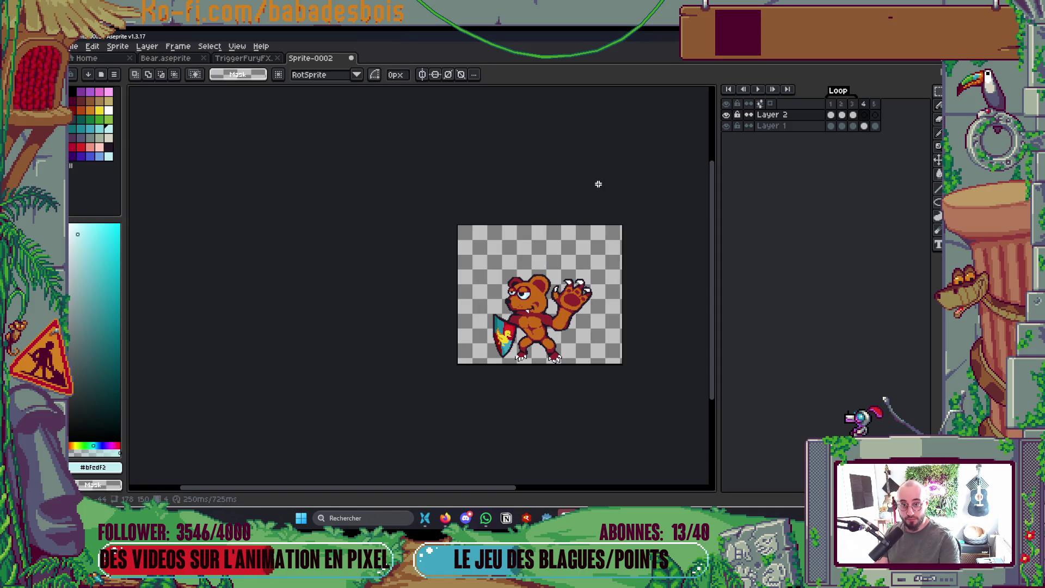
key("plus")
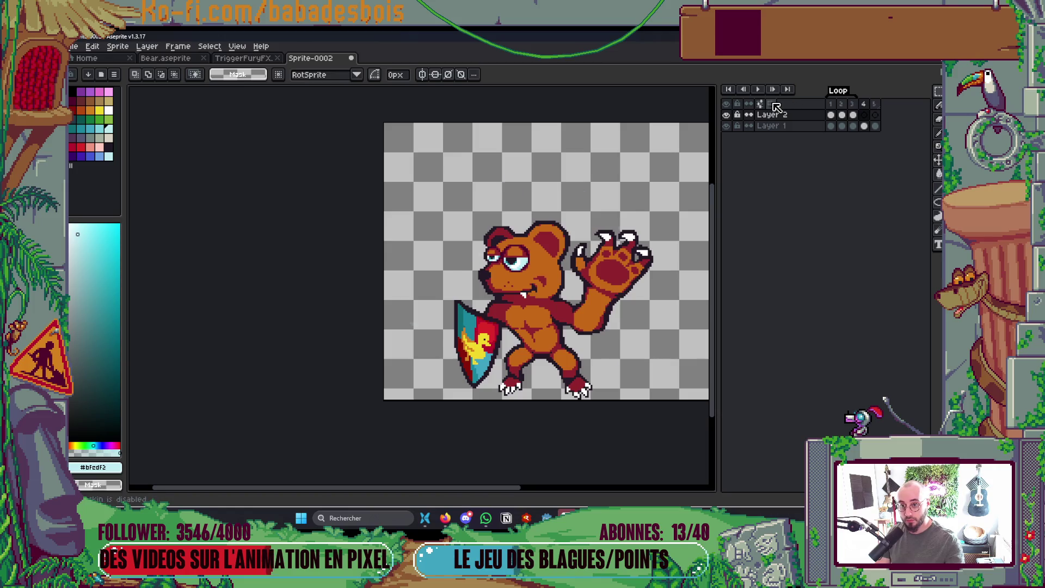
Step: Draw 2px light-cyan zigzag bolts right of the paw, above the paw, and above the head
scroll(661, 349, "up", 1)
key("b")
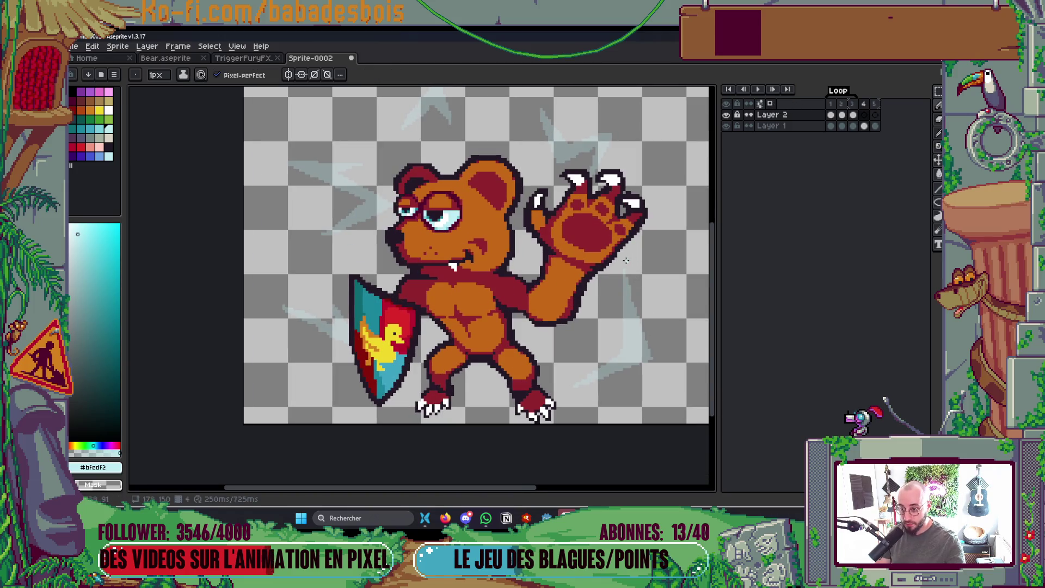
mouse_move(622, 252)
left_mouse_down()
mouse_move(636, 306)
mouse_move(618, 322)
mouse_move(629, 299)
mouse_move(615, 250)
left_mouse_up()
key("ctrl+z")
key("ctrl+plus")
key("ctrl+plus")
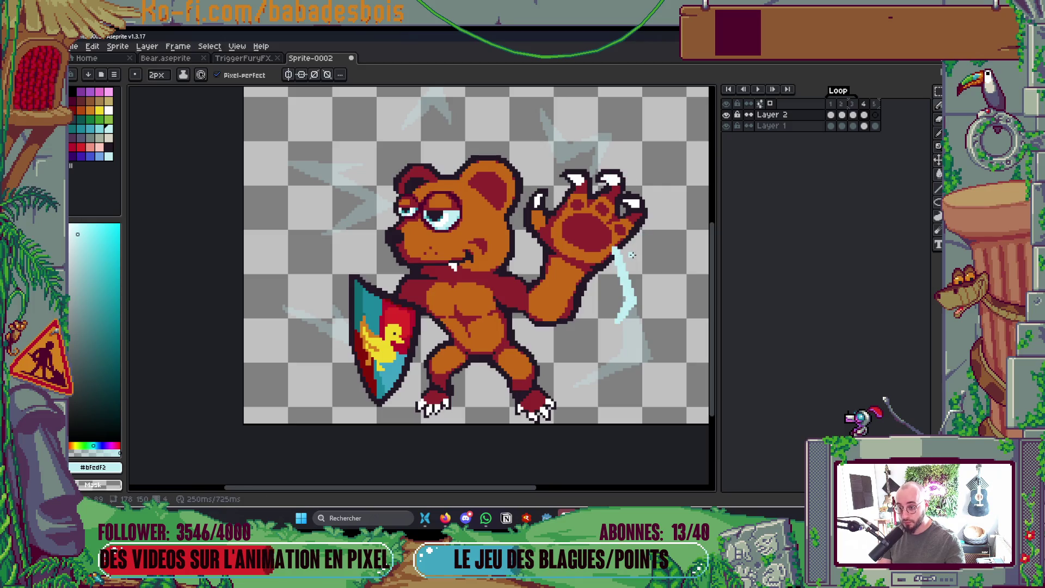
mouse_move(648, 312)
left_mouse_down()
mouse_move(641, 323)
mouse_move(650, 333)
left_mouse_up()
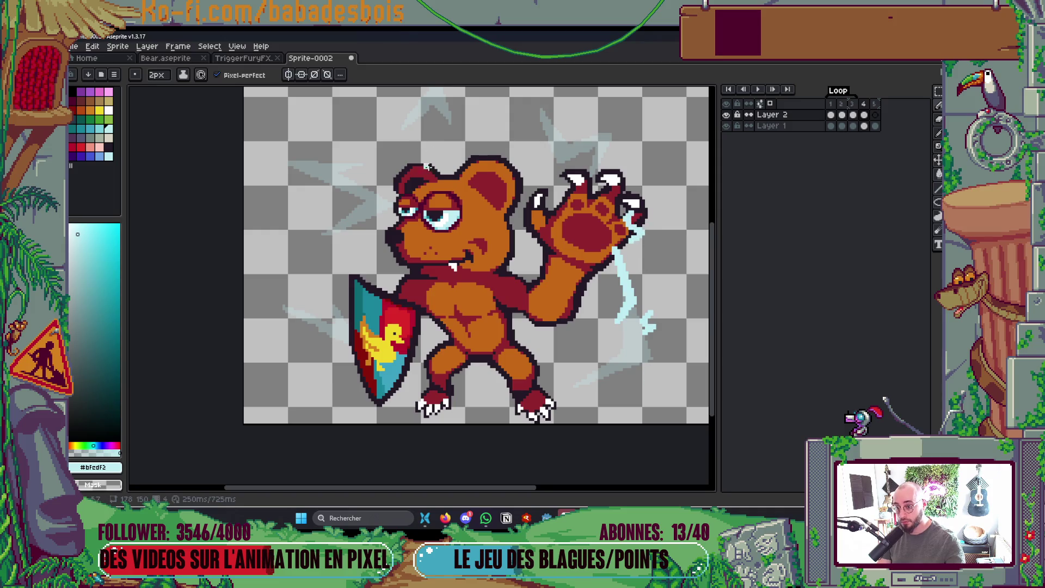
left_click_drag(540, 186, 567, 221)
mouse_move(538, 170)
left_mouse_down()
mouse_move(563, 156)
mouse_move(590, 190)
mouse_move(618, 173)
mouse_move(588, 193)
left_mouse_up()
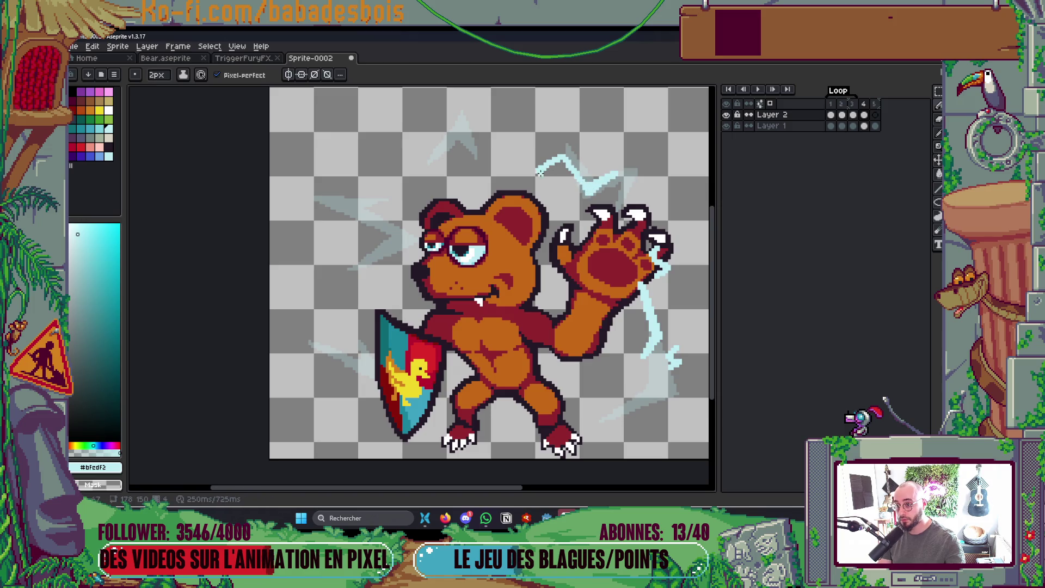
mouse_move(538, 171)
left_mouse_down()
mouse_move(562, 165)
mouse_move(542, 151)
left_mouse_up()
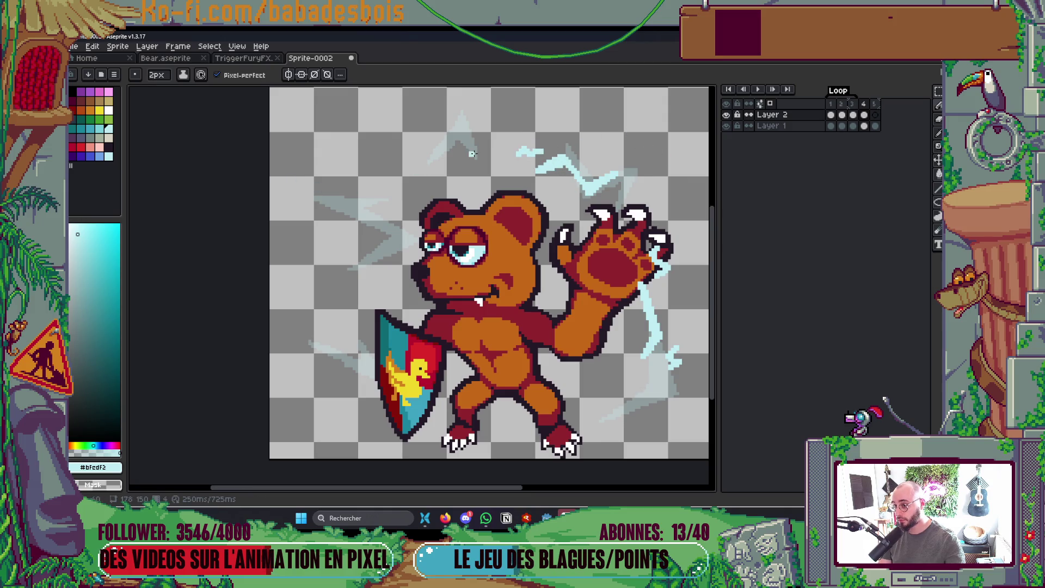
left_click_drag(406, 159, 461, 154)
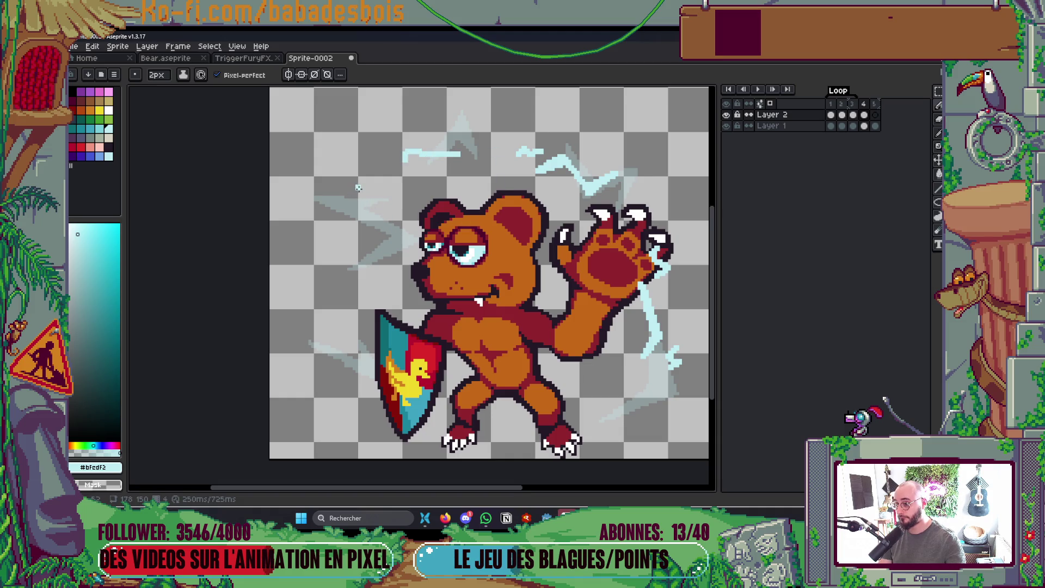
Step: Outline a large zigzag bolt left of the head and fill it with light cyan
left_click_drag(372, 184, 334, 233)
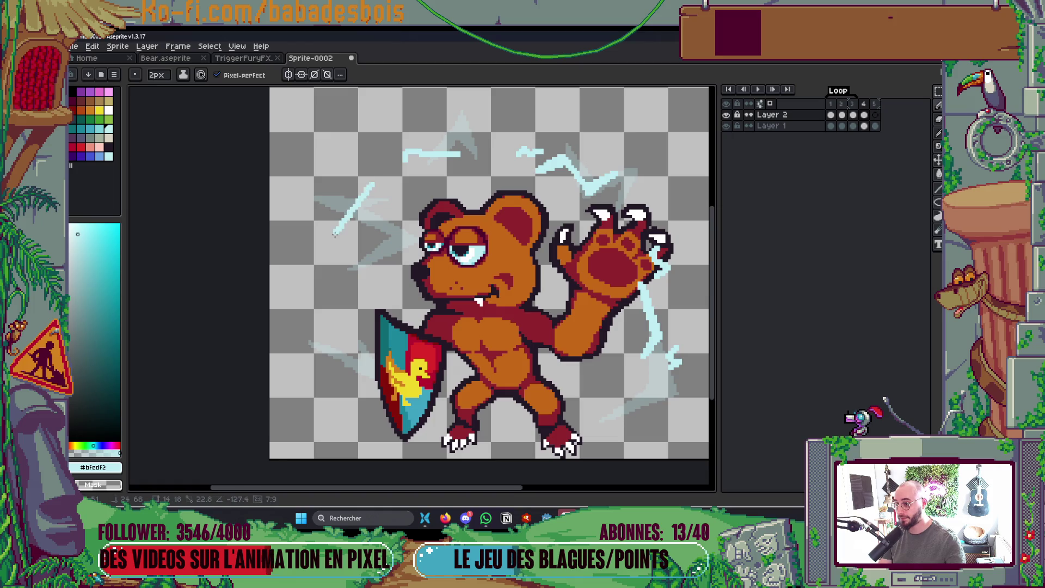
left_click(387, 285, "shift")
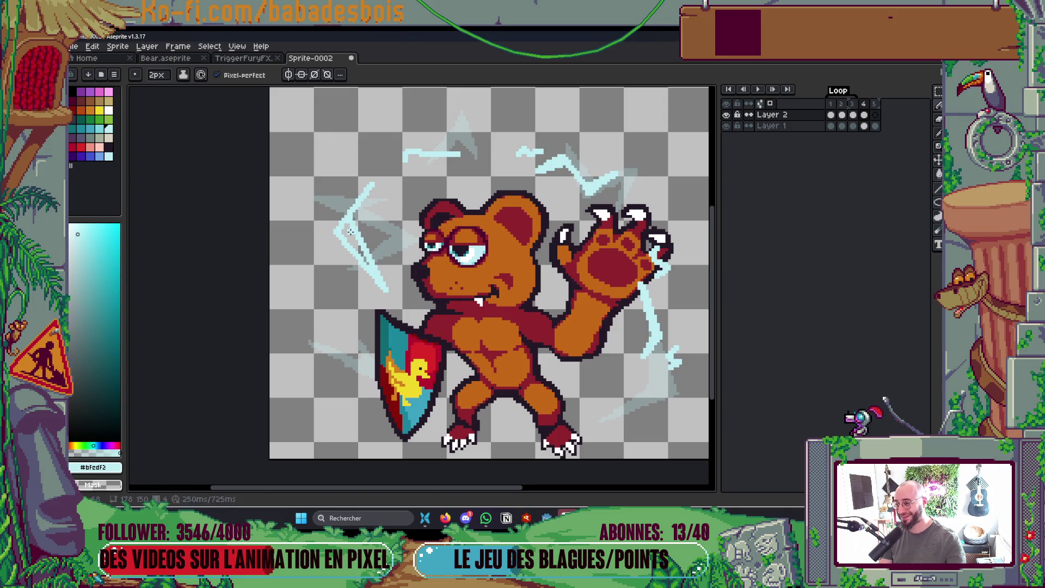
scroll(360, 235, "up", 1)
key("g")
left_click(353, 234)
key("b")
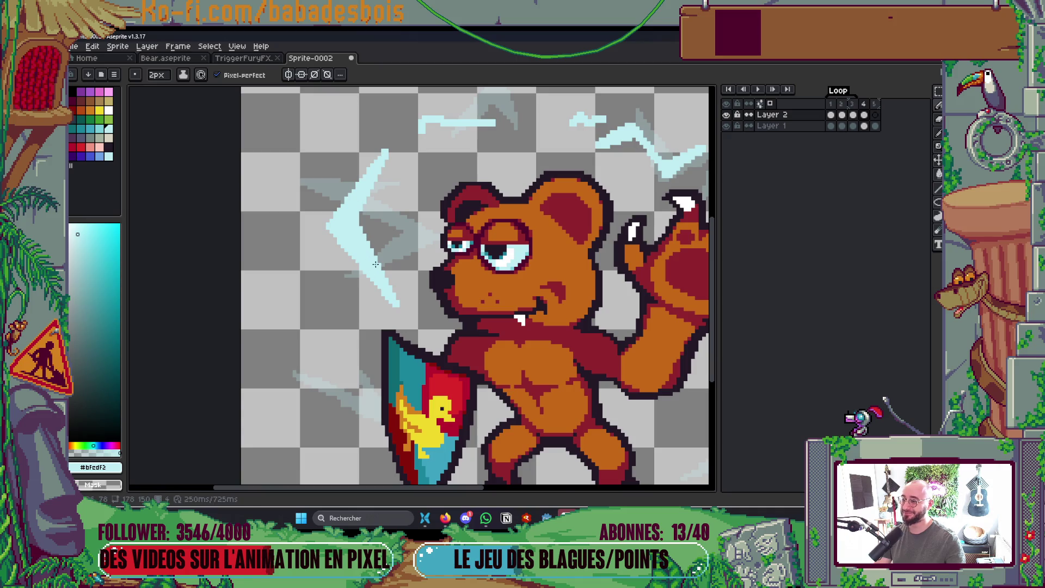
scroll(367, 272, "down", 4)
scroll(369, 287, "up", 4)
scroll(369, 283, "down", 3)
scroll(460, 237, "up", 2)
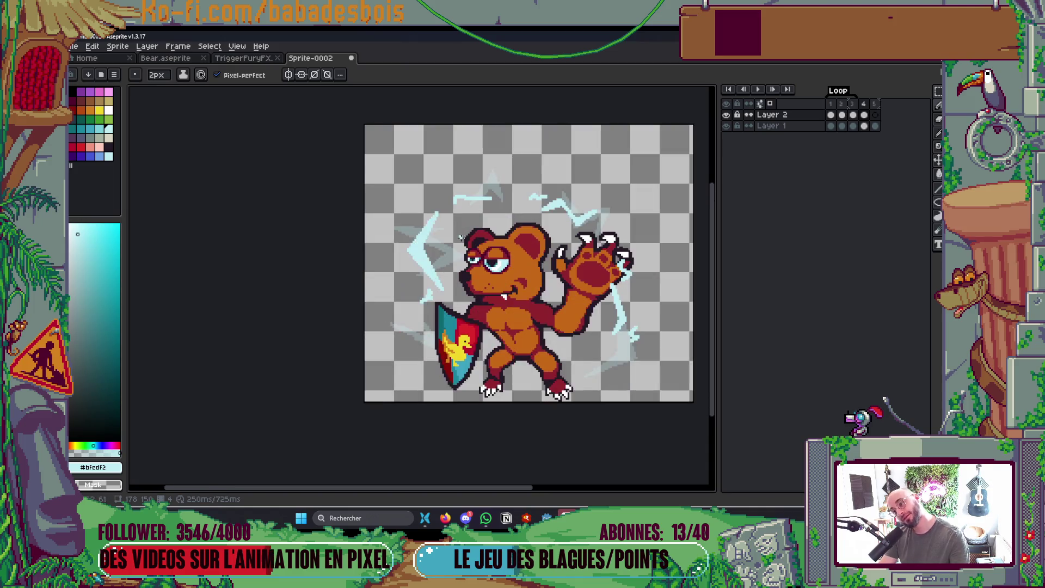
Step: Thicken the bolt above the paw, then extend it further left at 1px
scroll(571, 237, "up", 2)
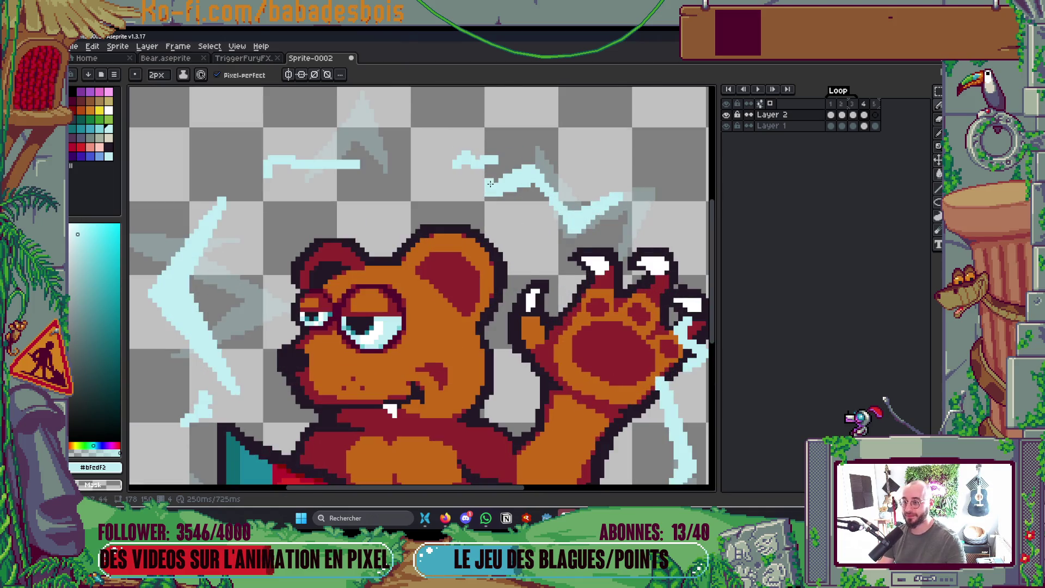
mouse_move(490, 188)
left_mouse_down()
mouse_move(541, 158)
mouse_move(545, 170)
left_mouse_up()
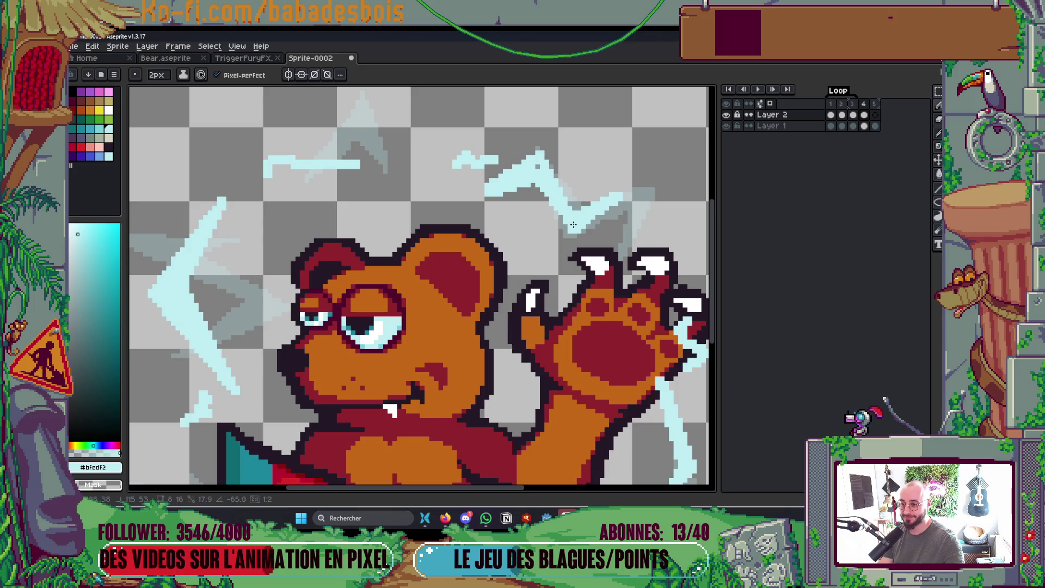
key("minus")
left_click_drag(489, 190, 465, 195)
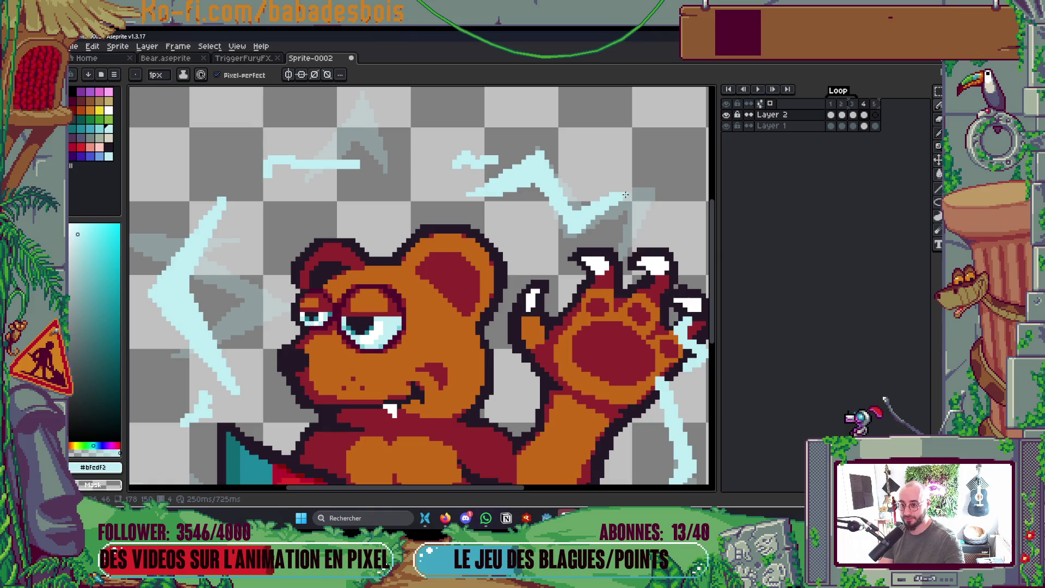
scroll(571, 183, "down", 2)
scroll(477, 175, "up", 2)
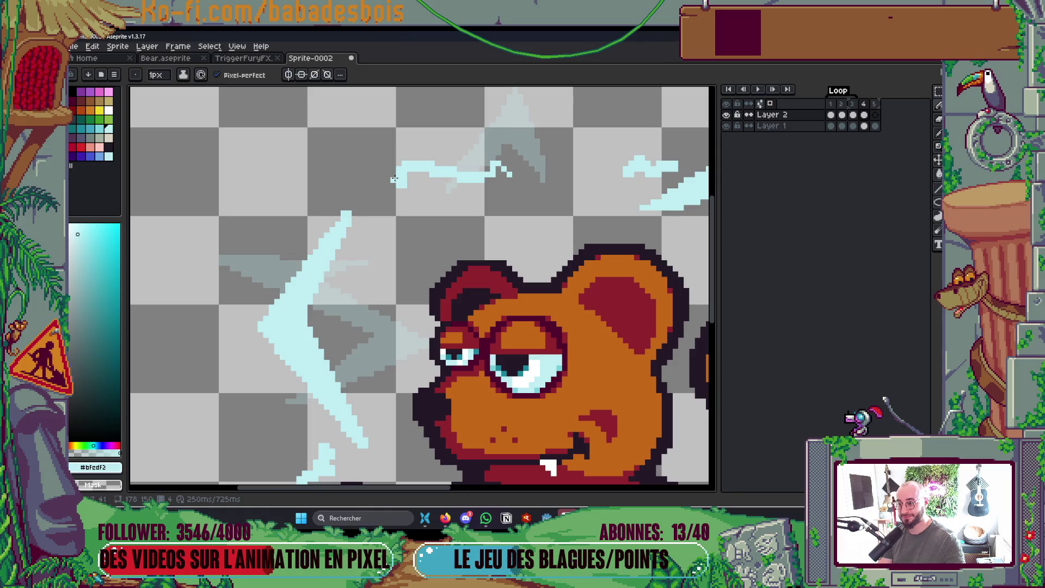
scroll(407, 183, "down", 4)
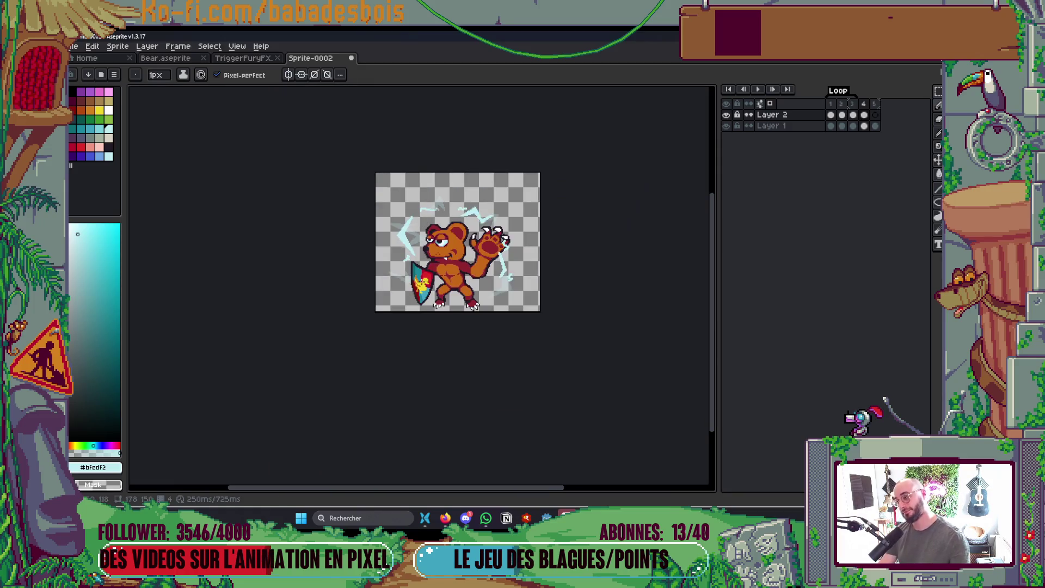
scroll(503, 200, "up", 5)
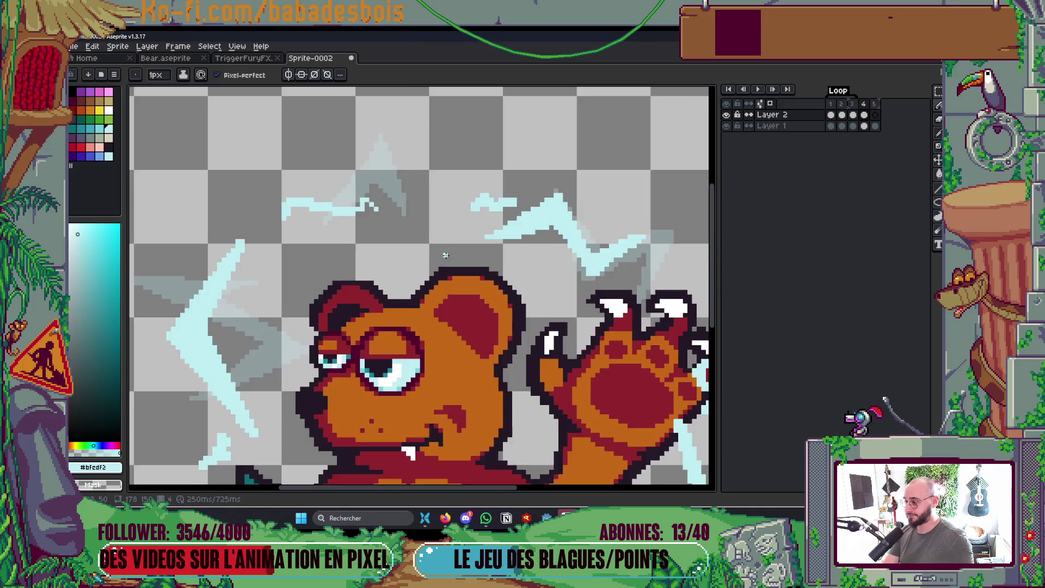
scroll(508, 186, "up", 1)
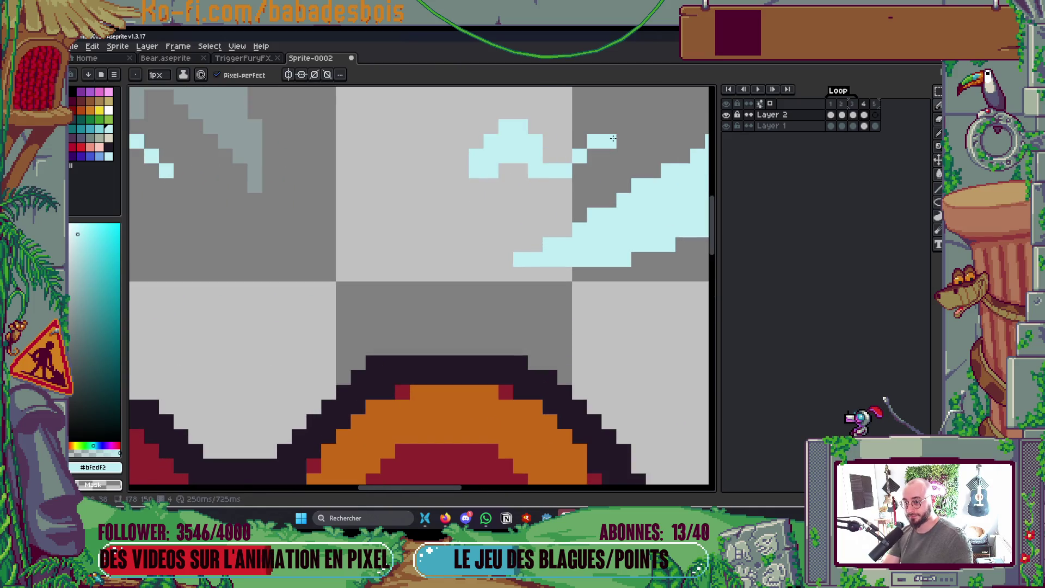
scroll(566, 179, "down", 6)
scroll(516, 215, "up", 5)
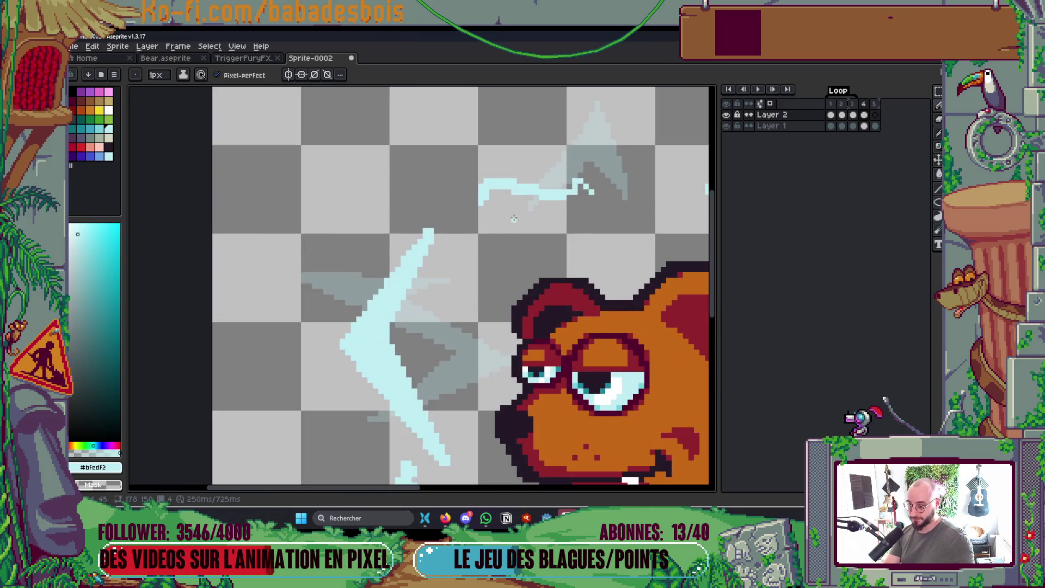
scroll(411, 227, "up", 2)
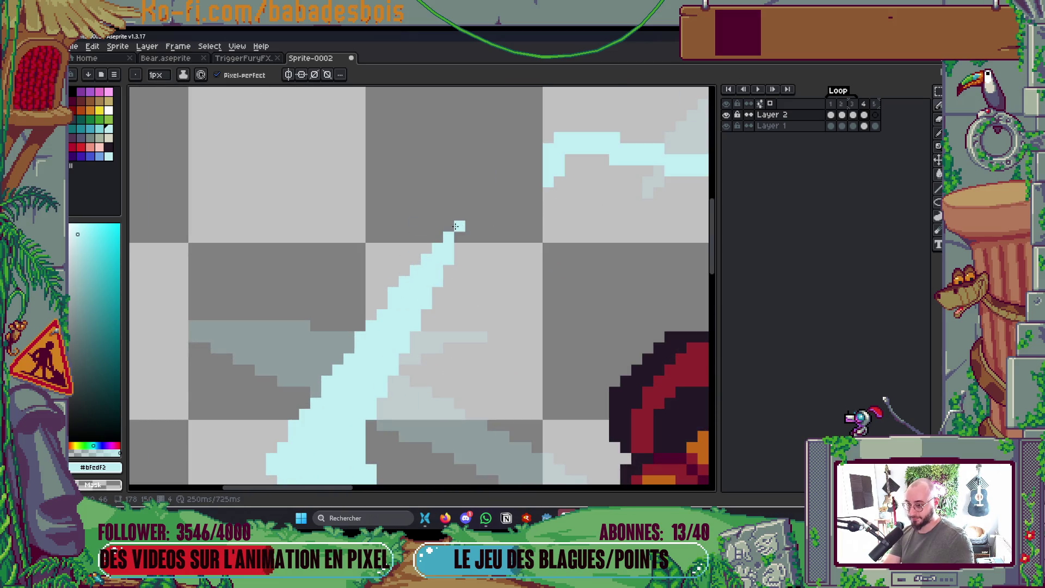
scroll(460, 314, "down", 5)
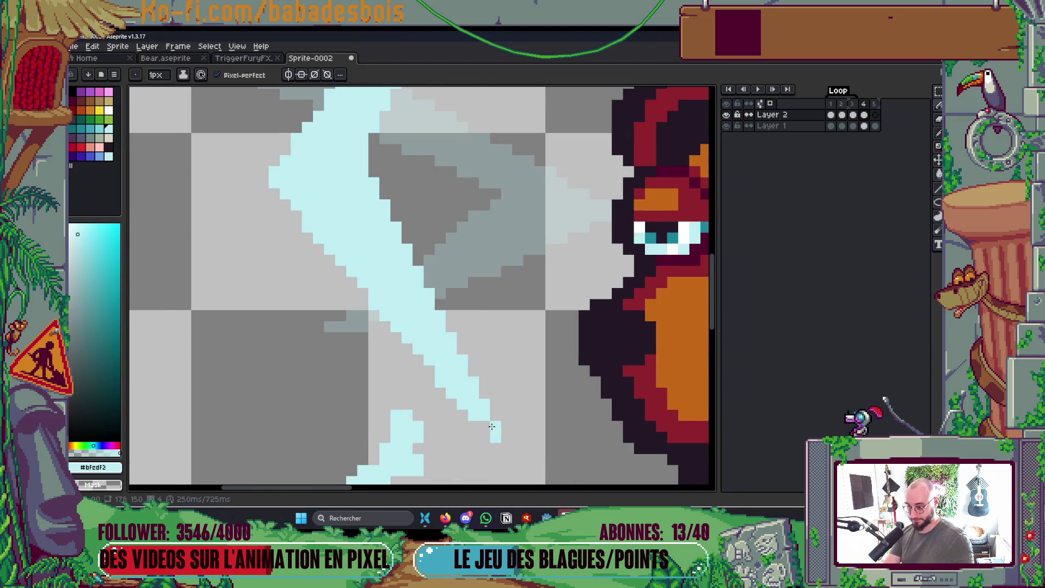
scroll(479, 283, "down", 5)
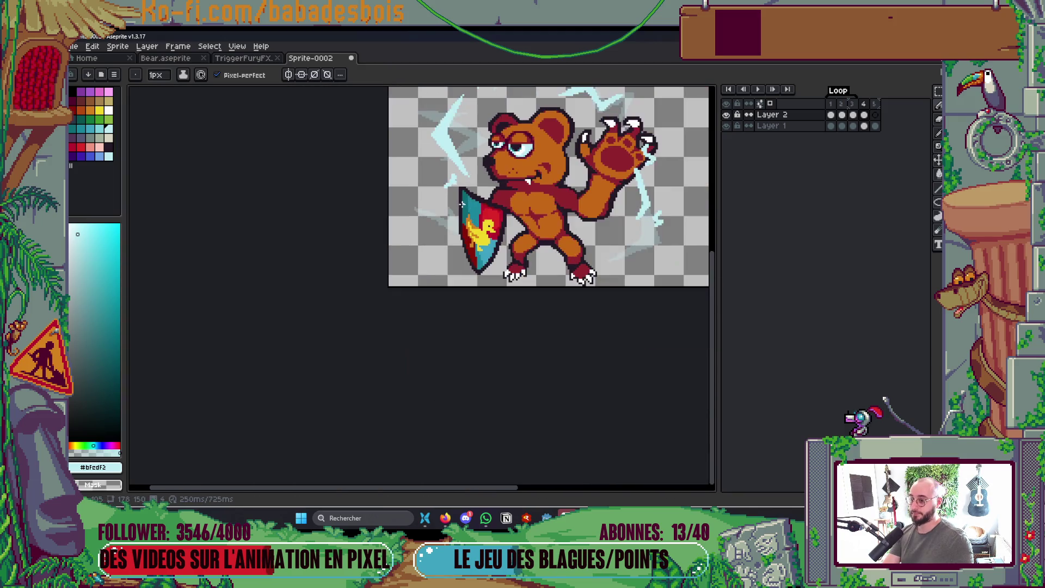
scroll(435, 141, "up", 4)
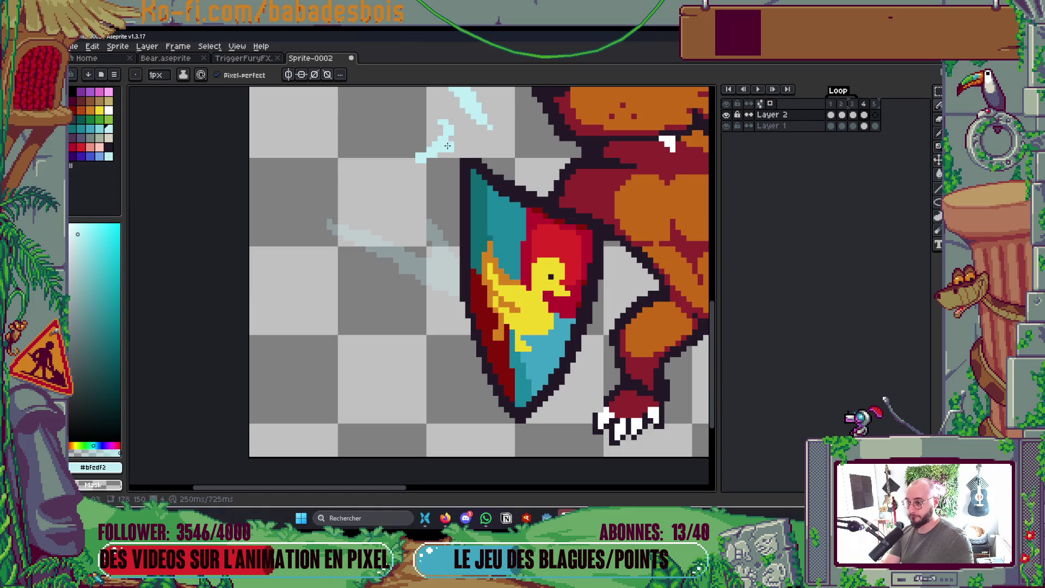
Step: Draw a thin zigzag bolt above the shield and a 2px bolt left of it
mouse_move(422, 157)
left_mouse_down()
mouse_move(431, 175)
mouse_move(413, 181)
left_mouse_up()
key("plus")
mouse_move(419, 270)
left_mouse_down()
mouse_move(410, 280)
mouse_move(435, 329)
mouse_move(388, 306)
mouse_move(403, 314)
left_mouse_up()
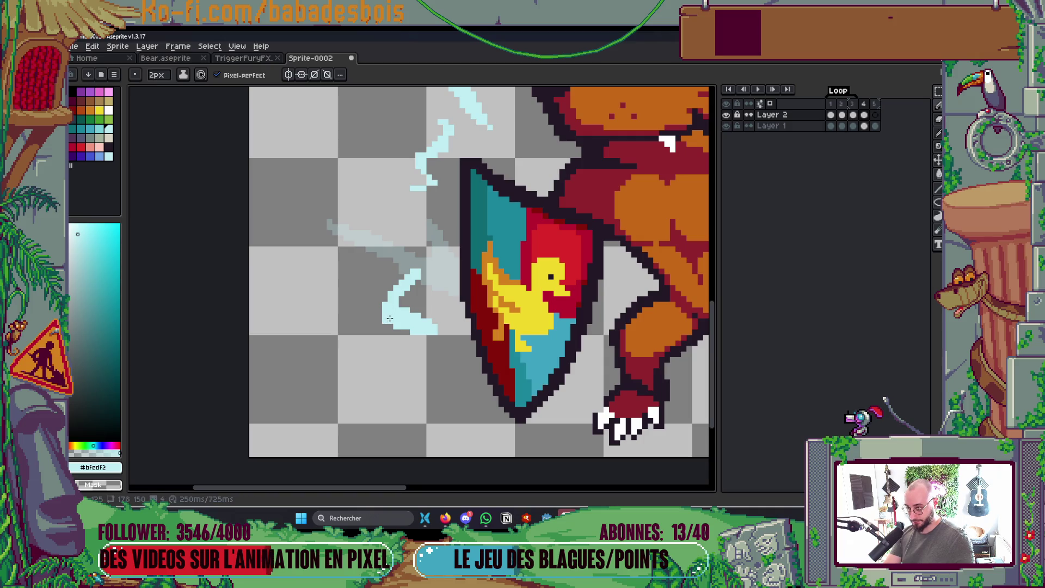
scroll(389, 318, "down", 5)
scroll(504, 330, "up", 2)
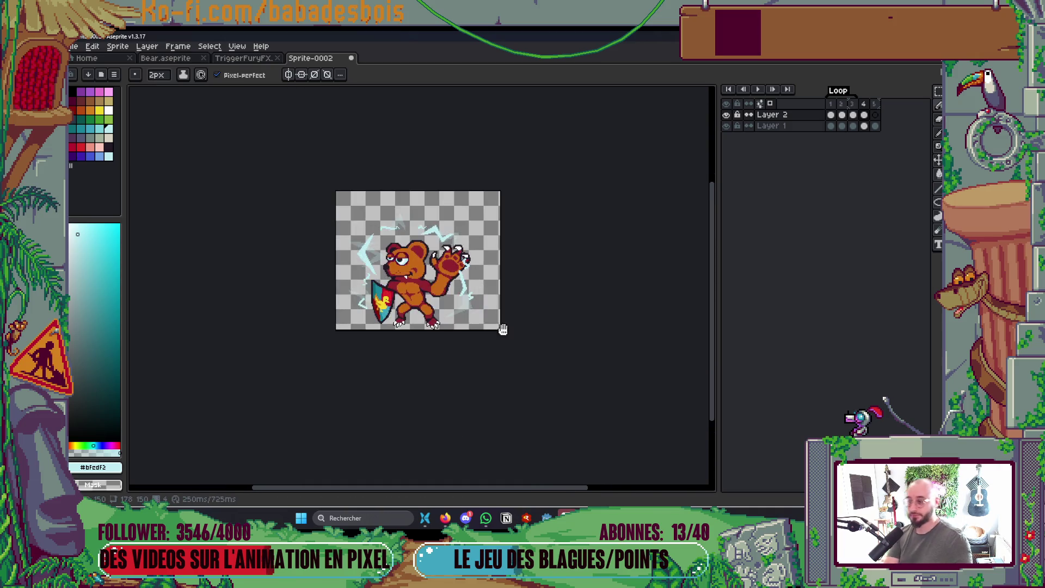
Step: Preview the looping animation and set frame 4's duration to 100 ms
left_click_drag(503, 329, 533, 312)
key("Return")
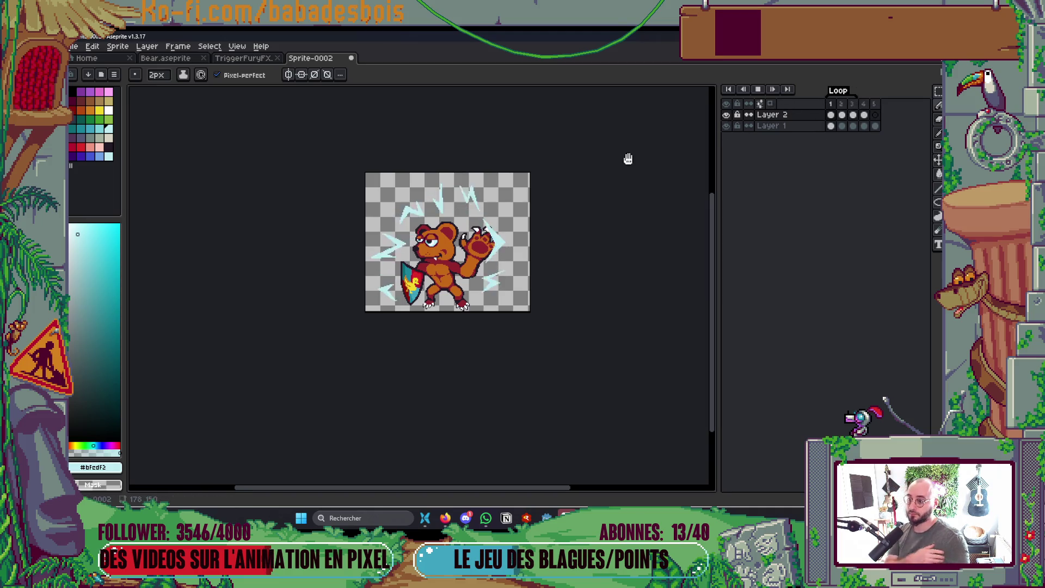
right_click(865, 104)
left_click(870, 109)
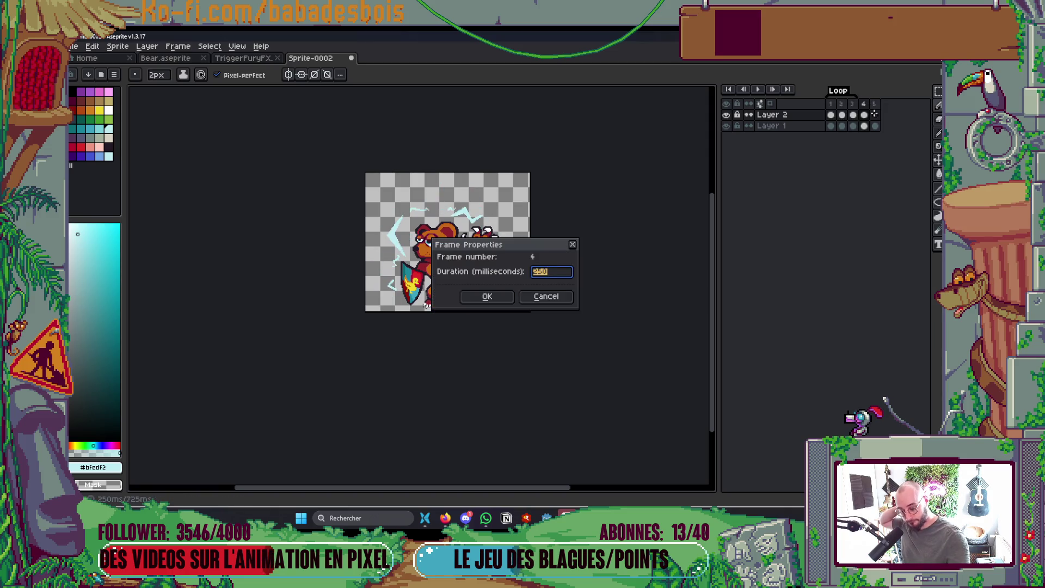
type("100")
key("Return")
key("Return")
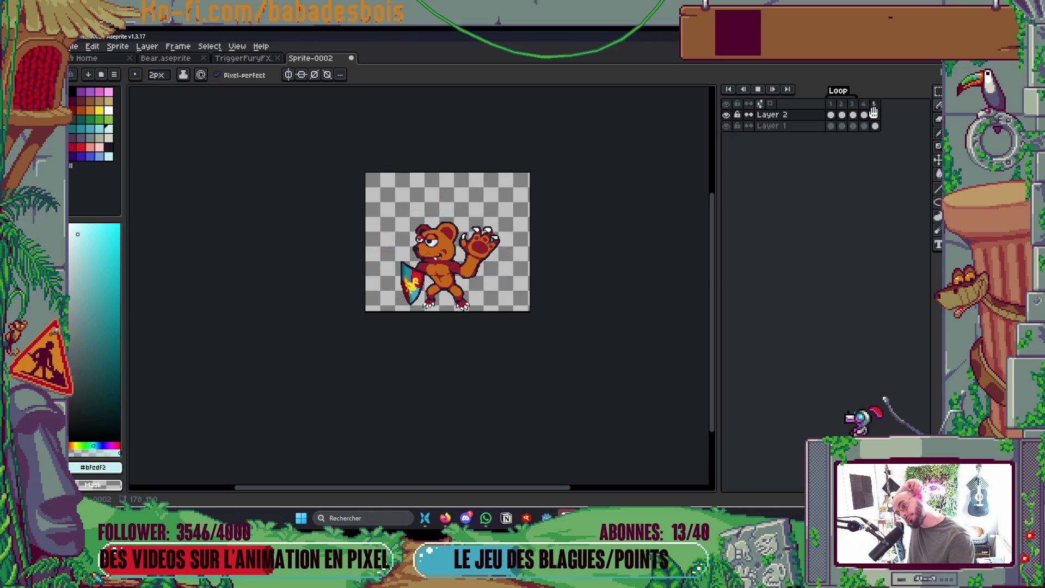
key("Return")
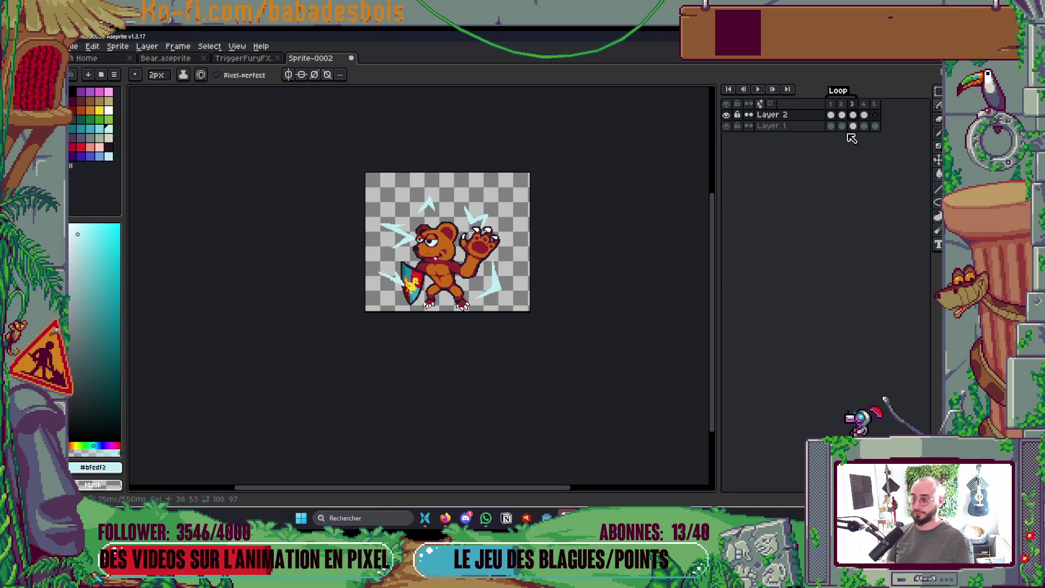
Step: With a 1px pencil, draw a thin cyan spark near the bear's head and two hooked sparks
scroll(593, 162, "up", 3)
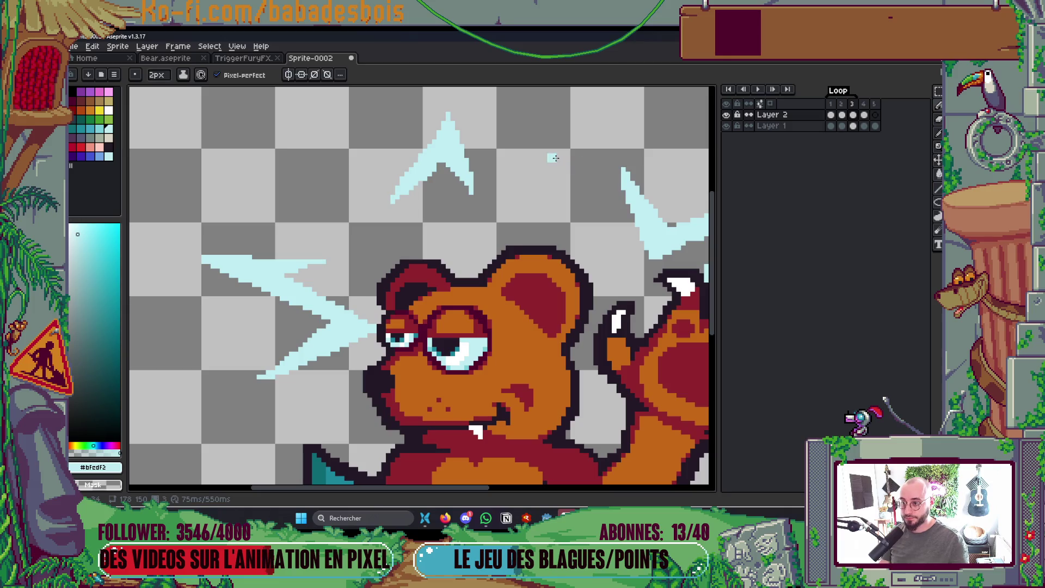
key("minus")
mouse_move(562, 157)
left_mouse_down()
mouse_move(567, 139)
mouse_move(592, 155)
left_mouse_up()
mouse_move(308, 208)
left_mouse_down()
mouse_move(339, 207)
mouse_move(321, 206)
left_mouse_up()
mouse_move(256, 361)
left_mouse_down()
mouse_move(234, 394)
mouse_move(236, 384)
left_mouse_up()
Step: Add small cyan sparks beside the paw and to the left of the shield
scroll(238, 387, "down", 3)
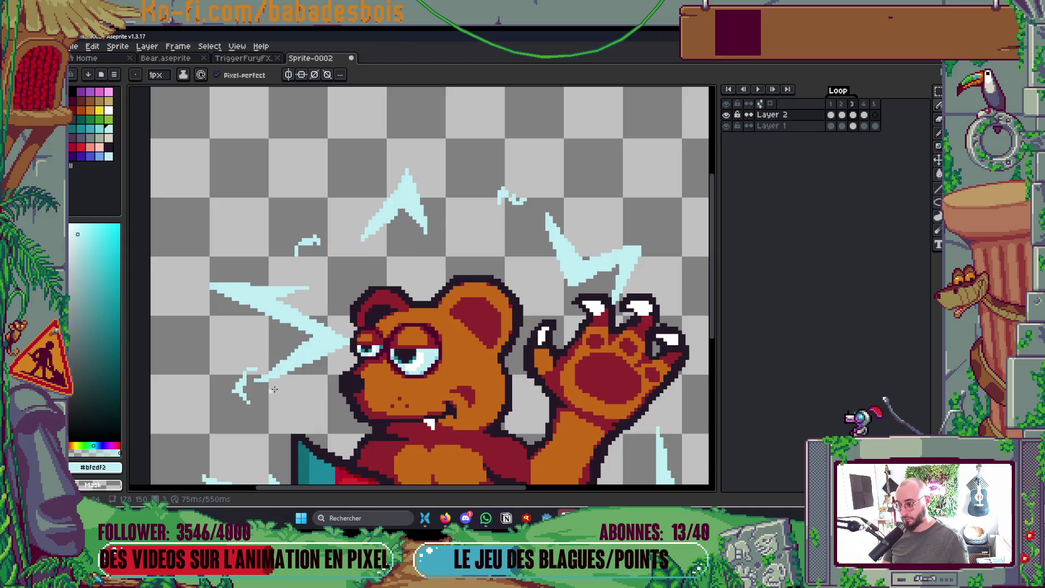
scroll(535, 314, "up", 1)
scroll(535, 314, "up", 2)
mouse_move(530, 294)
left_mouse_down()
mouse_move(527, 254)
mouse_move(526, 275)
left_mouse_up()
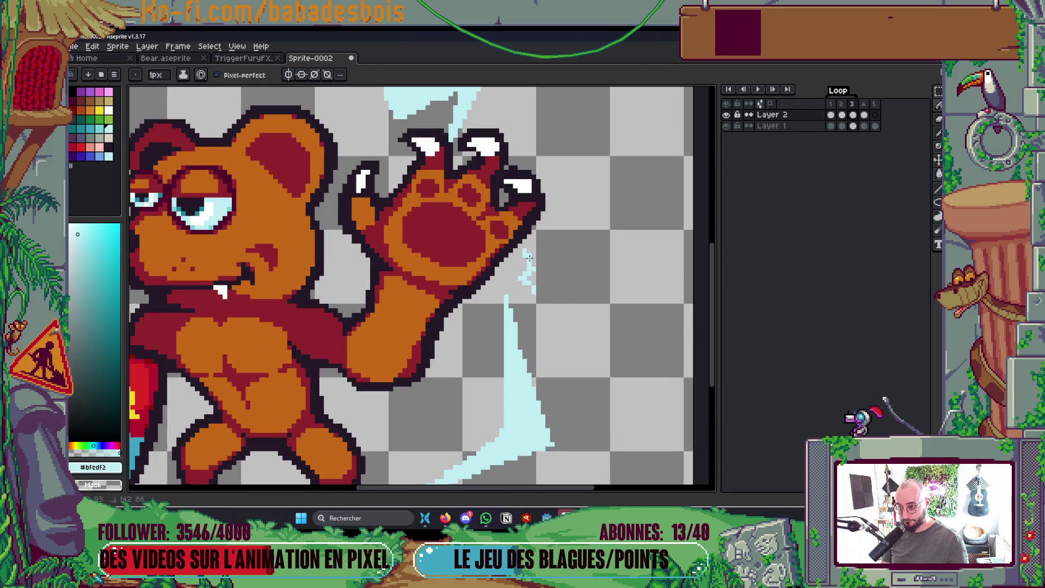
scroll(530, 262, "down", 3)
scroll(328, 292, "up", 3)
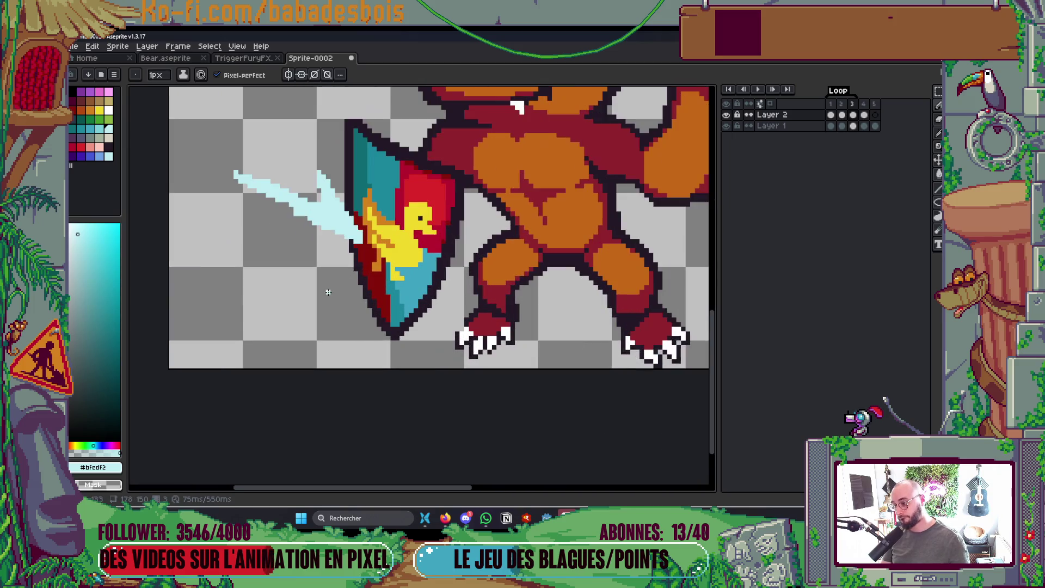
left_click_drag(304, 255, 309, 286)
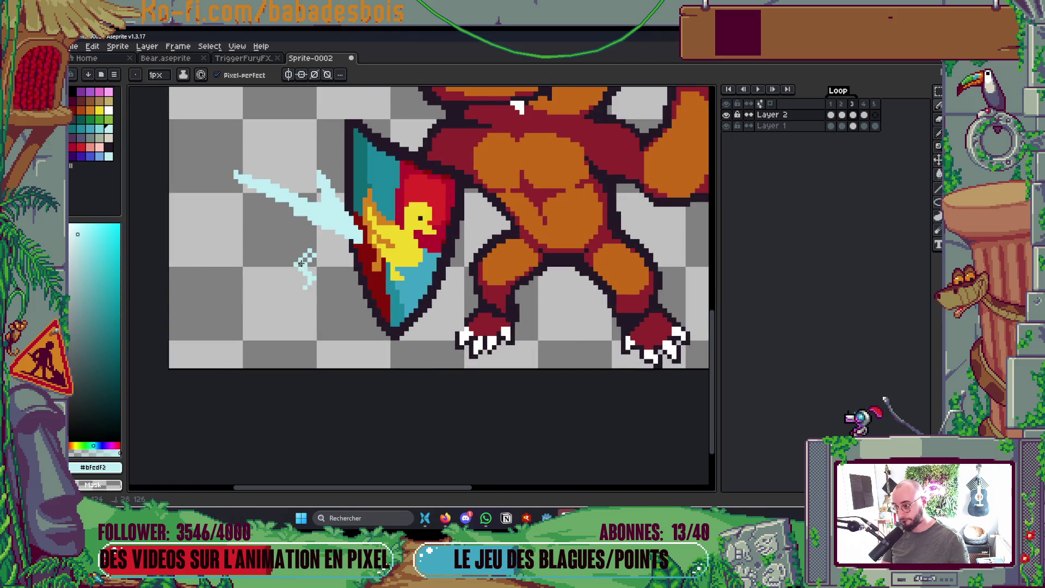
Step: Add a short spark near the lower bolt, then go back to frame 2
scroll(426, 222, "down", 3)
scroll(426, 222, "down", 2)
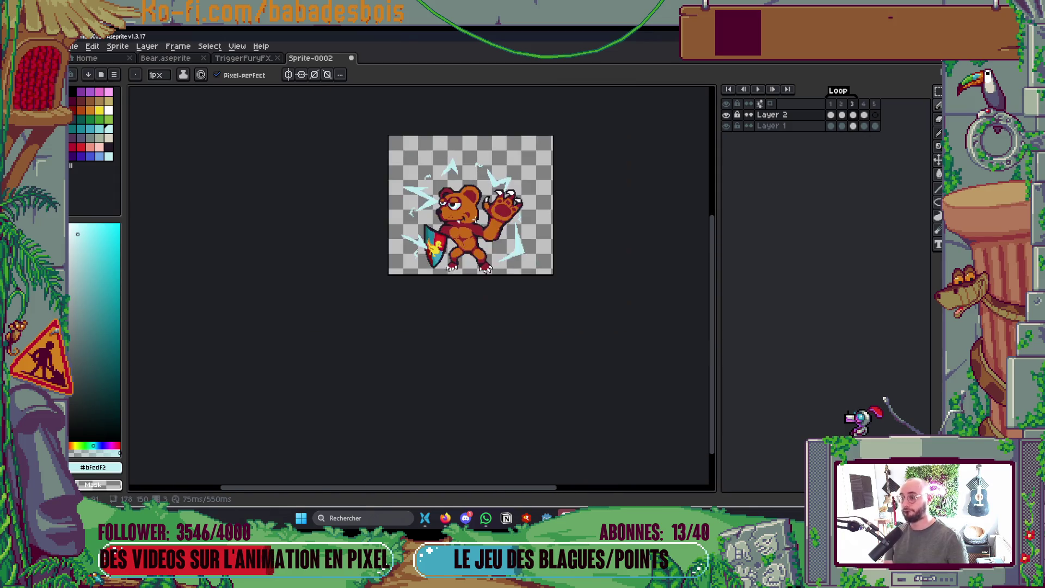
scroll(510, 227, "up", 3)
mouse_move(433, 369)
left_mouse_down()
mouse_move(421, 396)
mouse_move(428, 372)
left_mouse_up()
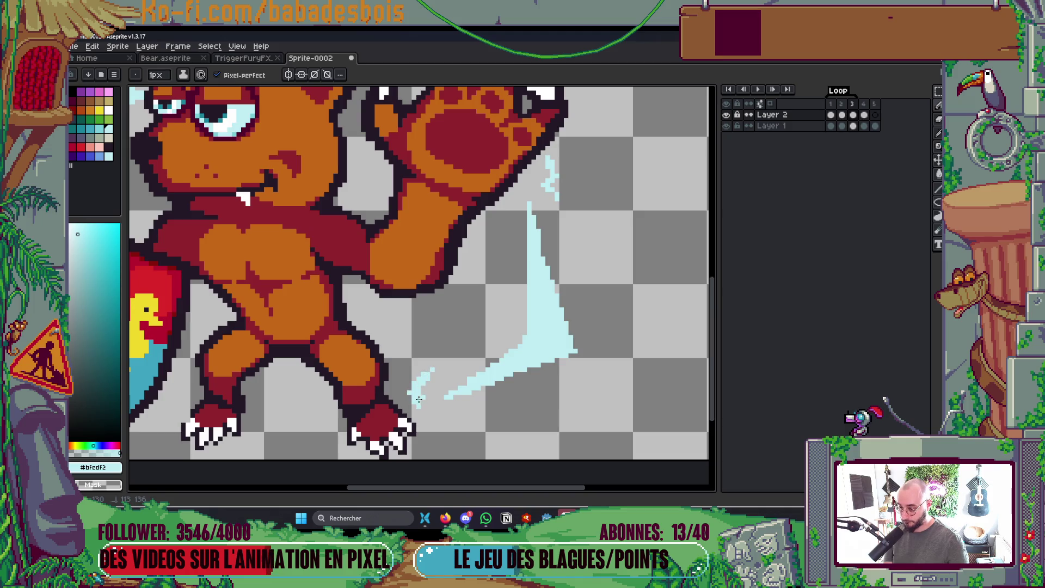
scroll(518, 291, "down", 3)
key("comma")
scroll(506, 327, "up", 3)
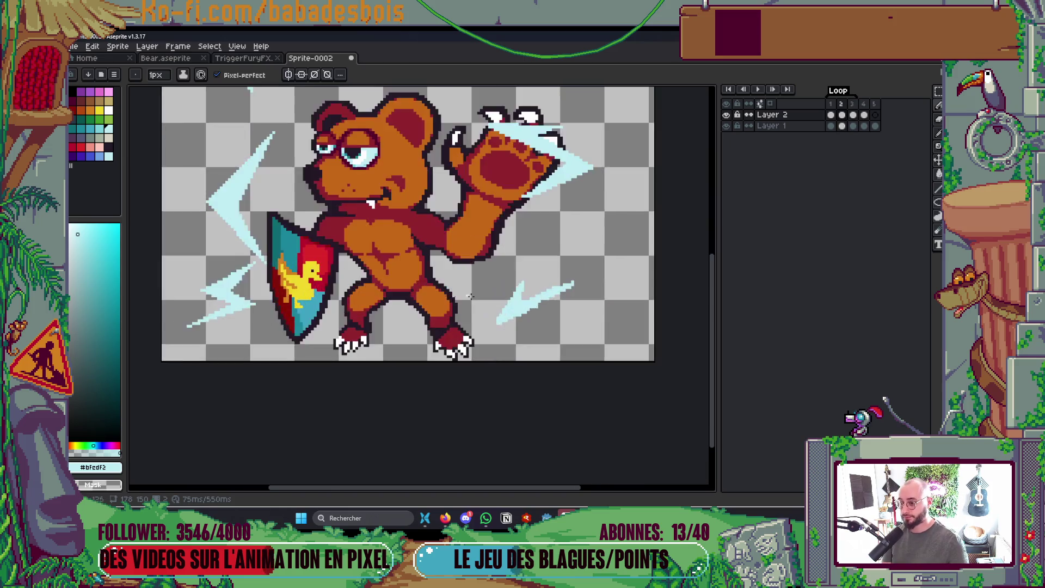
Step: Draw cyan zigzag strokes beside the legs and above the raised paw, plus a small spark
mouse_move(575, 237)
left_mouse_down()
mouse_move(592, 206)
mouse_move(564, 235)
mouse_move(582, 227)
left_mouse_up()
scroll(579, 211, "down", 3)
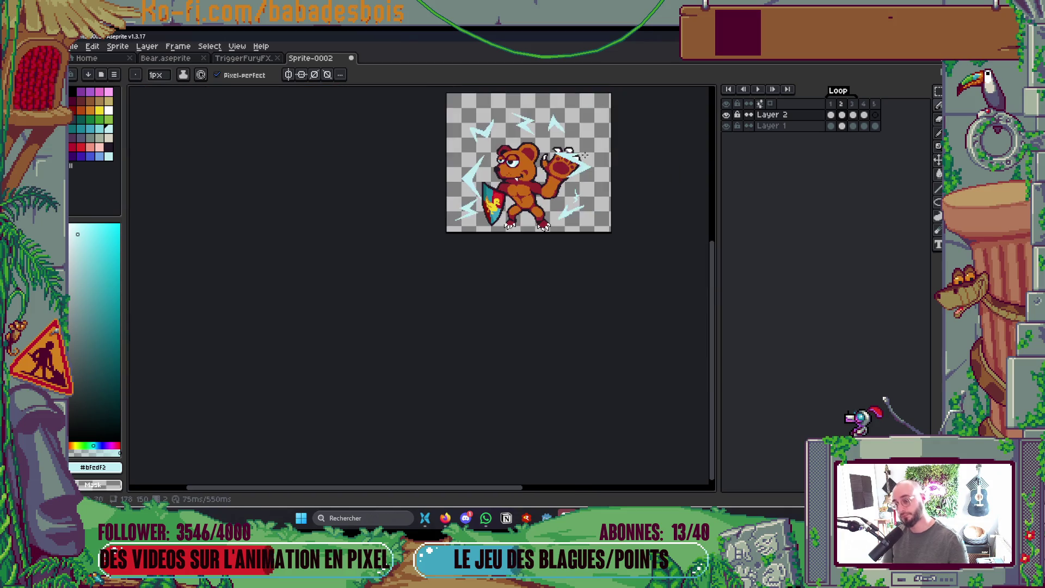
scroll(536, 141, "up", 2)
mouse_move(536, 141)
left_mouse_down()
mouse_move(523, 178)
mouse_move(531, 163)
left_mouse_up()
scroll(529, 121, "down", 2)
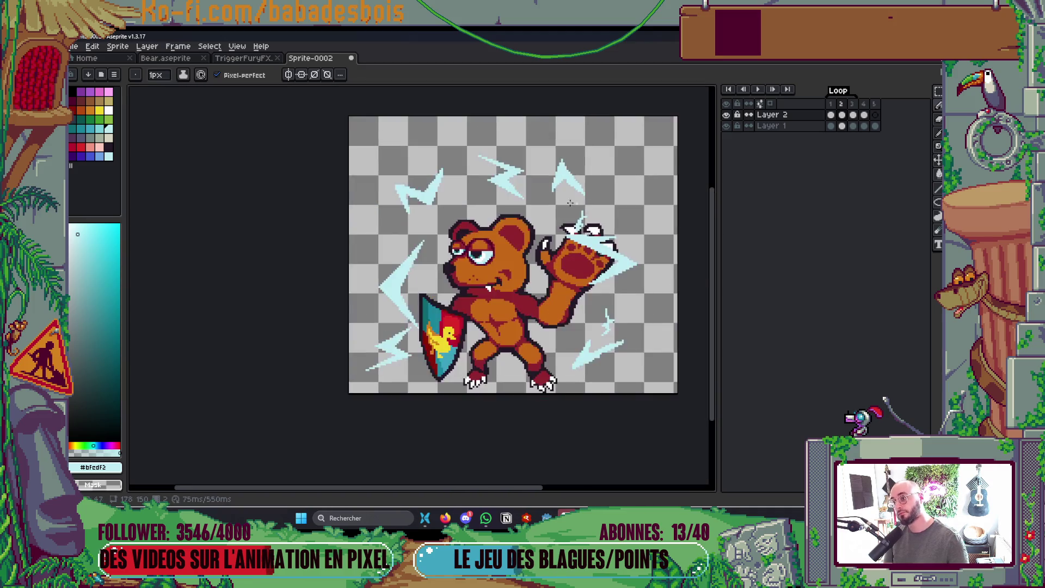
scroll(375, 232, "up", 2)
left_click_drag(460, 207, 442, 222)
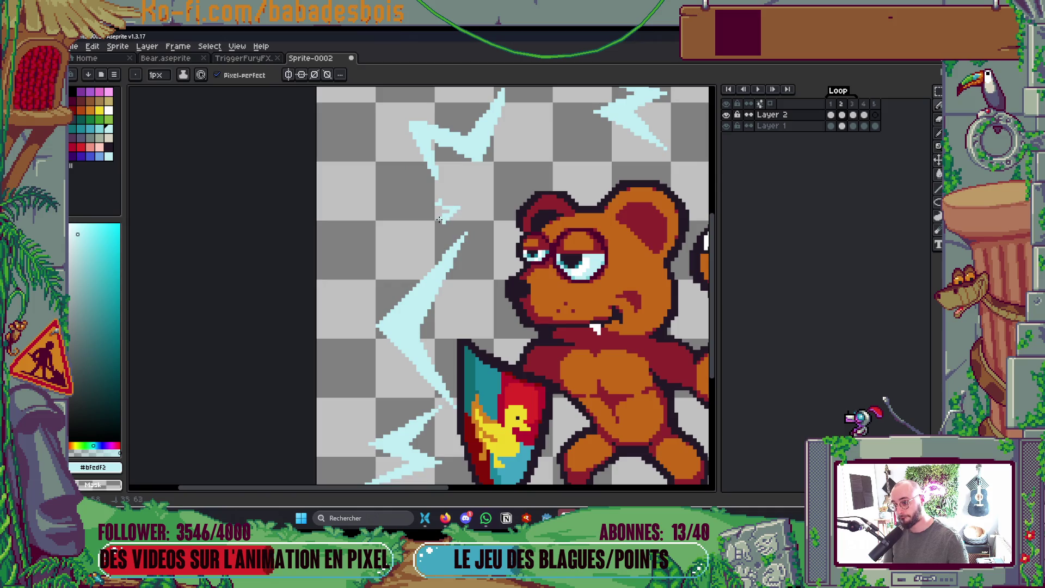
Step: Play the animation loop to preview it, stopping on frame 4
scroll(445, 215, "down", 3)
scroll(463, 223, "up", 3)
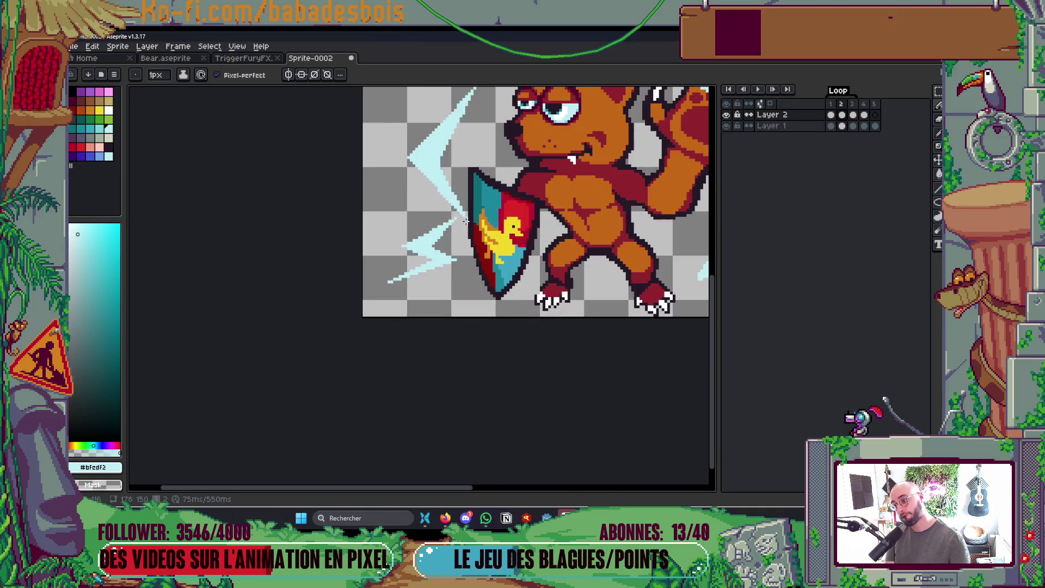
scroll(464, 224, "down", 3)
scroll(434, 205, "up", 2)
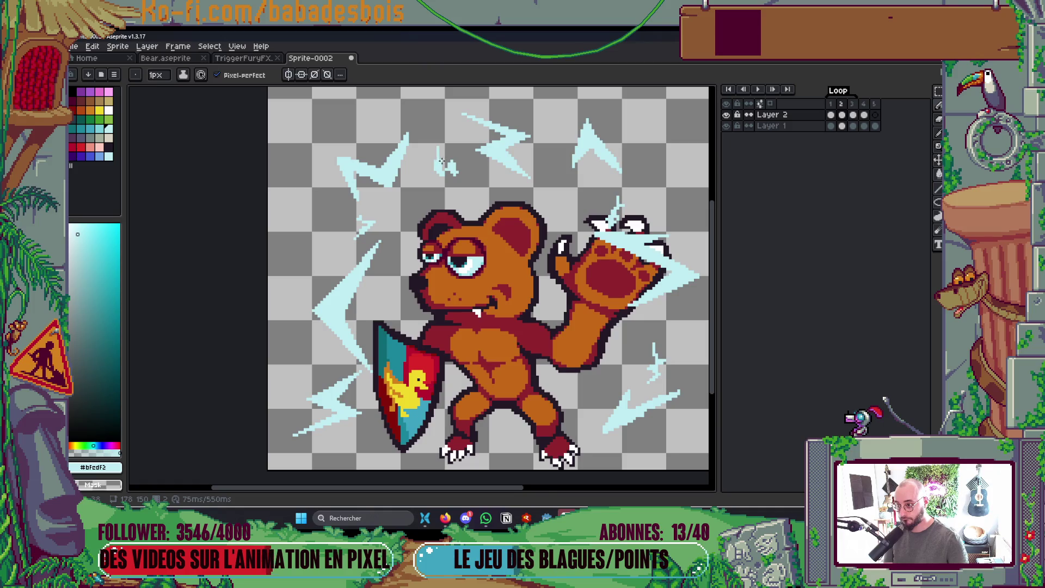
scroll(441, 161, "down", 2)
key("Return")
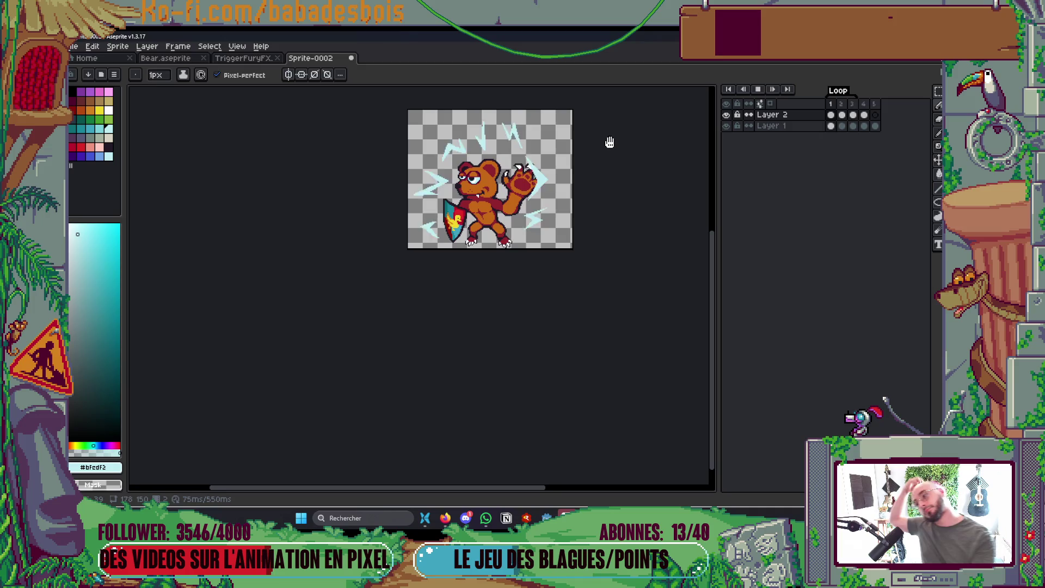
key("Return")
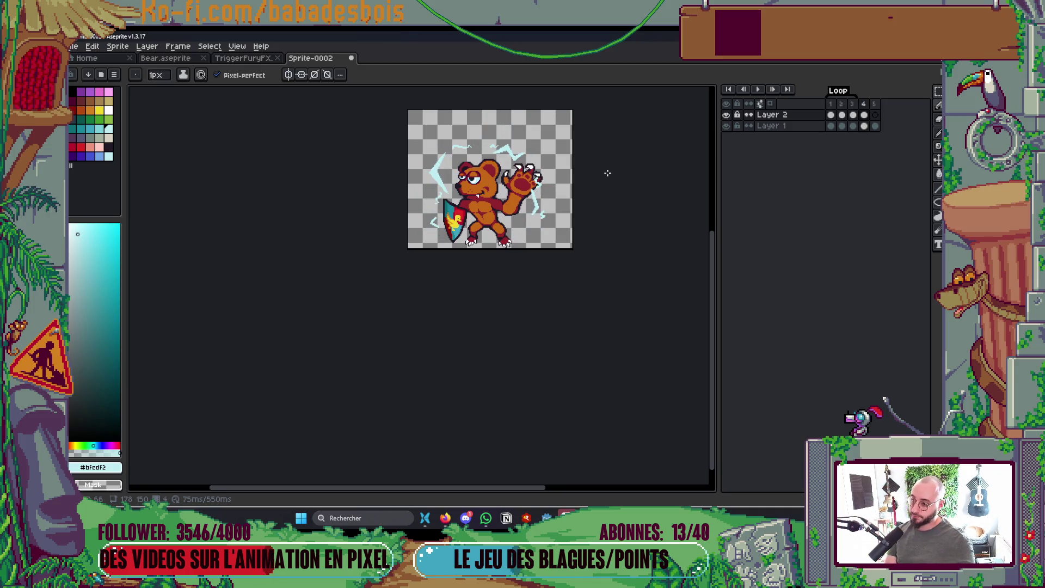
Step: Redraw the cyan bolt's upper and lower strokes beside the shield, dismissing an accidental Save dialog
scroll(482, 233, "up", 5)
left_click_drag(515, 256, 545, 217)
left_click(555, 289)
scroll(543, 271, "down", 2)
scroll(543, 271, "up", 1)
scroll(543, 271, "down", 3)
key("ctrl+s")
key("Escape")
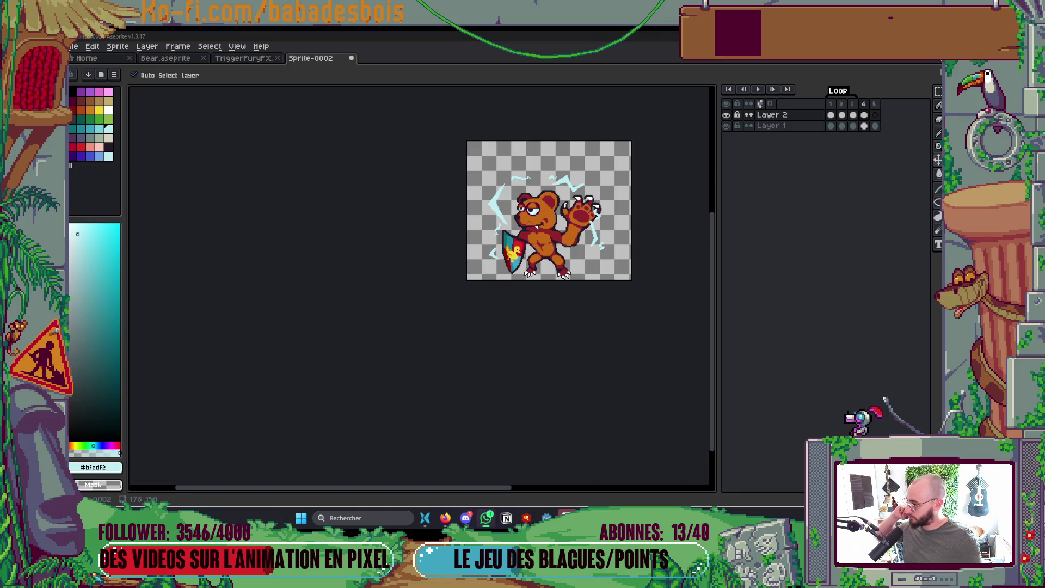
Step: With the 1px pixel-perfect pencil, draw a curving spark below the paw
key("b")
scroll(597, 276, "up", 2)
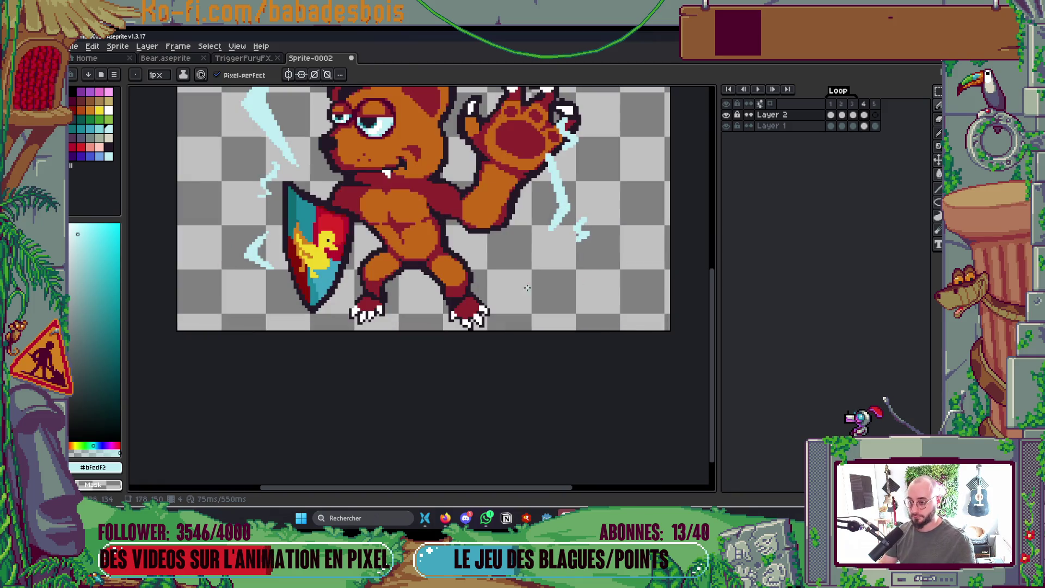
mouse_move(541, 274)
left_mouse_down()
mouse_move(514, 290)
mouse_move(553, 280)
left_mouse_up()
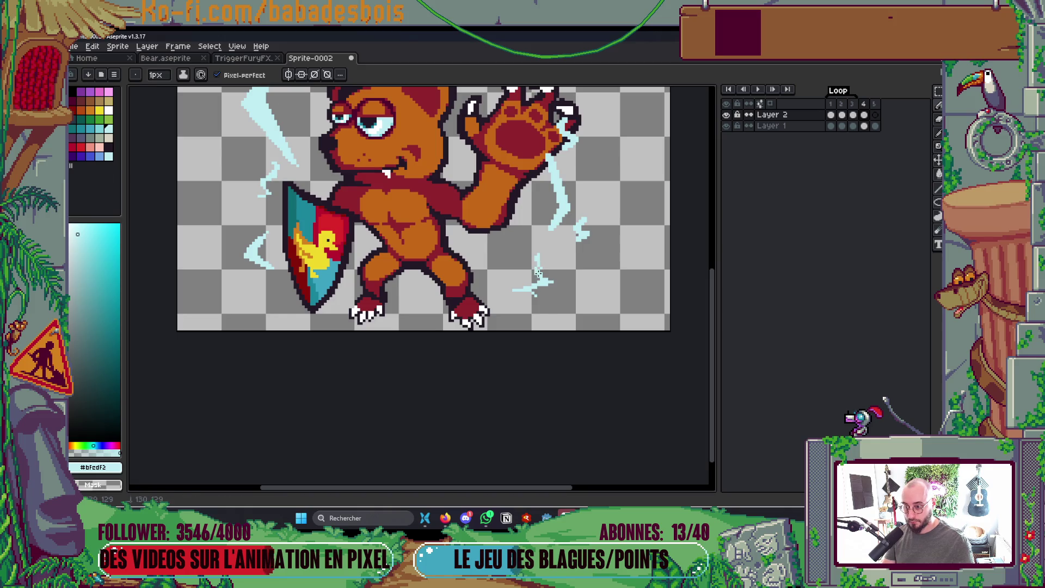
scroll(539, 272, "down", 3)
scroll(576, 233, "up", 1)
scroll(576, 233, "up", 4)
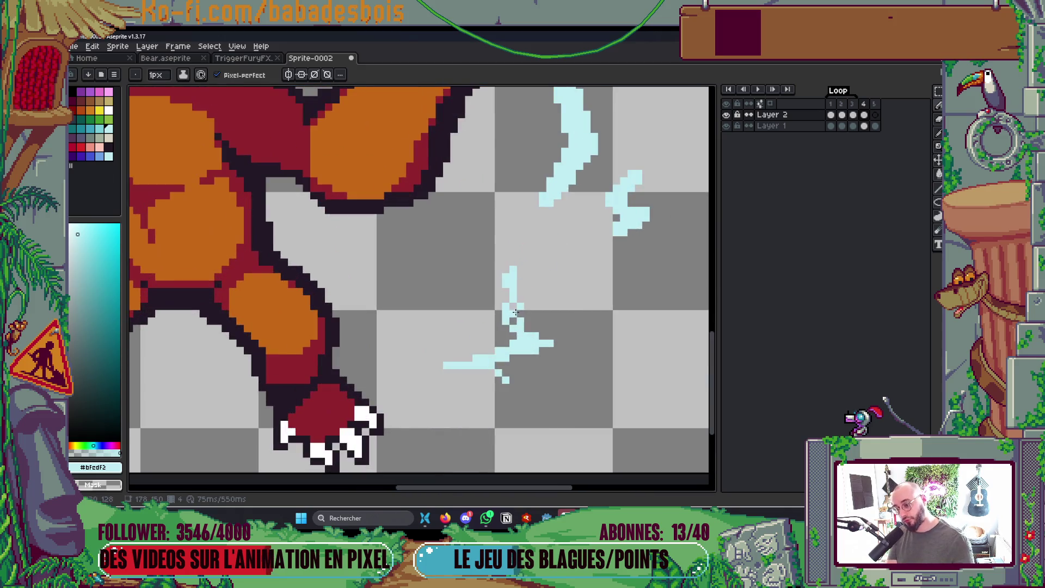
Step: Extend the vertical cyan spark upward
left_click_drag(509, 302, 521, 261)
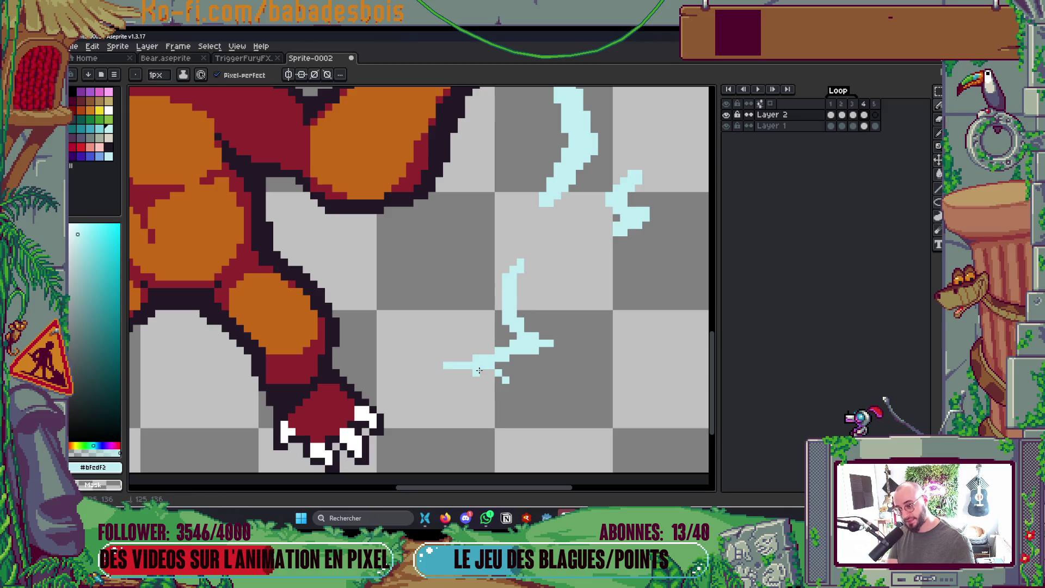
scroll(551, 301, "down", 3)
scroll(551, 301, "down", 5)
scroll(555, 278, "up", 3)
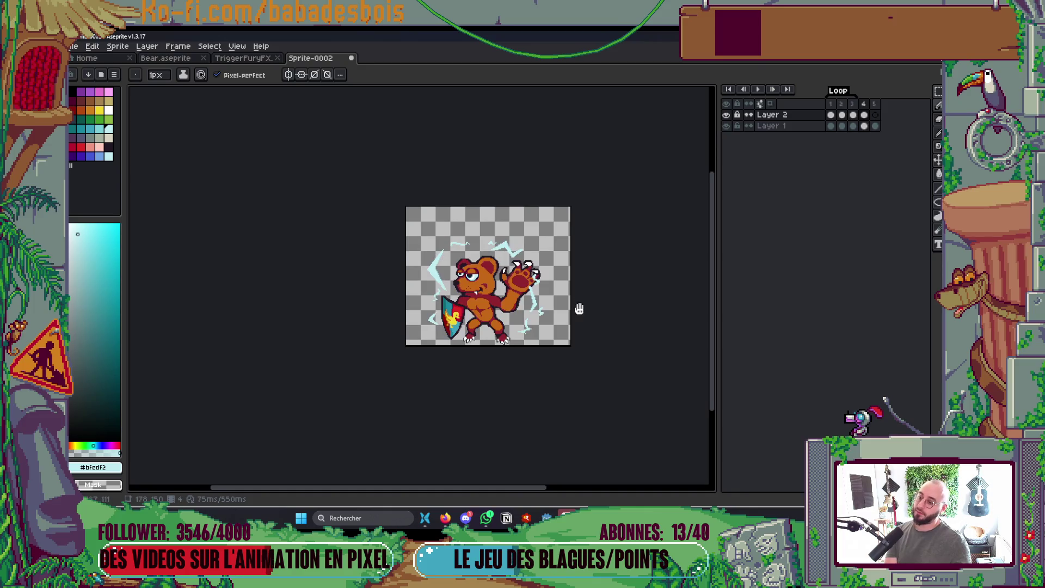
scroll(476, 256, "up", 3)
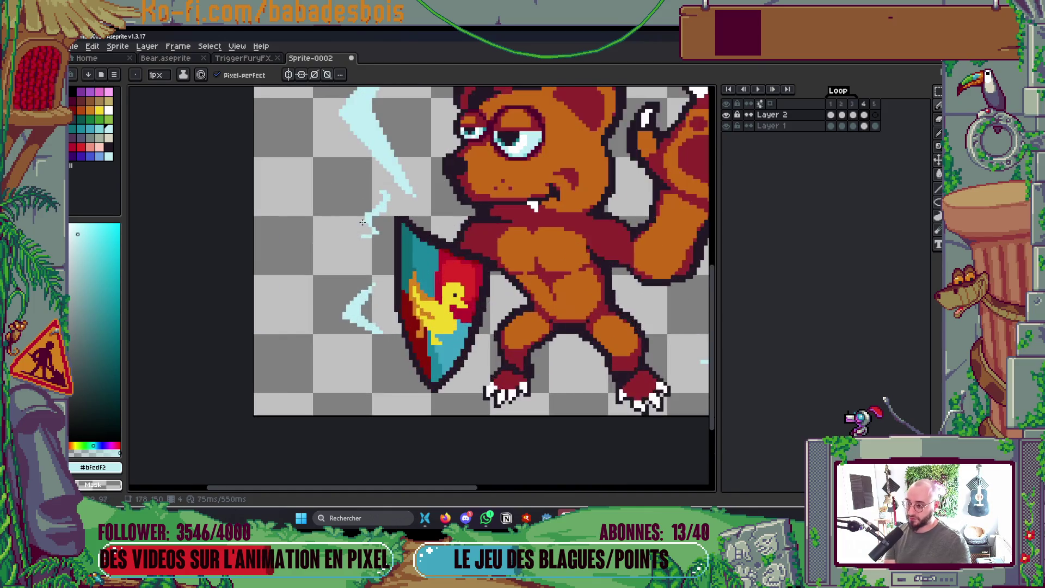
scroll(475, 255, "down", 6)
scroll(475, 255, "up", 1)
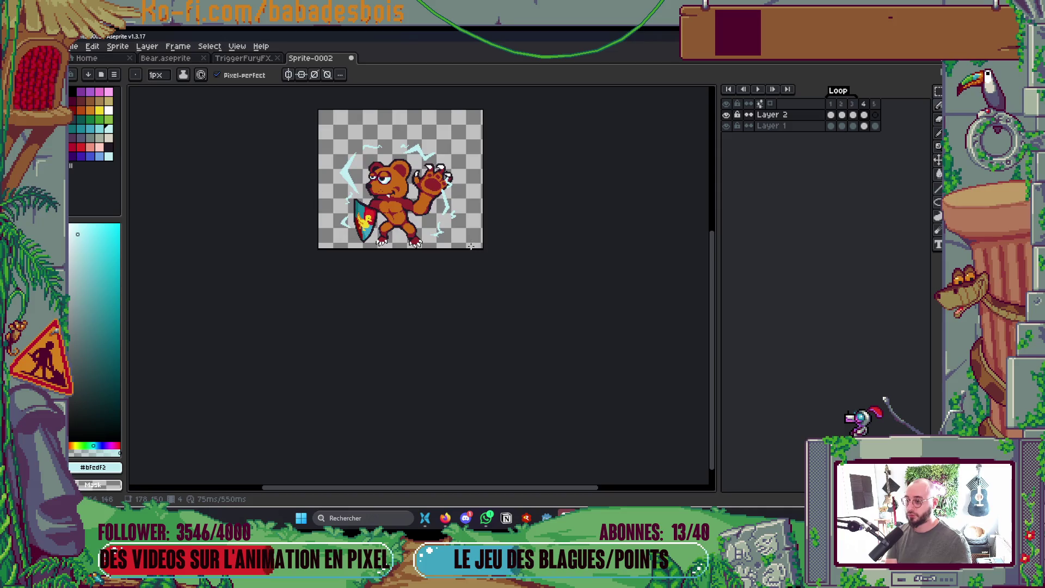
scroll(454, 186, "up", 4)
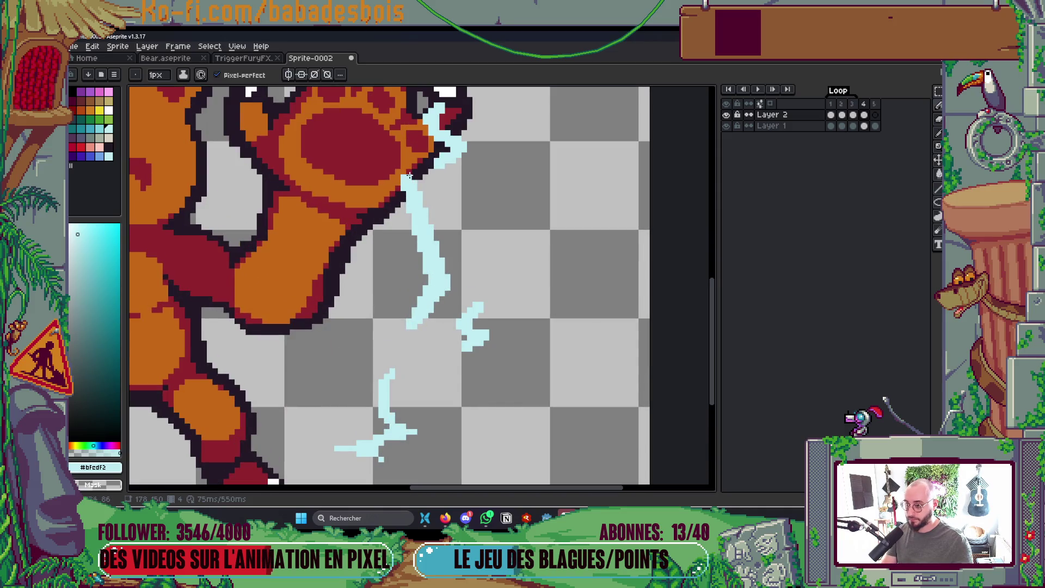
Step: Add spark pixels where the bolt meets the paw, recentre on the bear, and advance to frame 5
left_click_drag(407, 181, 420, 195)
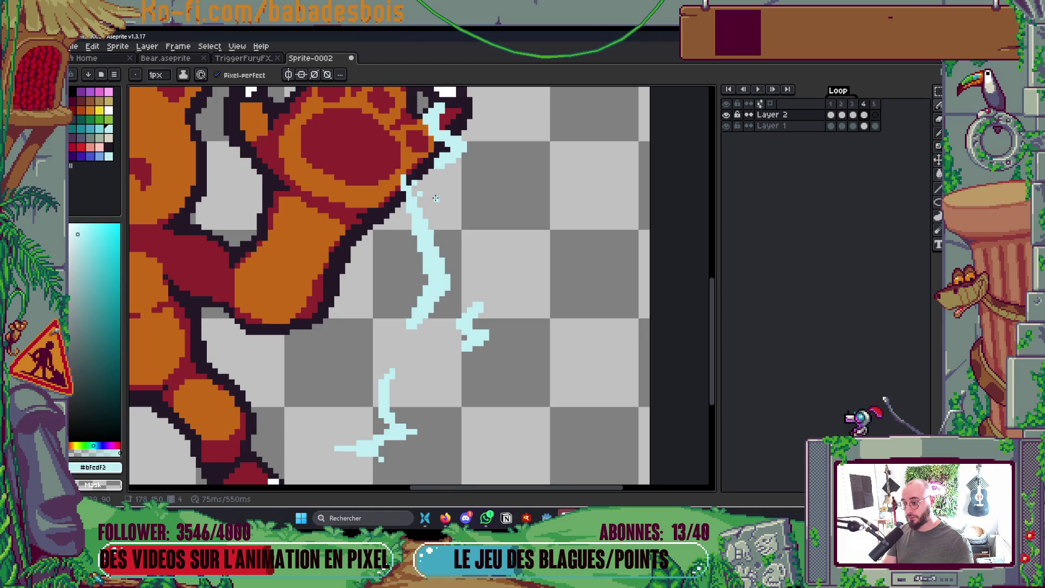
scroll(409, 168, "down", 3)
scroll(430, 218, "up", 1)
scroll(444, 239, "down", 3)
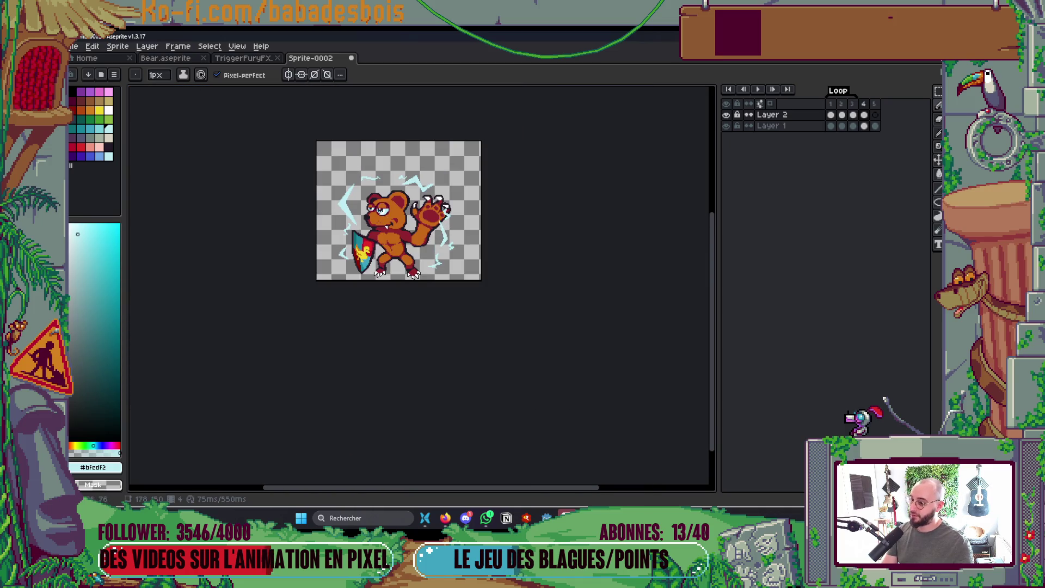
scroll(358, 170, "up", 3)
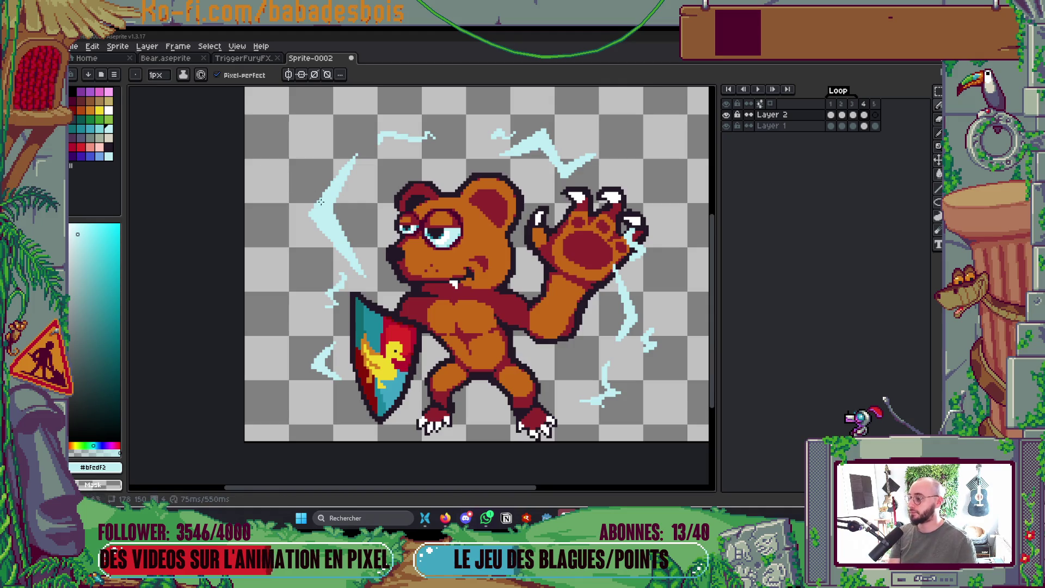
left_click_drag(374, 252, 369, 234)
key("Right")
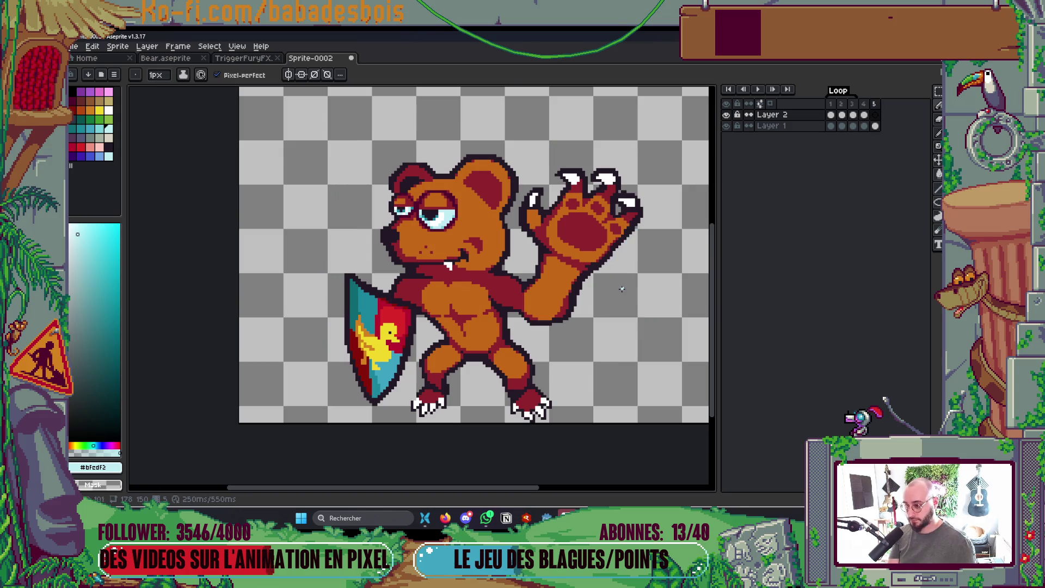
Step: Turn on onion skin so frame 5 shows a ghost of the previous lightning frame
key("Left")
key("Right")
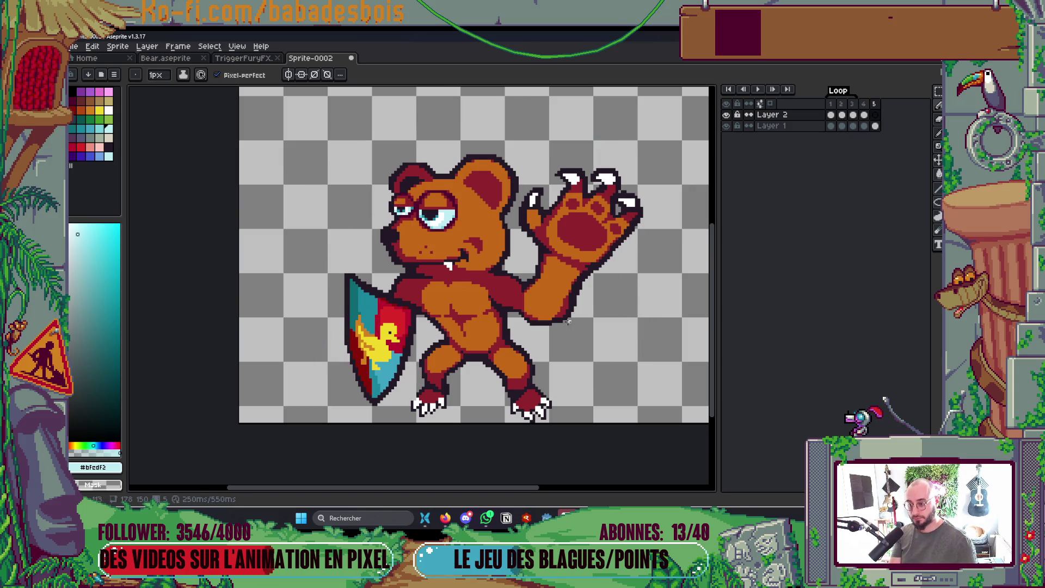
key("Left")
left_click(770, 104)
key("Right")
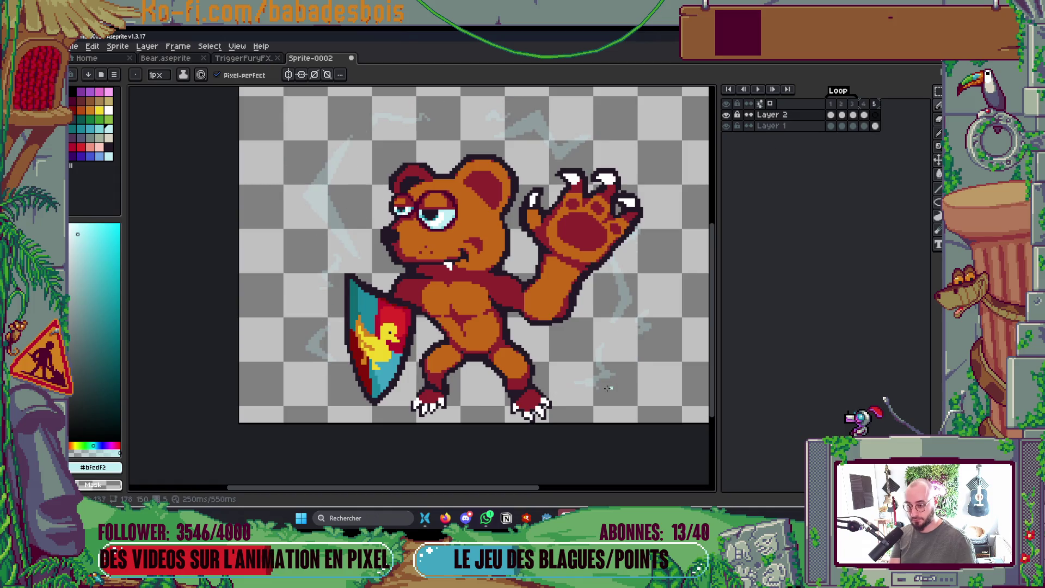
Step: Paint cyan sparks right of the bear and over its raised claw, plus a zigzag bolt beside its head
left_click_drag(623, 357, 628, 339)
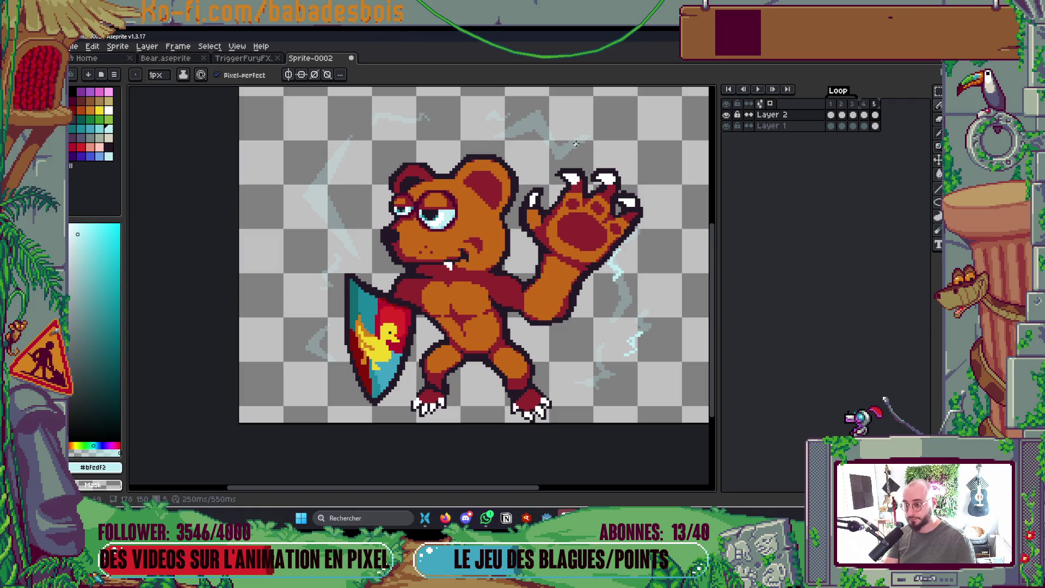
left_click_drag(599, 174, 592, 161)
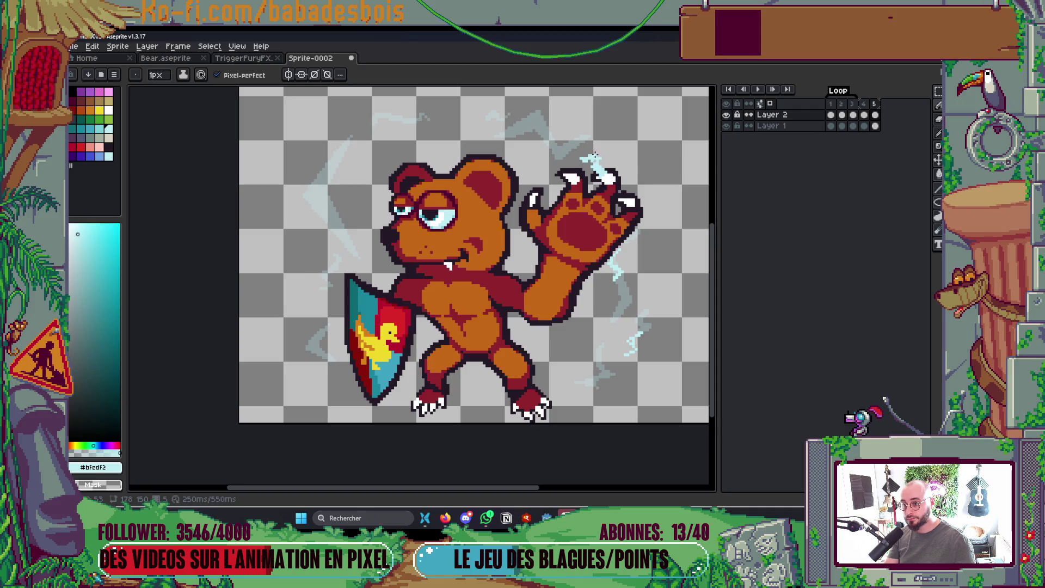
scroll(594, 162, "up", 1)
scroll(593, 159, "down", 1)
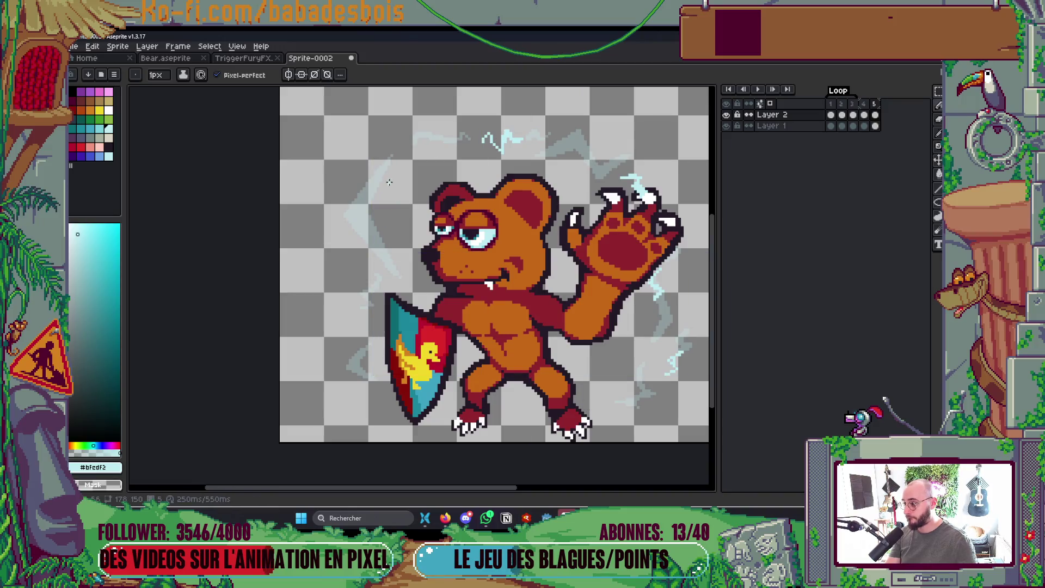
left_click_drag(383, 184, 382, 210)
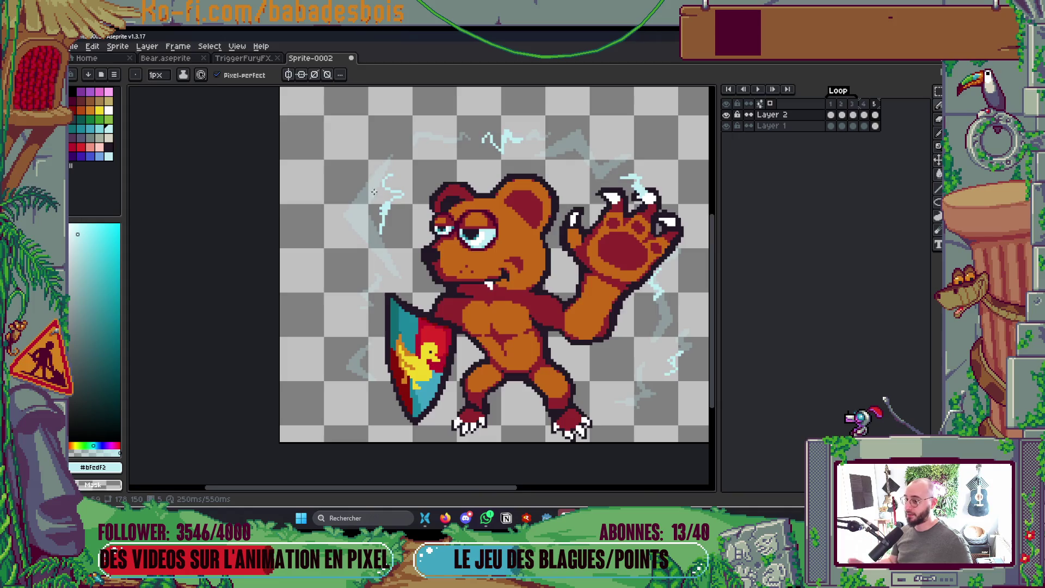
Step: Draw a lightning bolt beside the shield and play the animation to preview it
scroll(374, 191, "up", 2)
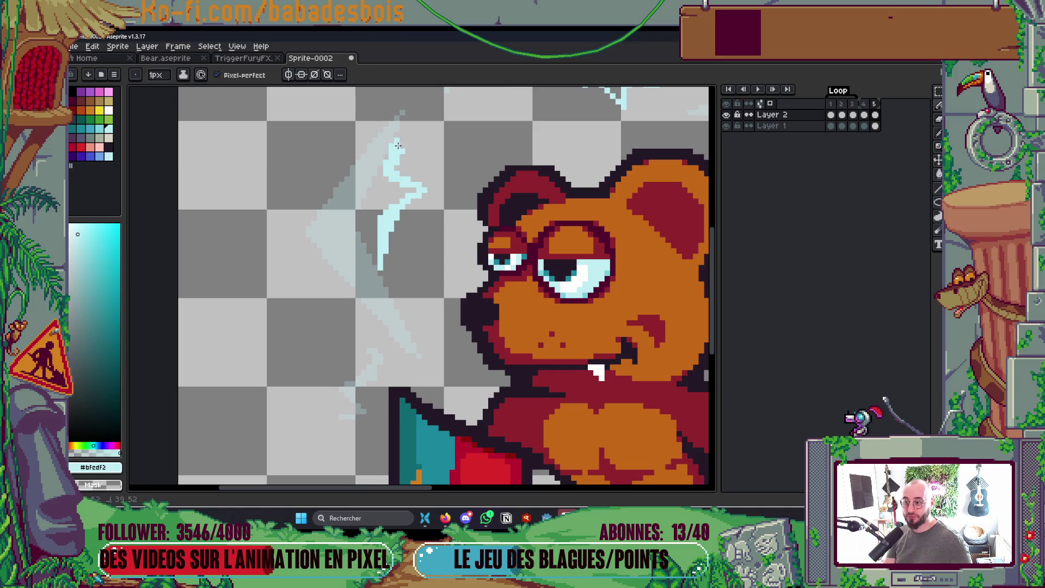
scroll(445, 127, "down", 3)
scroll(450, 140, "down", 2)
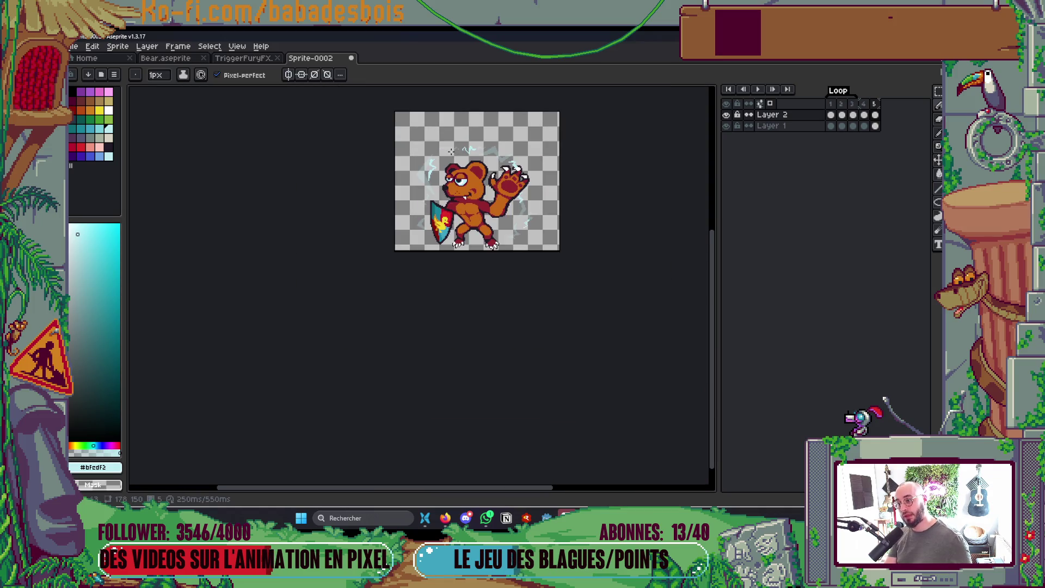
scroll(451, 152, "up", 5)
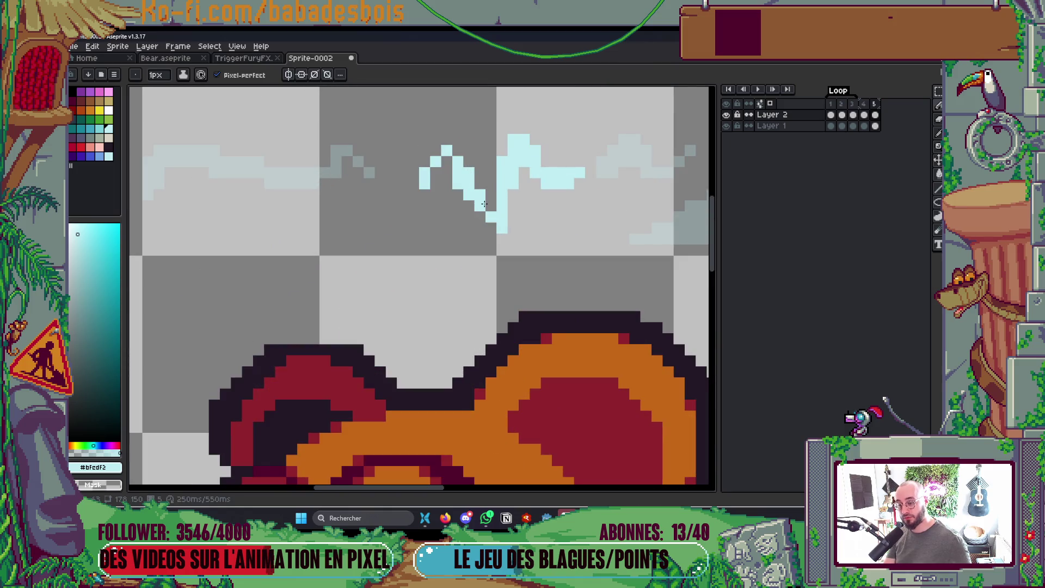
scroll(483, 204, "down", 4)
scroll(329, 207, "up", 4)
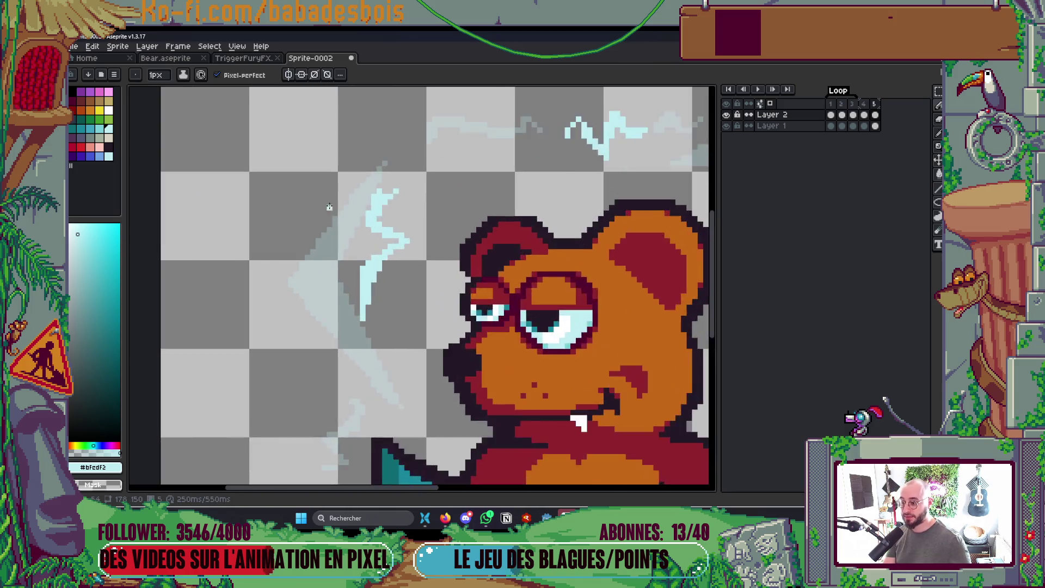
scroll(329, 206, "up", 1)
scroll(407, 120, "down", 5)
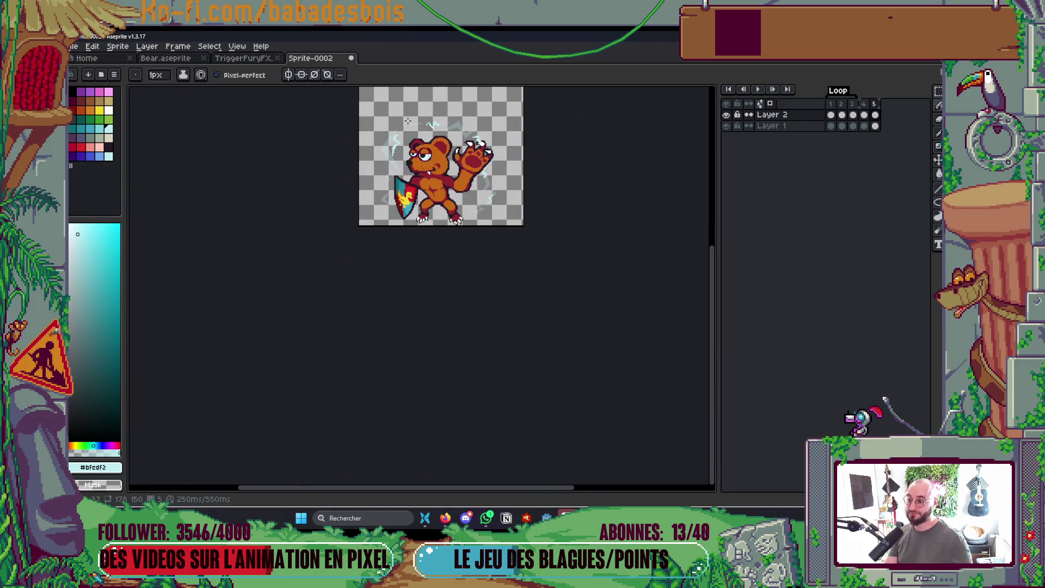
scroll(484, 157, "up", 2)
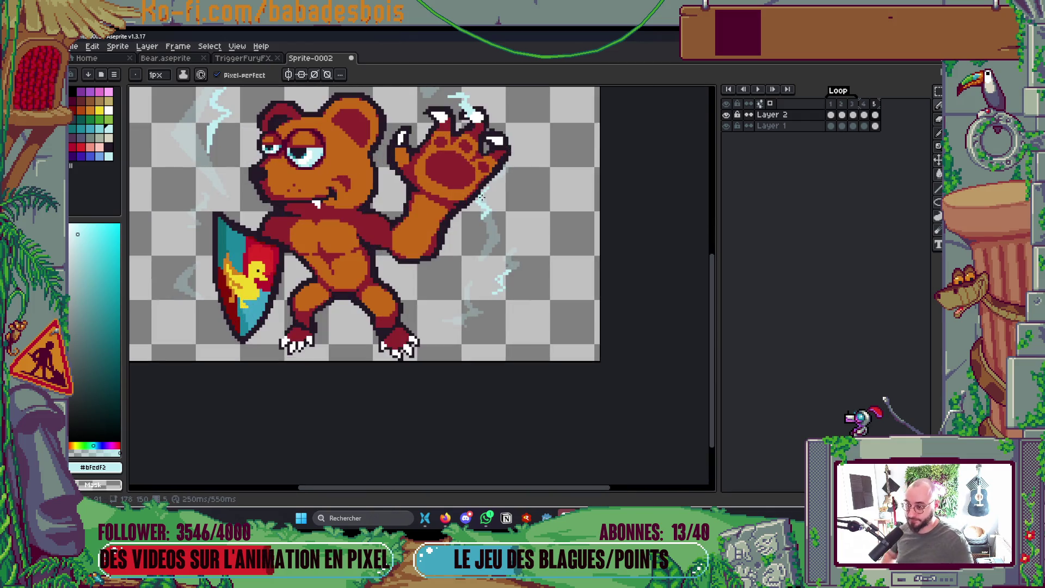
scroll(482, 196, "down", 2)
scroll(273, 291, "up", 3)
mouse_move(274, 291)
left_mouse_down()
mouse_move(281, 342)
mouse_move(267, 275)
mouse_move(283, 257)
left_mouse_up()
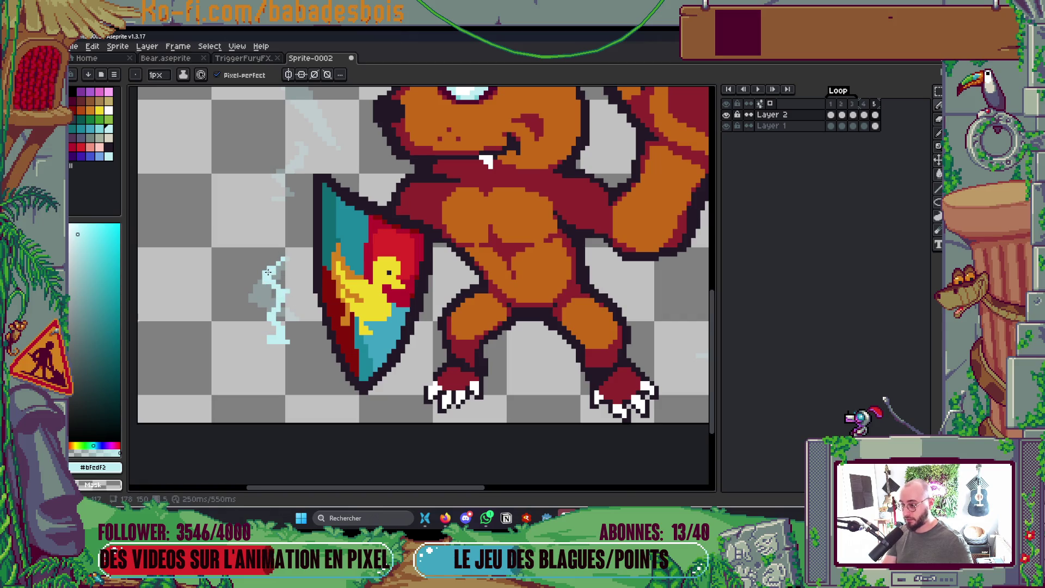
scroll(412, 228, "down", 3)
key("Return")
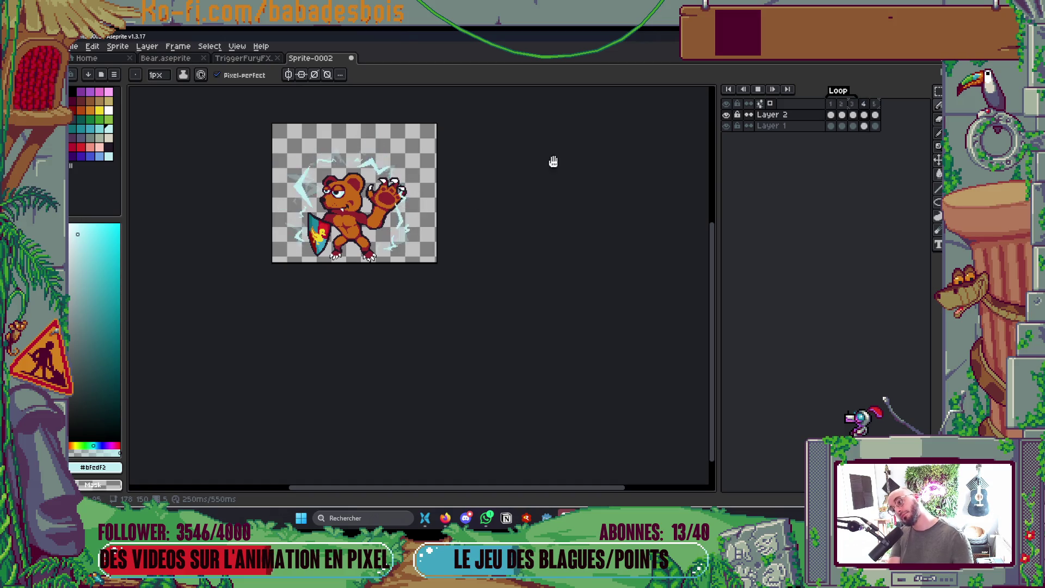
key("Return")
Step: Set frame 5's duration to 100 ms
right_click(874, 104)
left_click(877, 110)
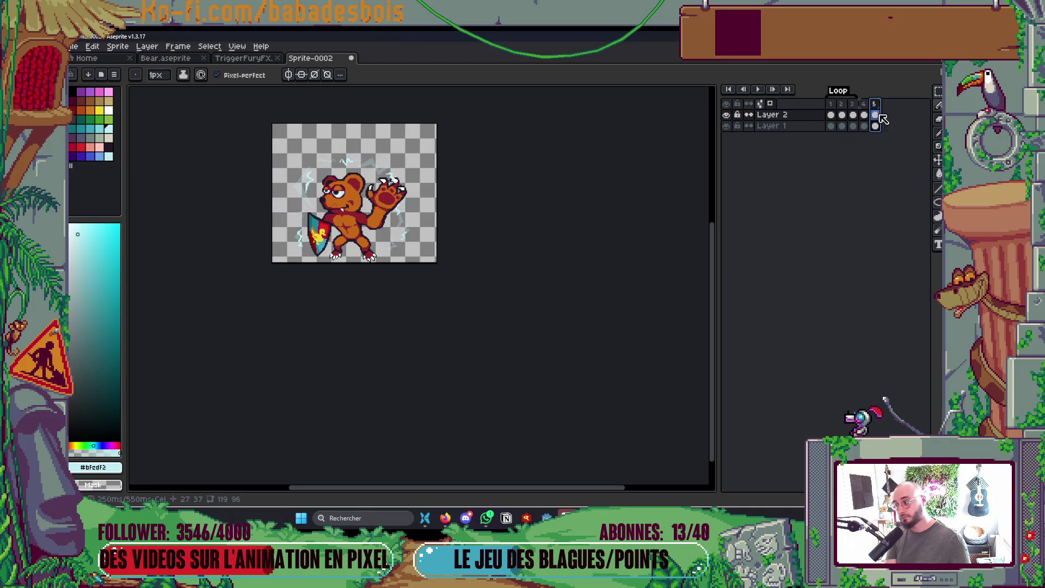
type("100")
key("Return")
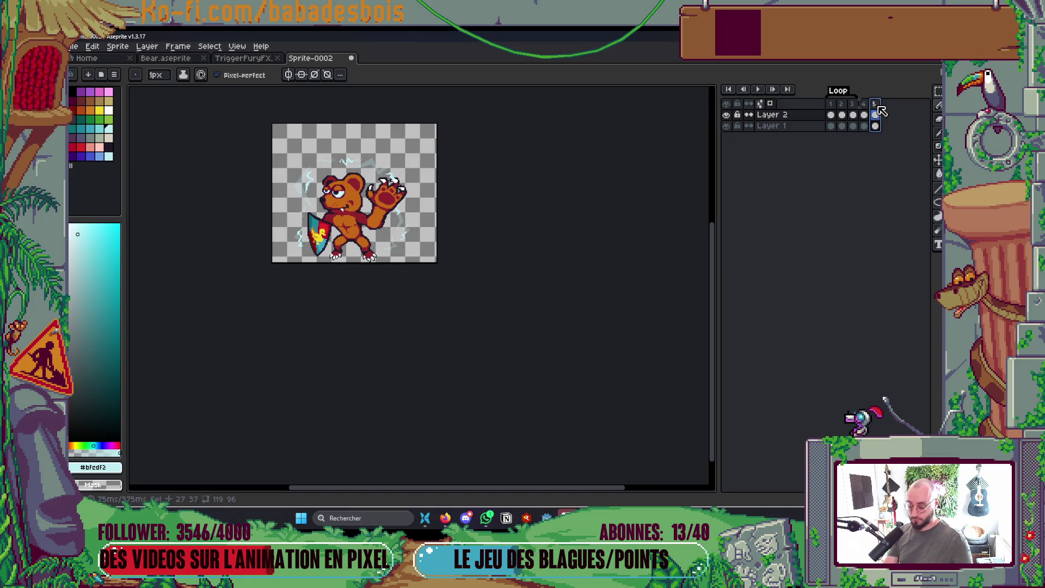
Step: Add a new frame after frame 5, clear its lightning cel, and set it to 200 ms
key("alt+n")
left_click(886, 114)
key("Delete")
right_click(886, 106)
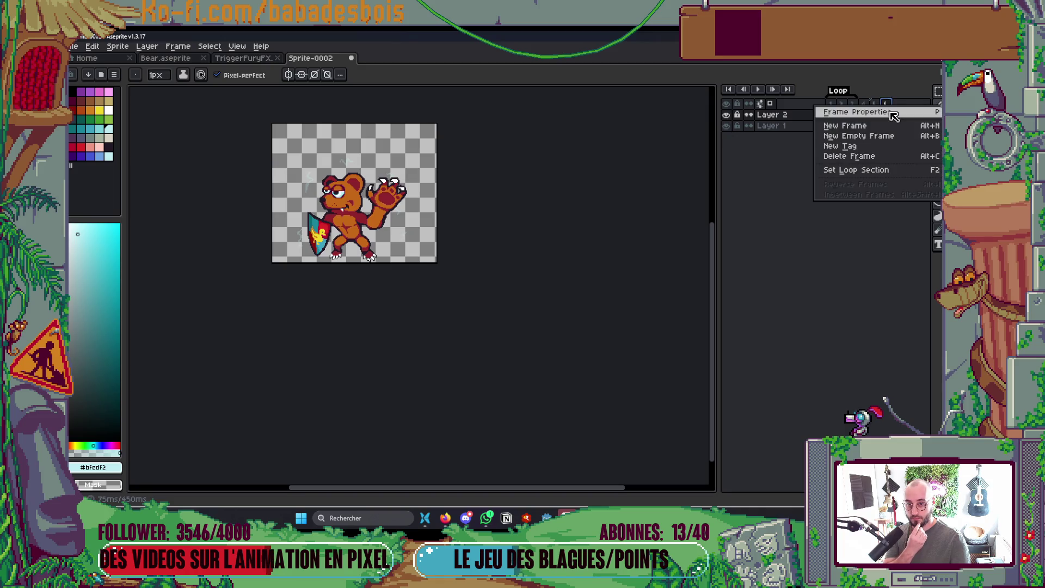
left_click(893, 110)
type("200")
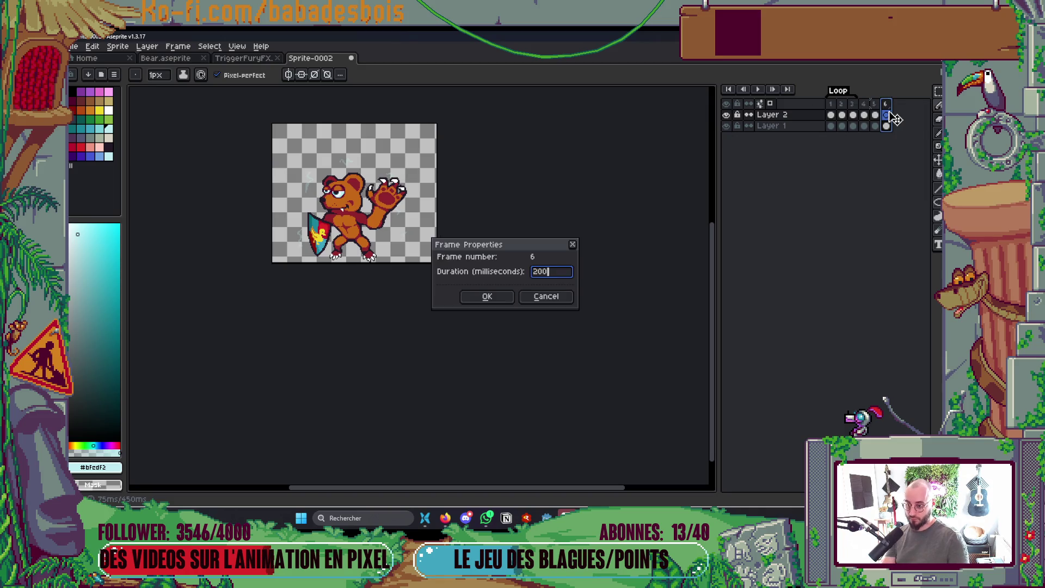
key("Return")
Step: Reposition frame 6 in the sequence and play the animation to check timing
key("Left")
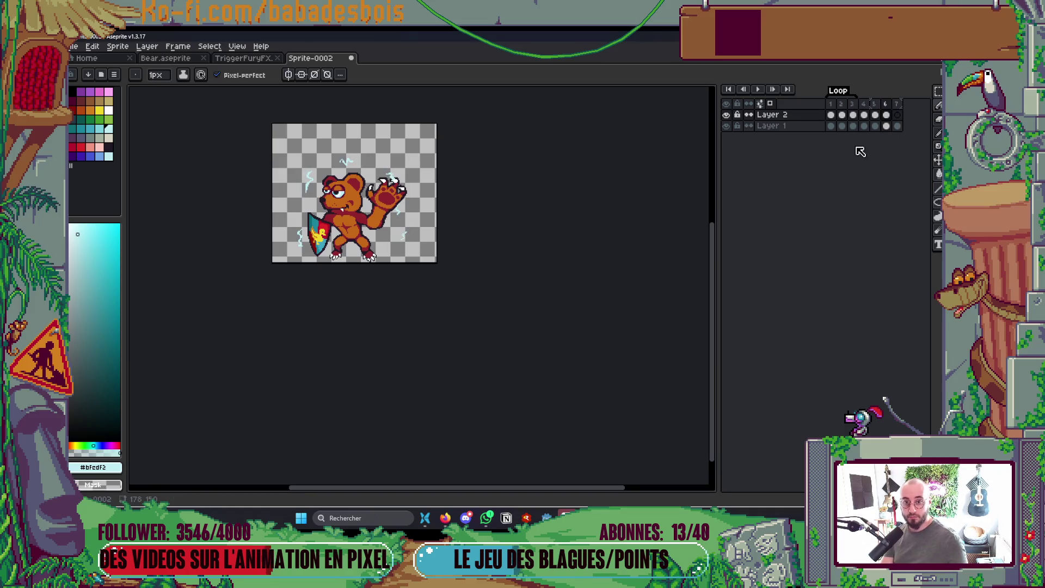
left_click_drag(886, 103, 791, 113)
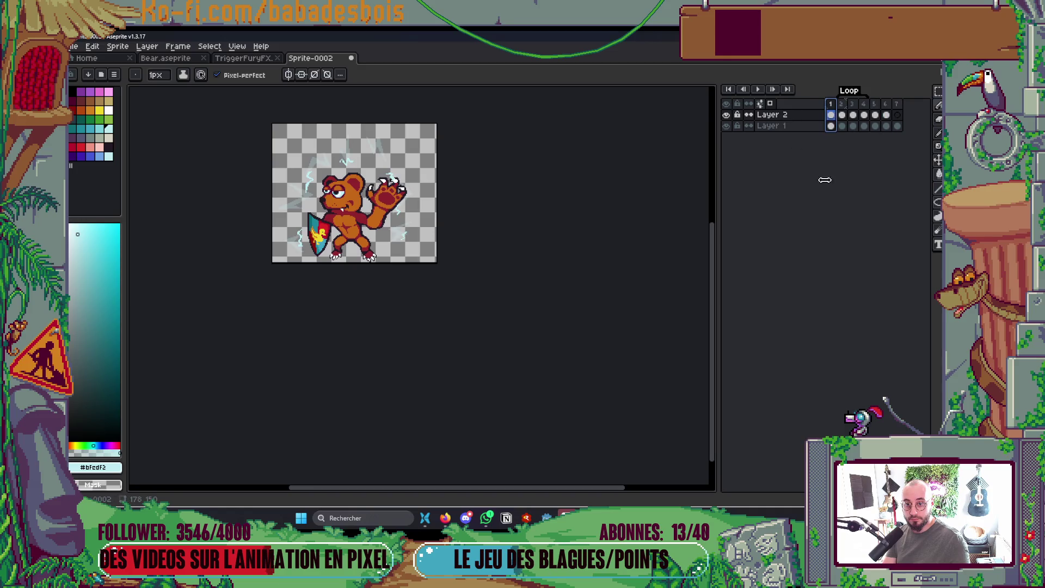
left_click(758, 89)
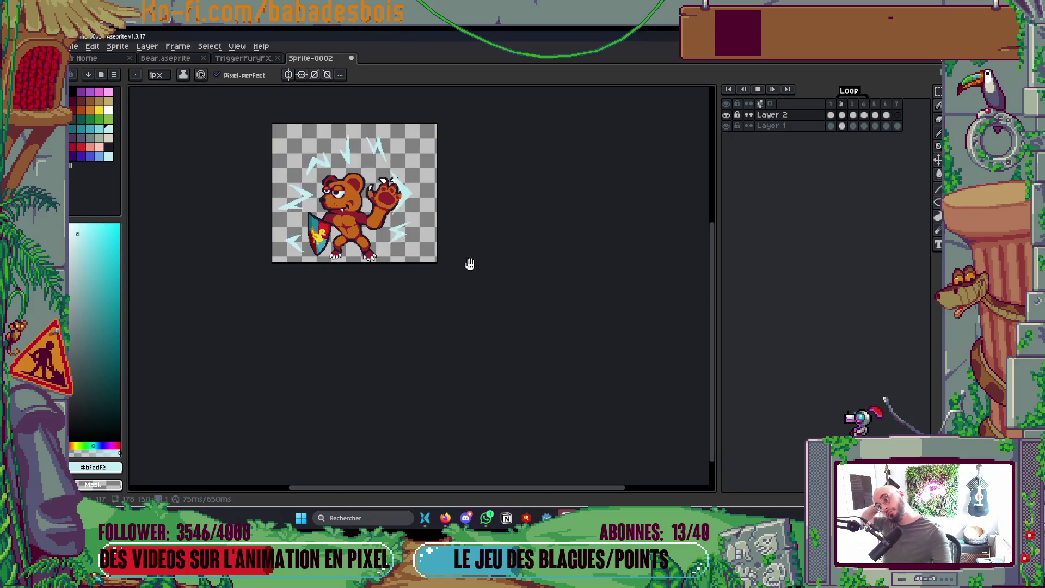
key("Return")
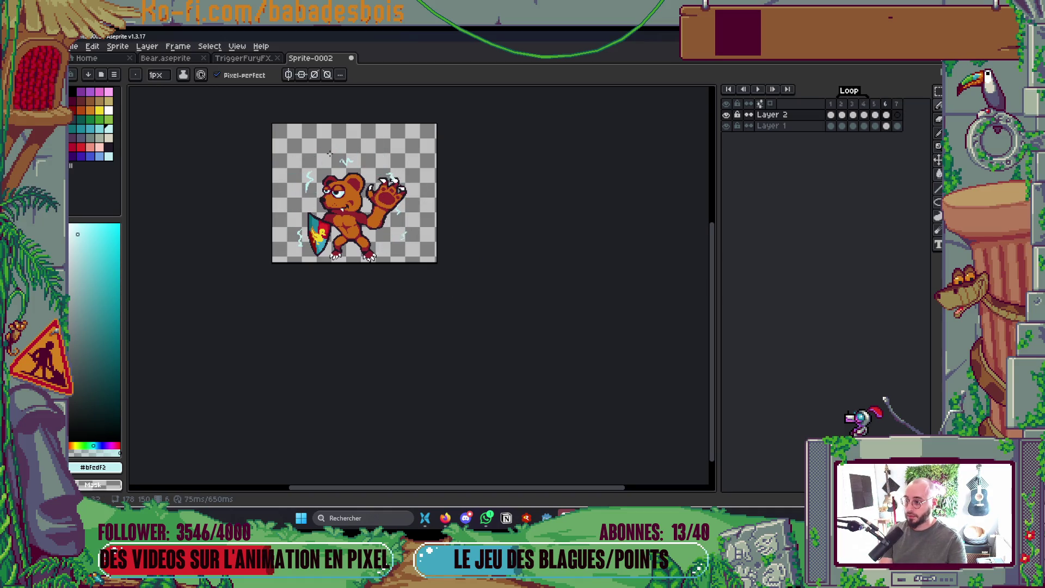
Step: Move a lightning spark further right with the Rectangular Marquee, then replay the animation
scroll(331, 154, "up", 1)
key("m")
mouse_move(332, 133)
left_mouse_down()
mouse_move(387, 193)
mouse_move(416, 169)
left_mouse_up()
left_click(582, 195)
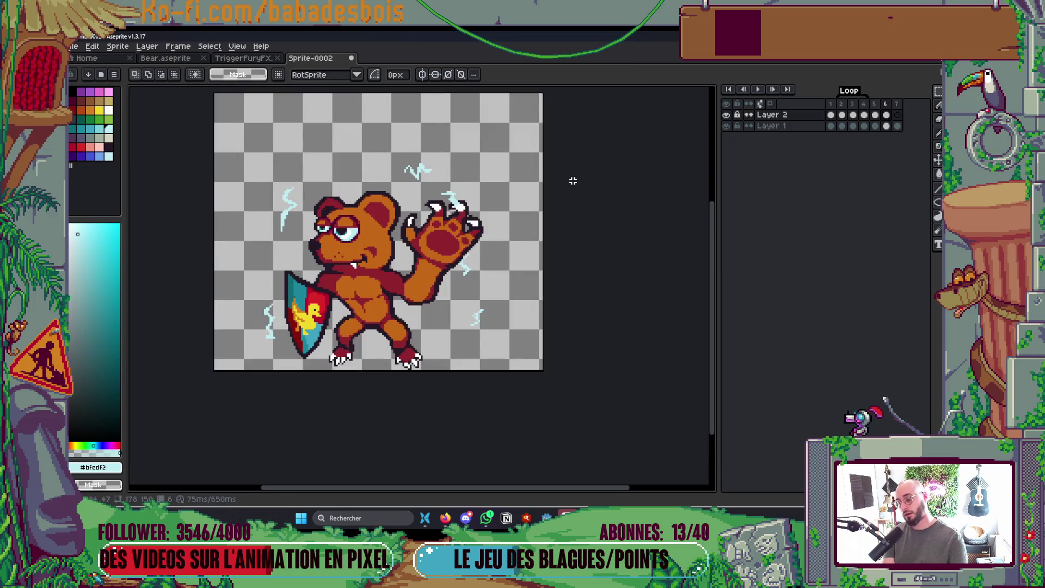
scroll(573, 181, "down", 3)
key("Return")
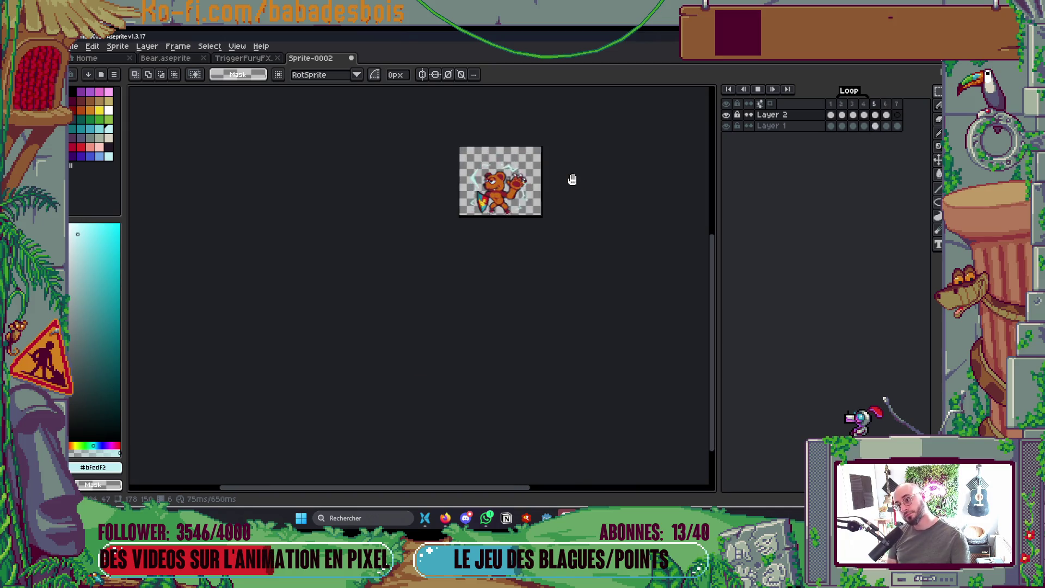
scroll(566, 225, "up", 3)
scroll(566, 229, "down", 3)
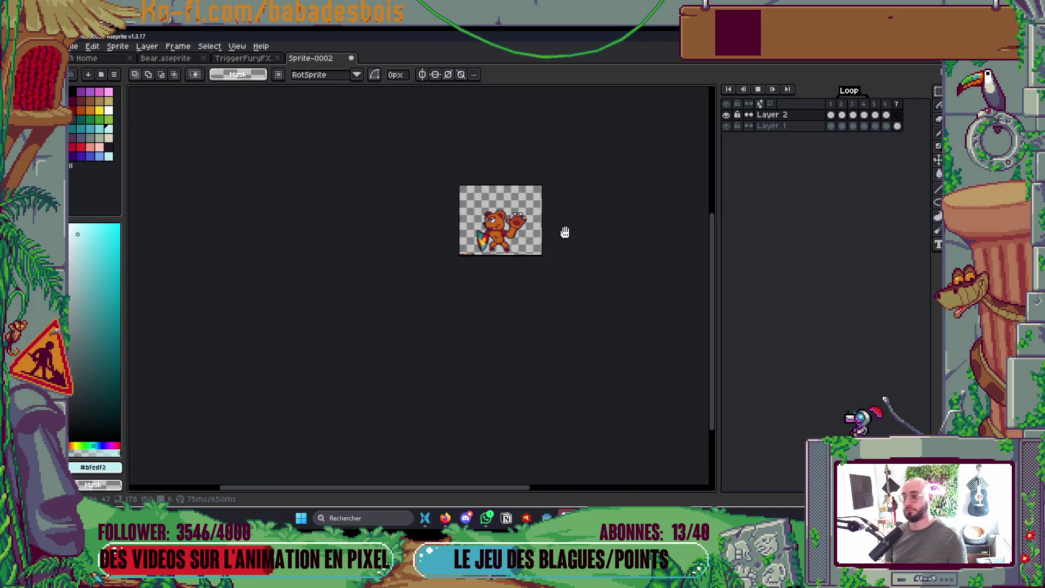
scroll(555, 247, "up", 2)
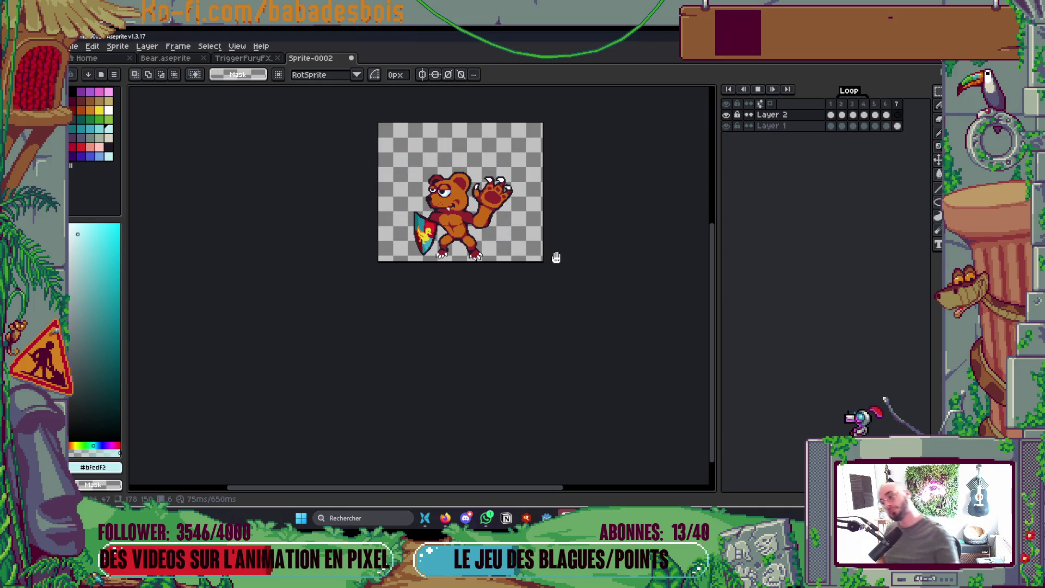
key("Return")
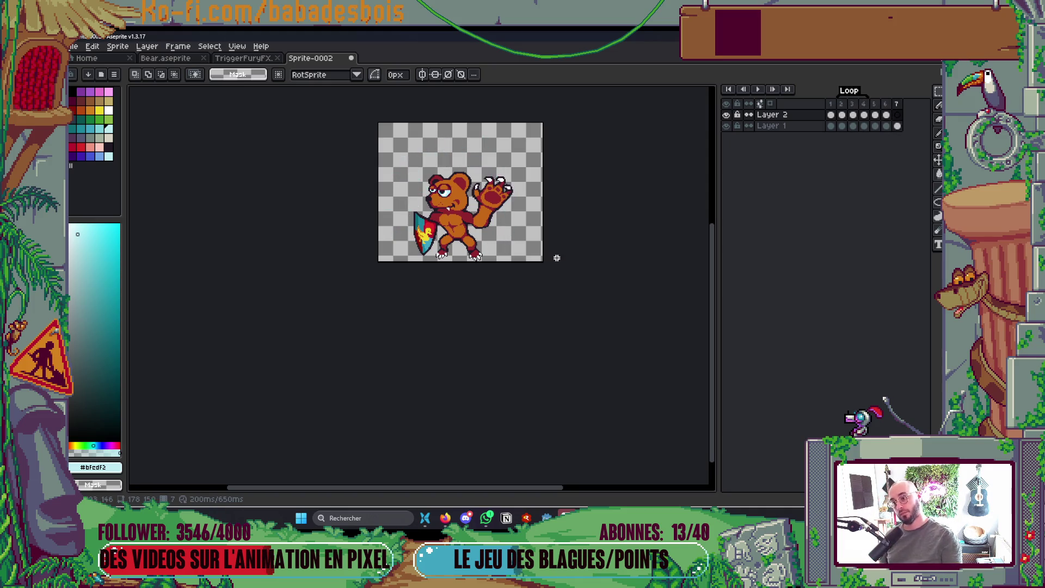
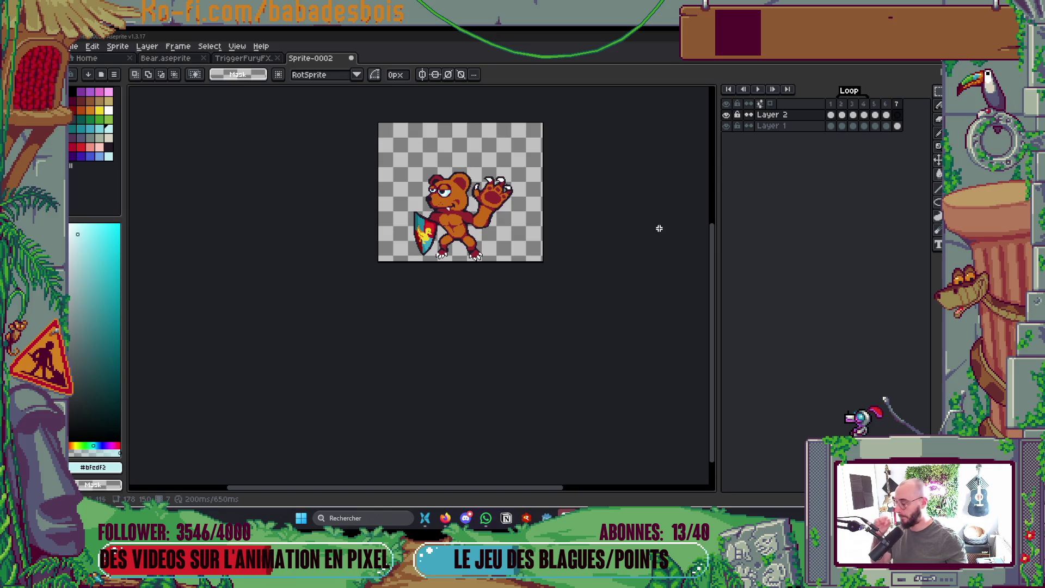
Step: Leave the Aseprite bear sprite and bring up the Miro board 'Potion Hero - UI & Prototype'
scroll(642, 234, "up", 2)
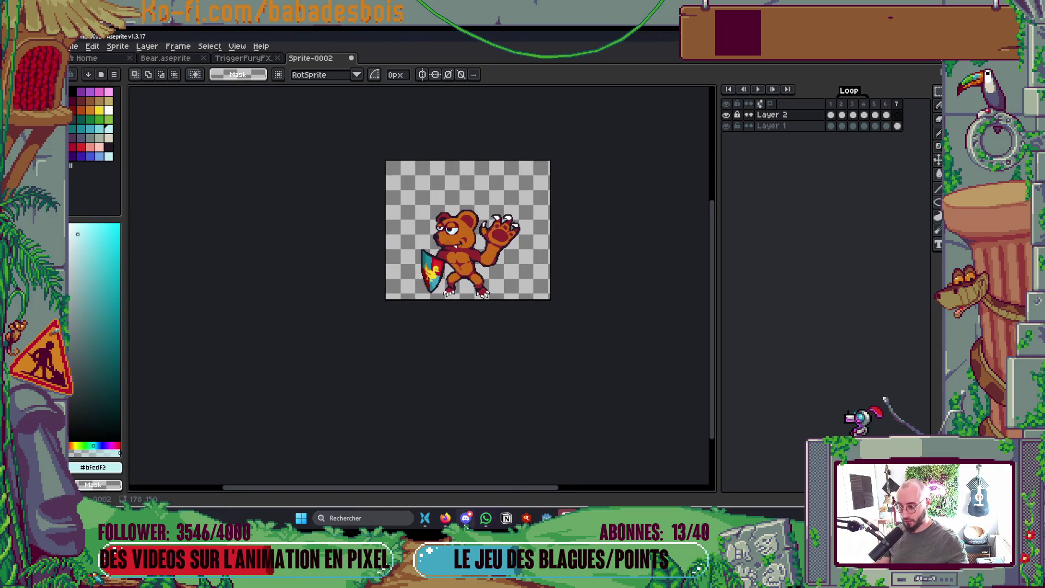
left_click(466, 518)
scroll(566, 205, "down", 5)
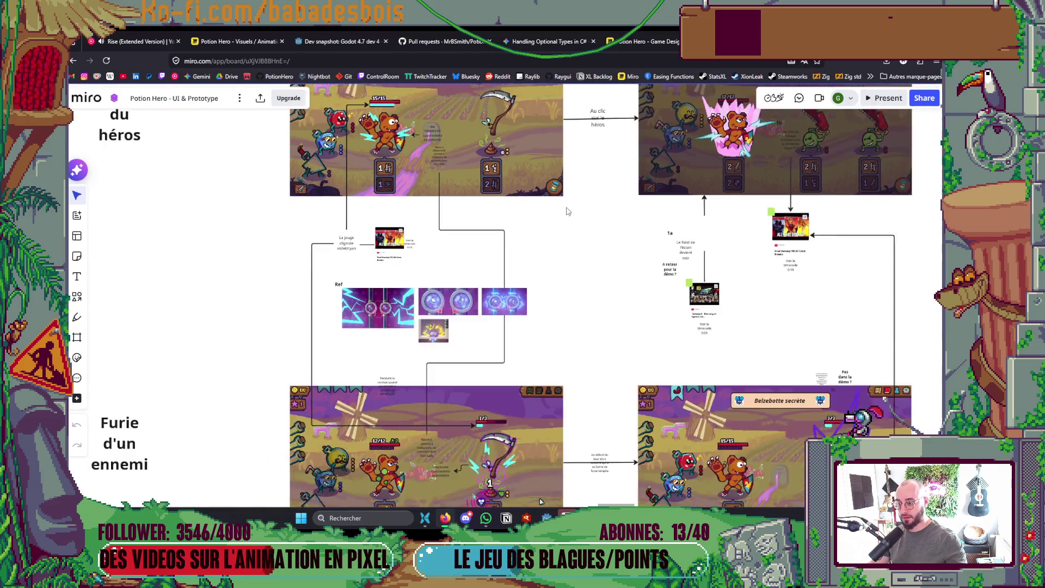
Step: Frame the 'Furie du héros' mockups on the Miro board, then return to Aseprite's Sprite-0002
left_click_drag(577, 221, 578, 255)
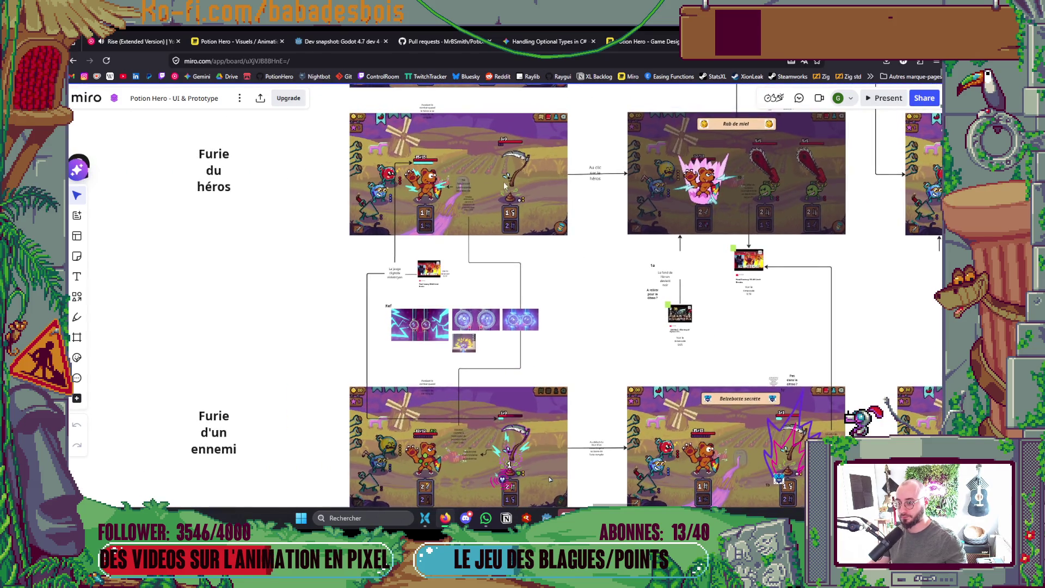
scroll(479, 169, "up", 3)
left_click_drag(487, 213, 491, 229)
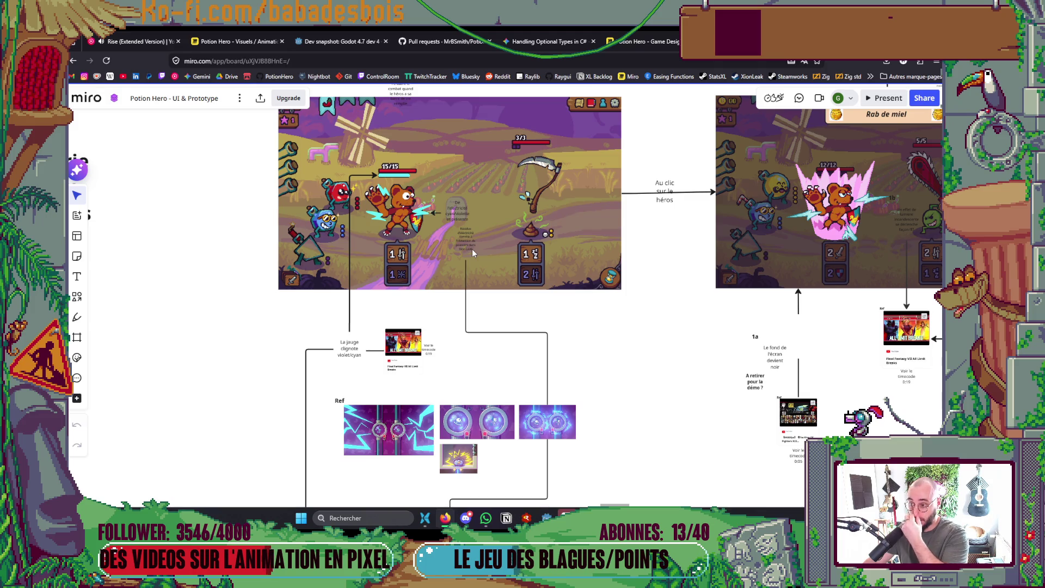
left_click_drag(498, 335, 499, 325)
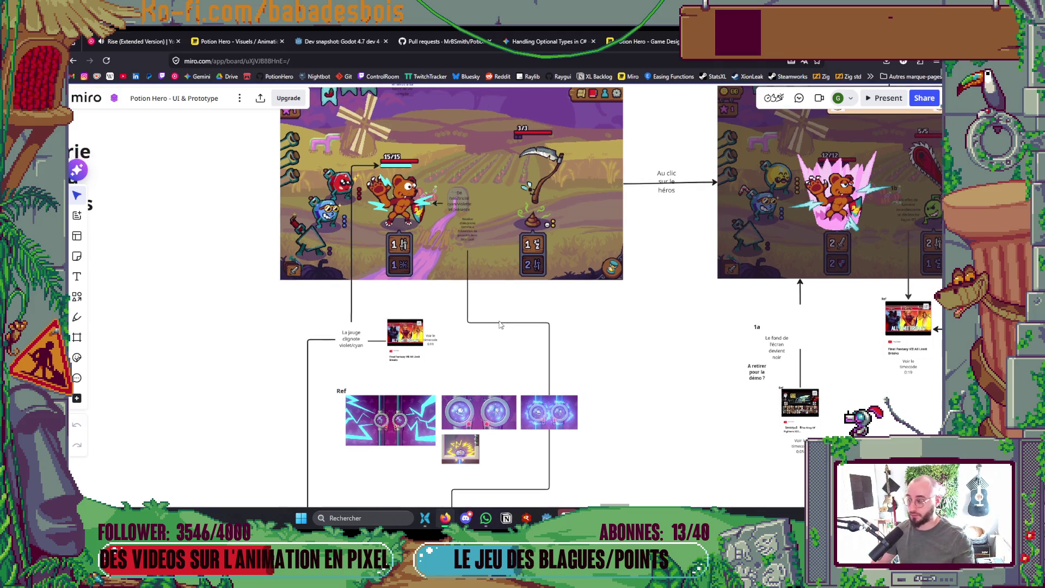
key("alt+Tab")
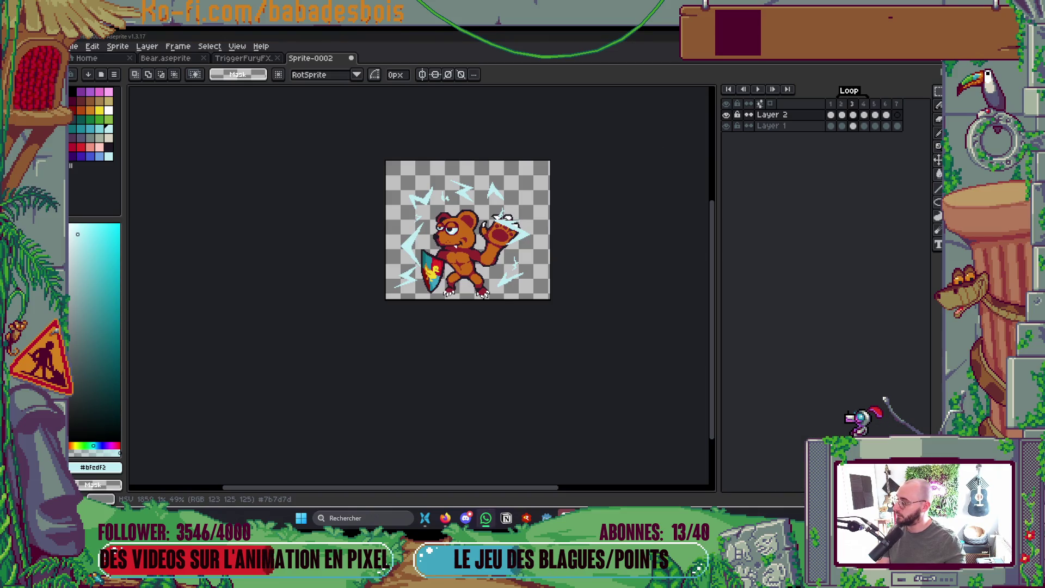
Step: With pink and the Paint Bucket, fill the left, top-right and lower-right bolts in the current frame
scroll(468, 228, "up", 2)
key("g")
left_click(103, 97)
left_click(351, 258)
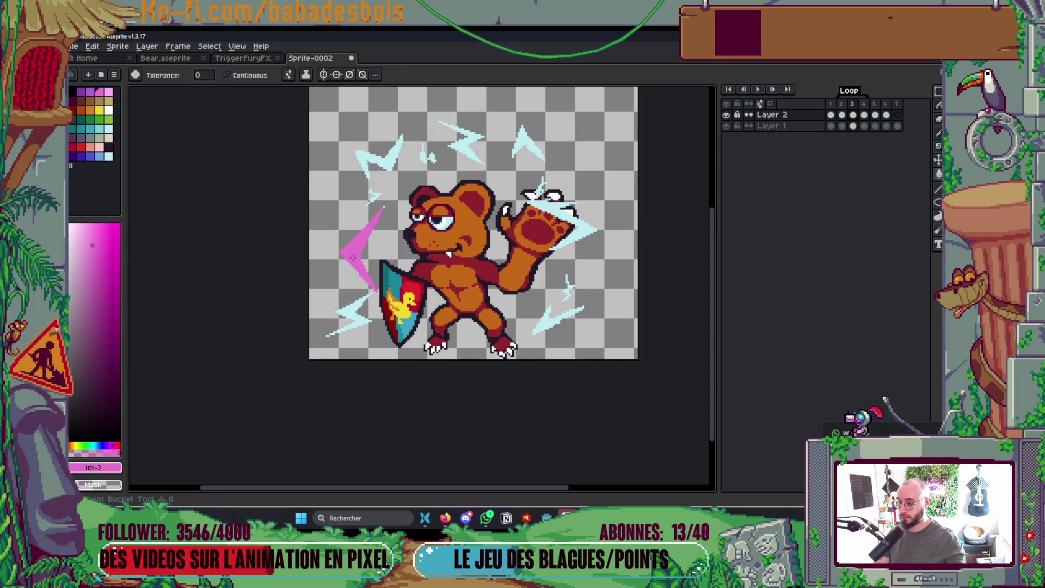
left_click(528, 147)
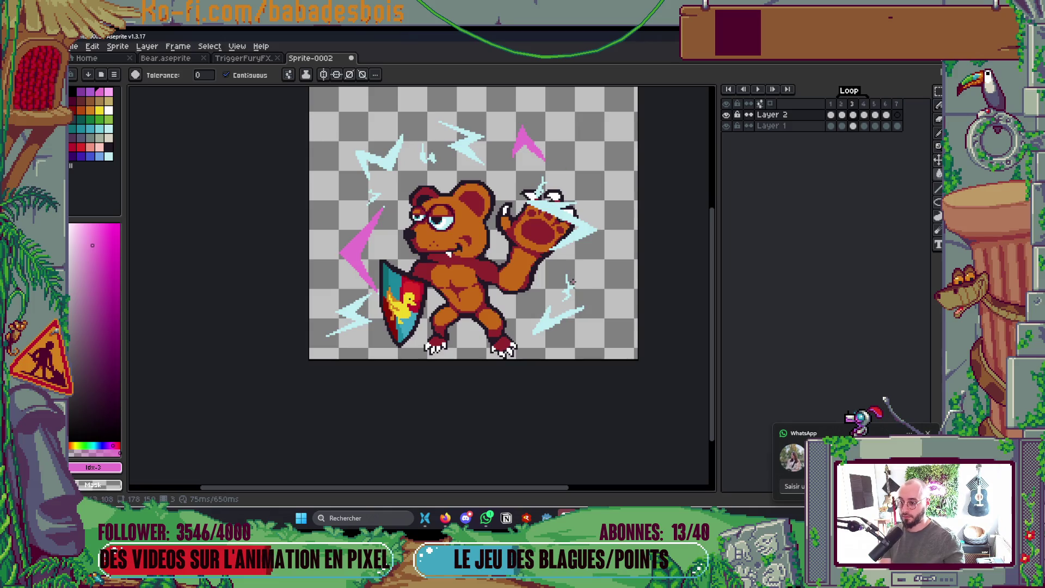
left_click(549, 325)
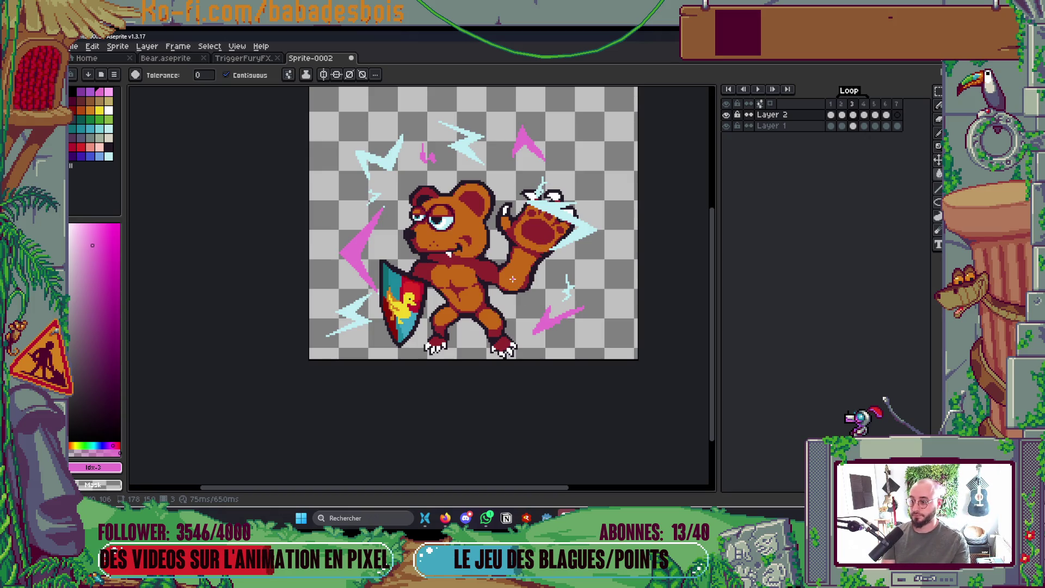
Step: In frame 2, fill the lower-left, upper-left and upper-right lightning bolts pink
key("Left")
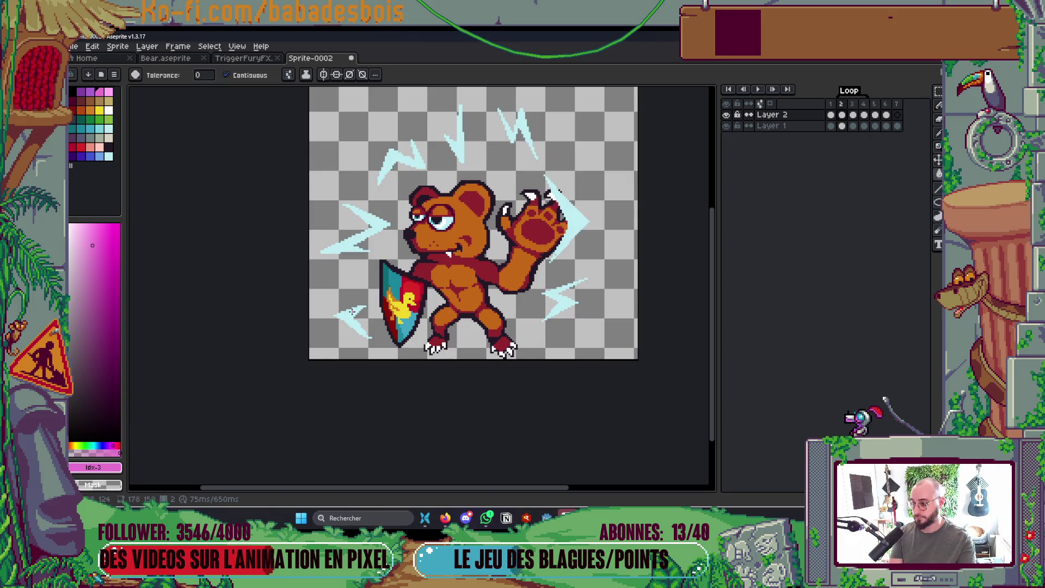
left_click(352, 311)
left_click(407, 160)
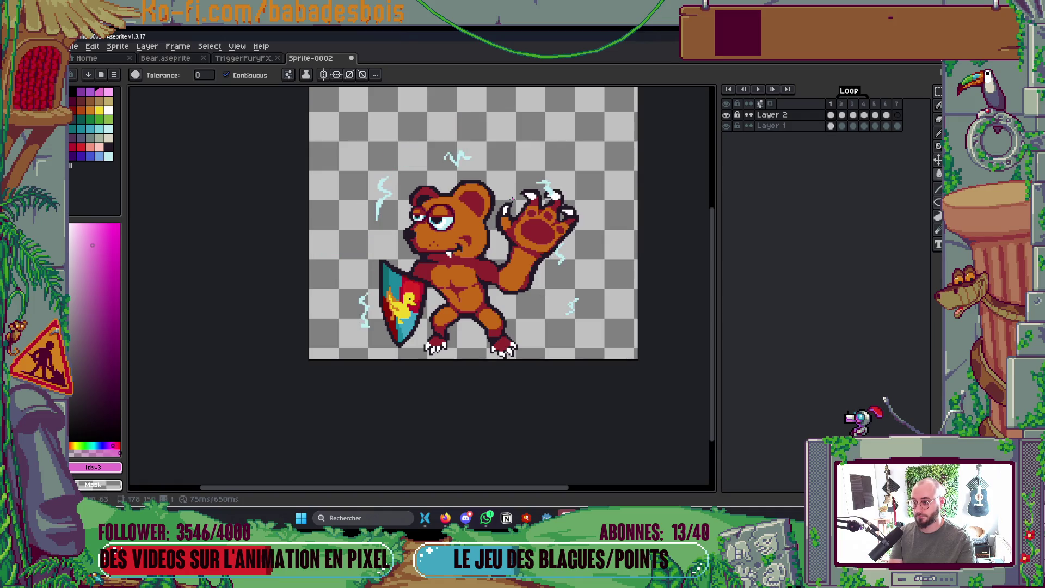
left_click(530, 139)
Step: In frame 4, fill the bolts left of the shield, above the paw and beside the head pink
key("Right")
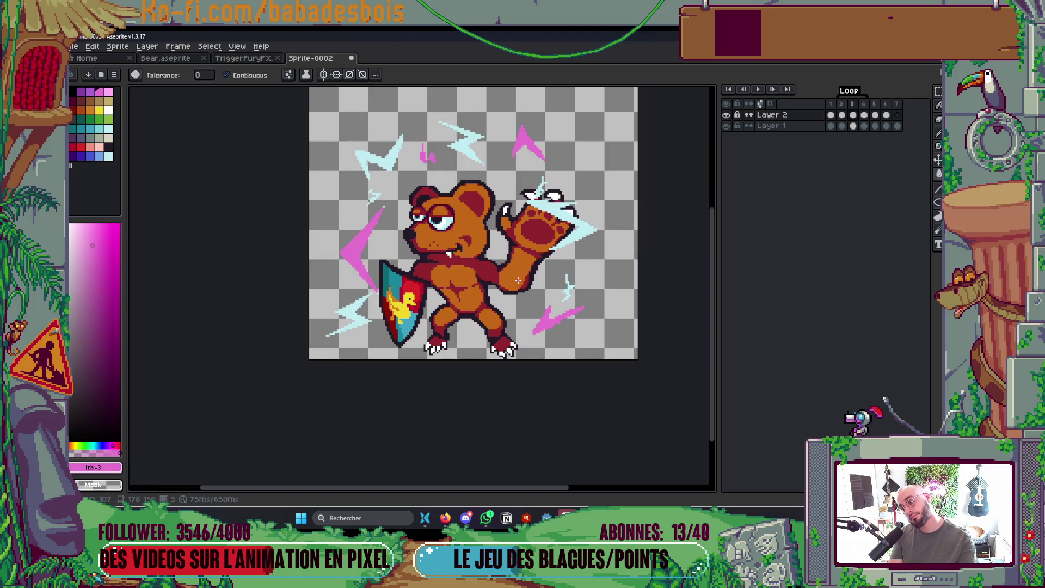
key("Right")
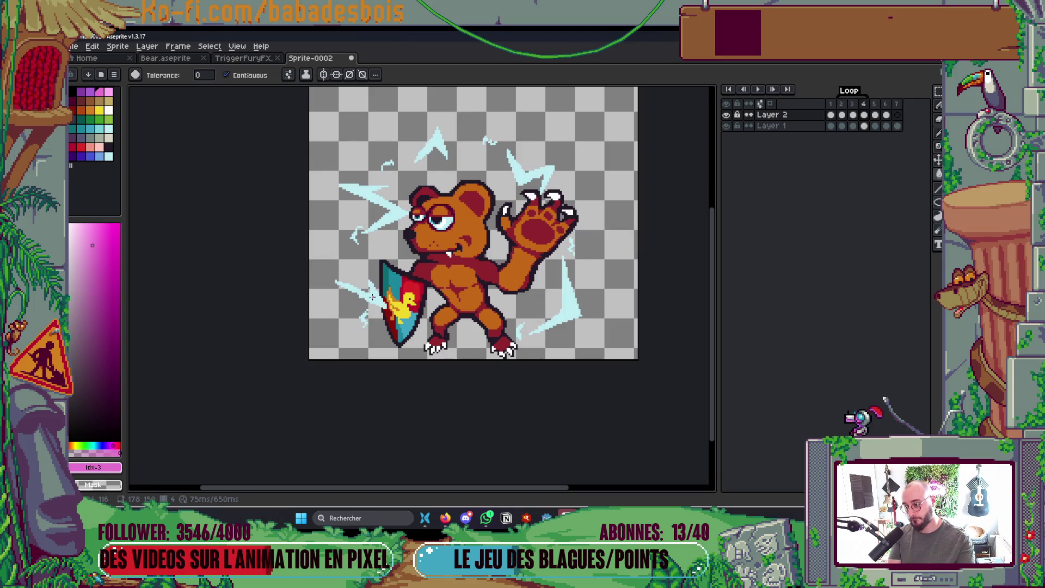
left_click(372, 297)
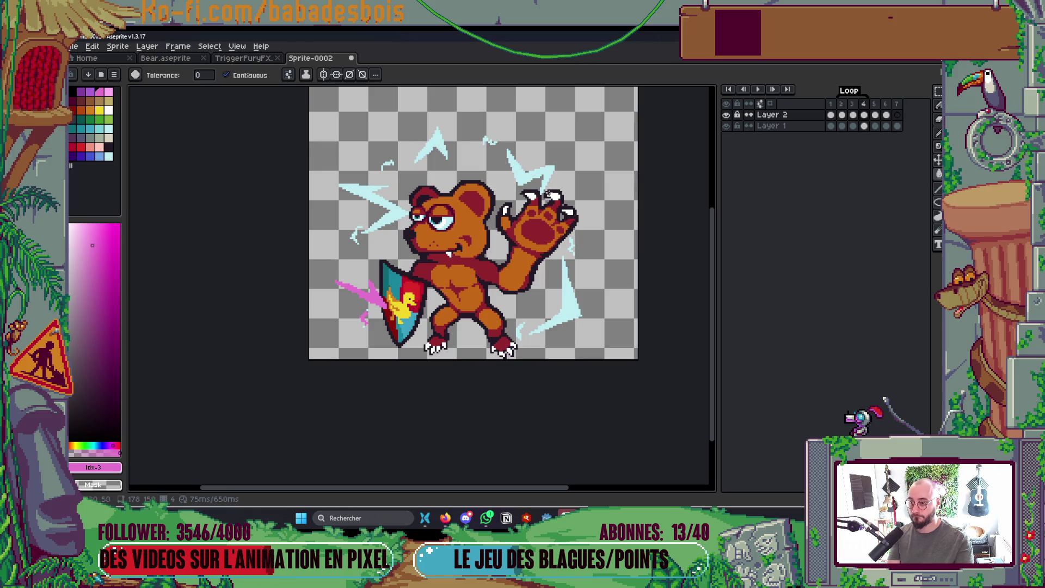
left_click(549, 177)
left_click(364, 191)
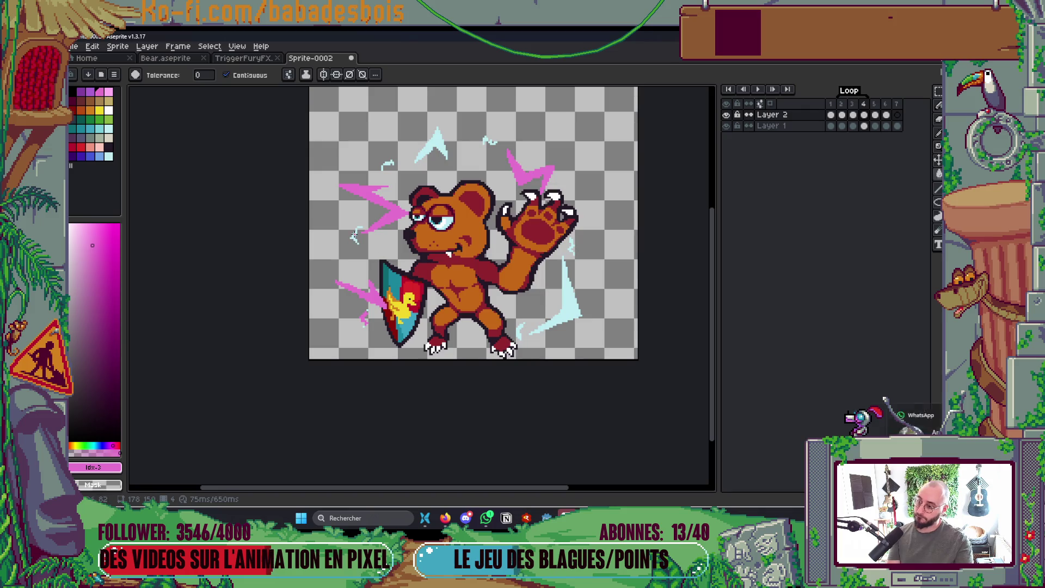
scroll(354, 238, "up", 2)
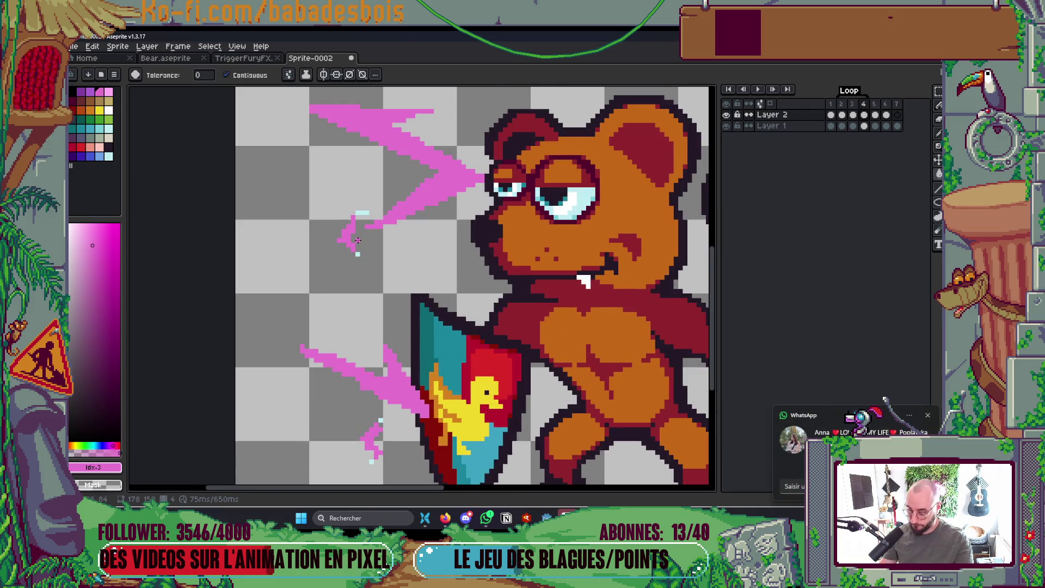
Step: Fill the lightning stroke below the paw and the small spark next to it pink
key("b")
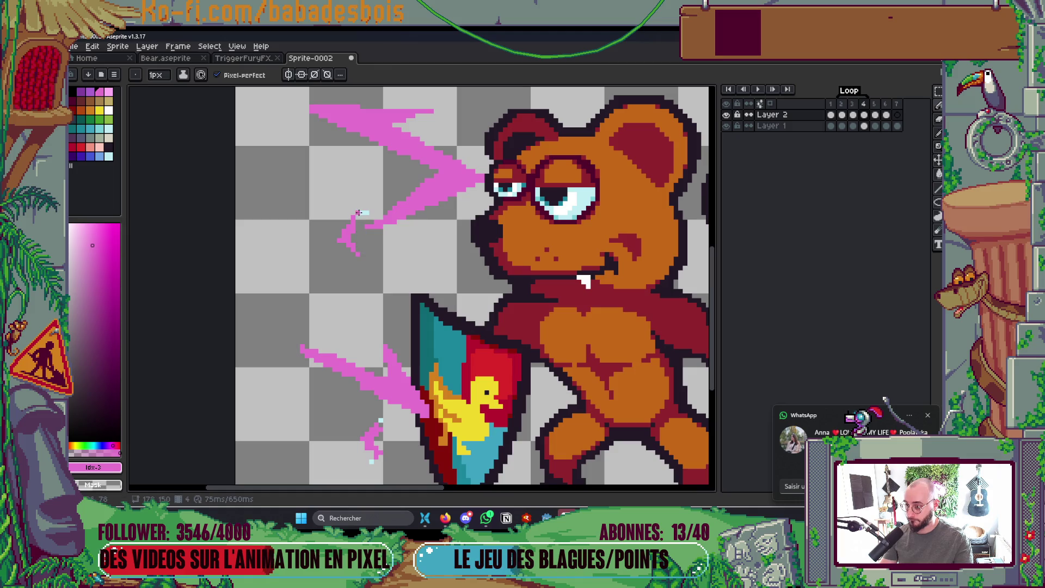
scroll(467, 251, "down", 3)
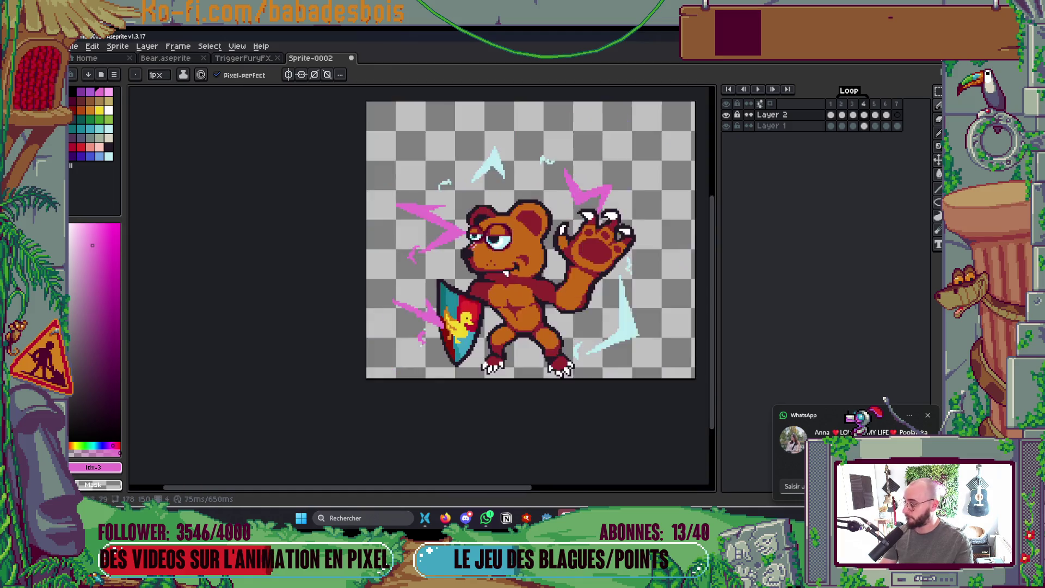
scroll(467, 252, "down", 2)
scroll(523, 256, "up", 1)
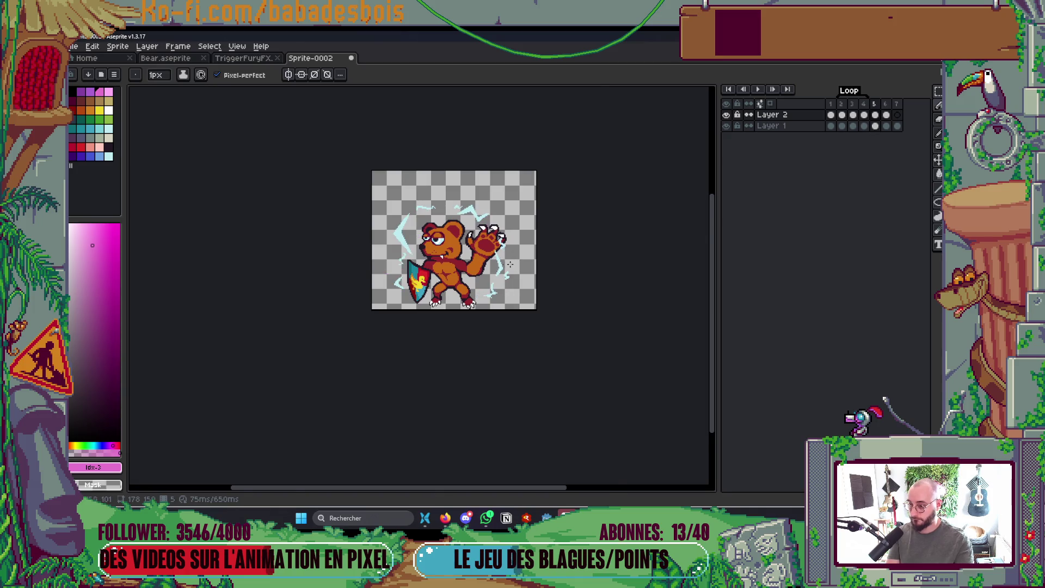
scroll(510, 264, "up", 2)
key("g")
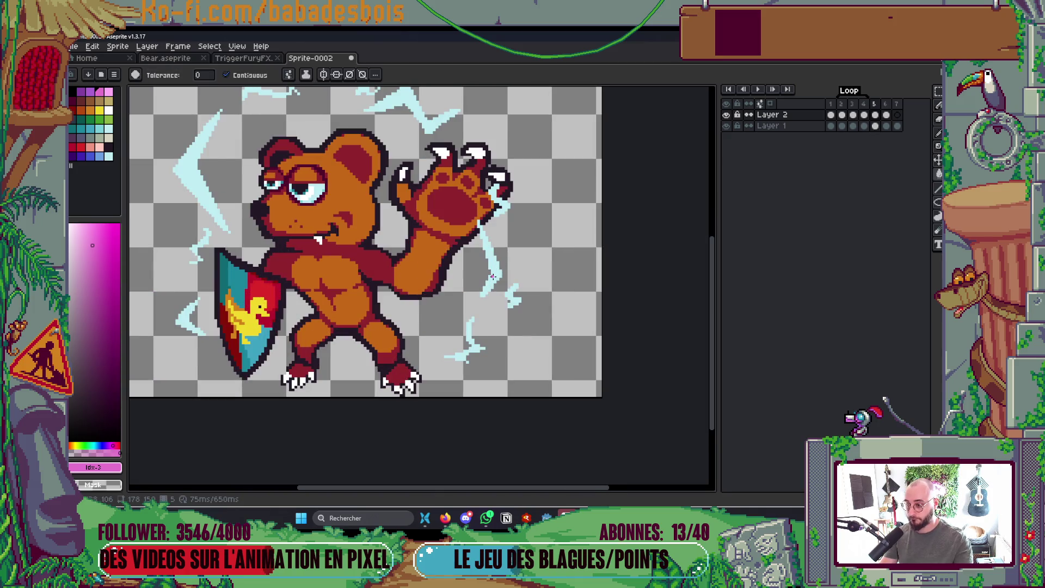
left_click(492, 275)
left_click(511, 293)
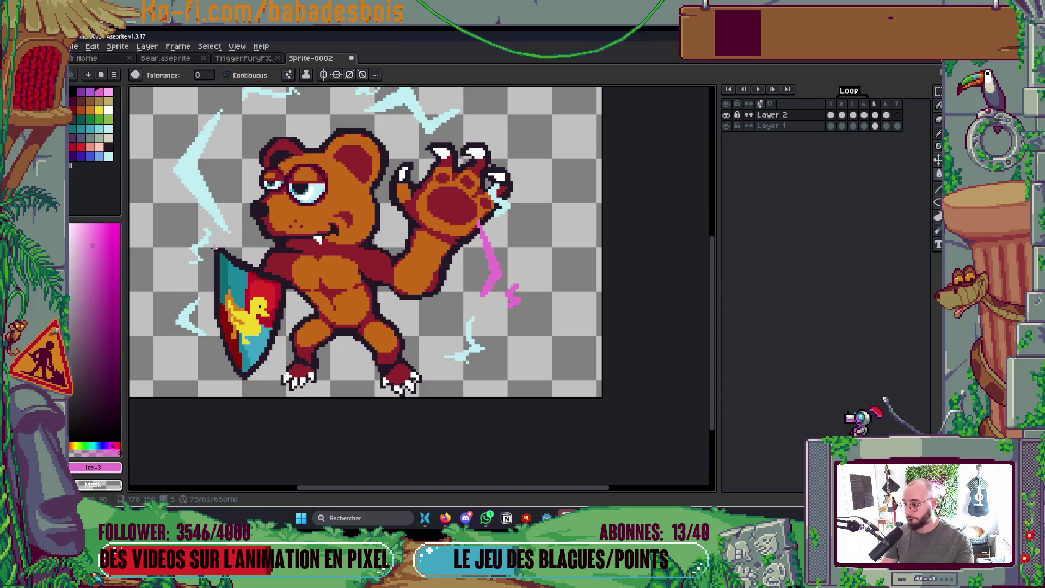
Step: Fill the sparks left of the shield and at top-left pink, then play the animation
left_click(185, 316)
scroll(276, 164, "up", 3)
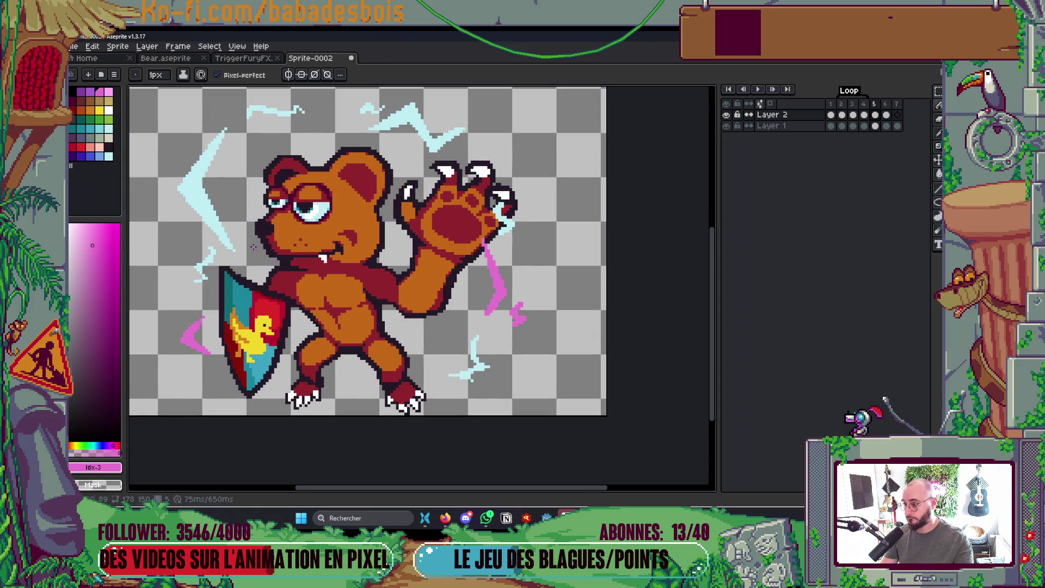
left_click(276, 165)
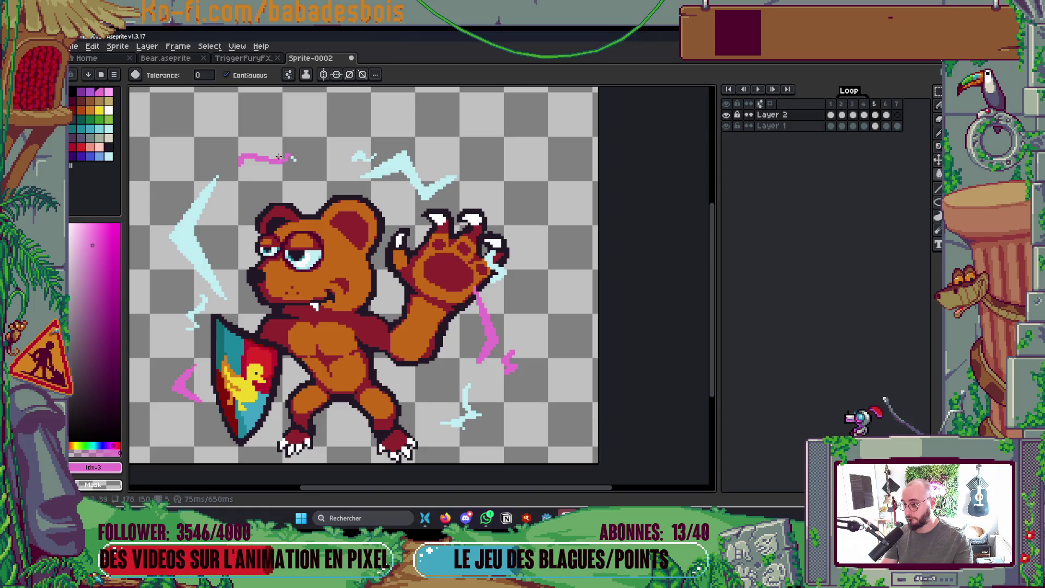
key("b")
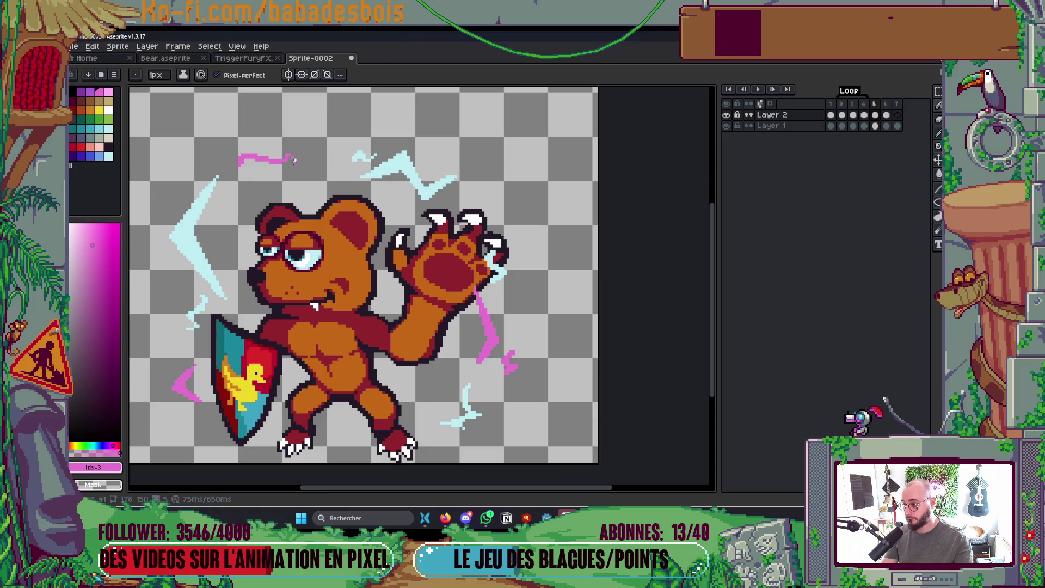
scroll(344, 171, "down", 3)
key("Return")
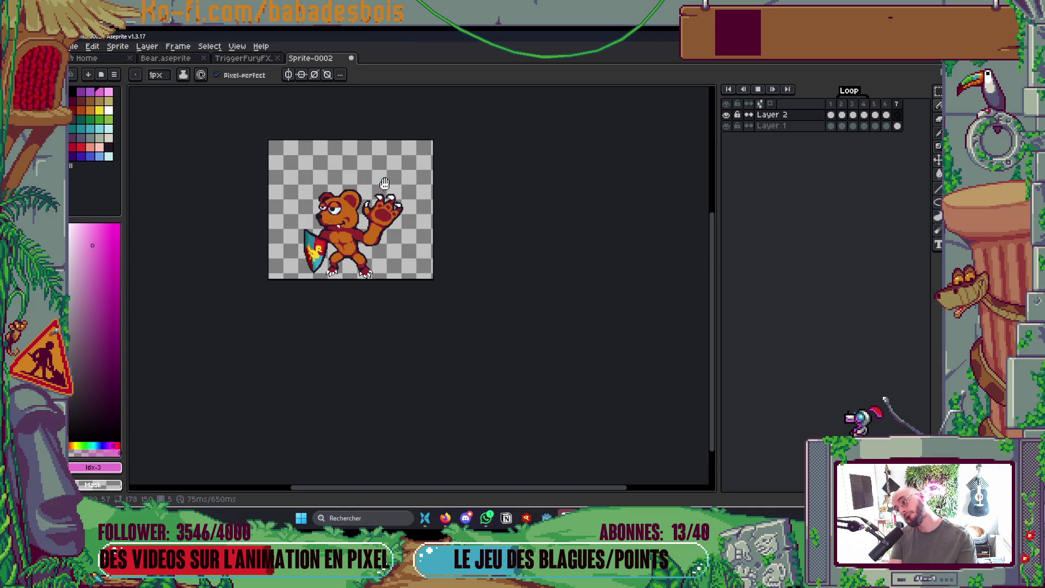
Step: Stop and replay the lightning animation loop to review the pink-and-cyan recolour
scroll(470, 226, "down", 2)
scroll(452, 231, "up", 2)
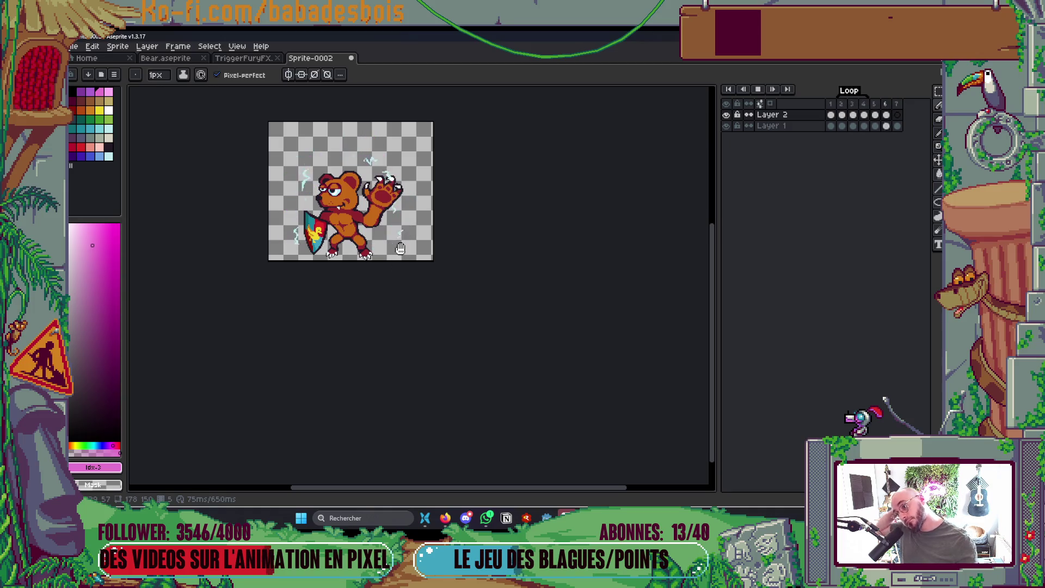
key("Return")
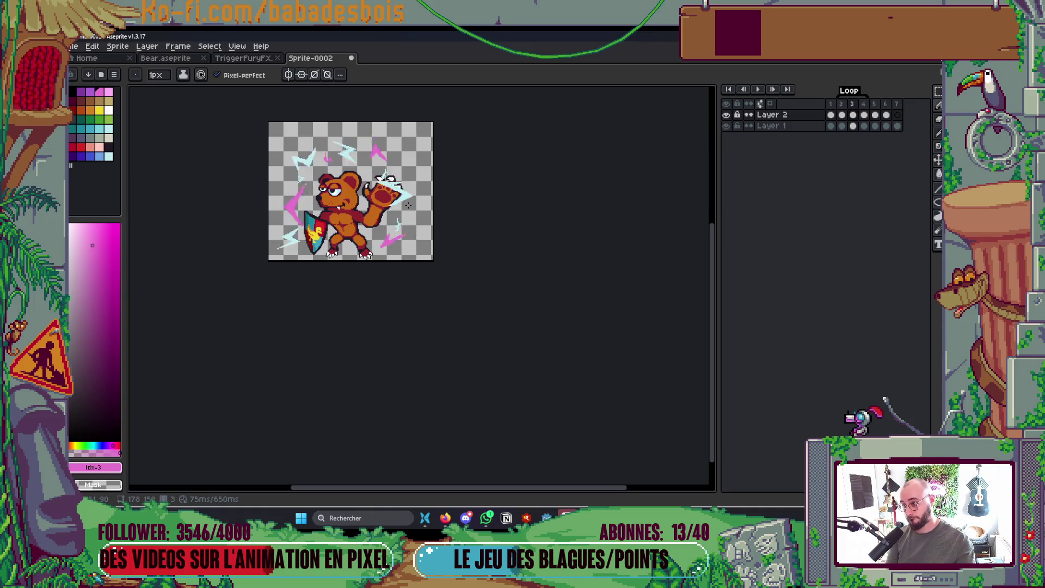
scroll(407, 205, "up", 2)
key("i")
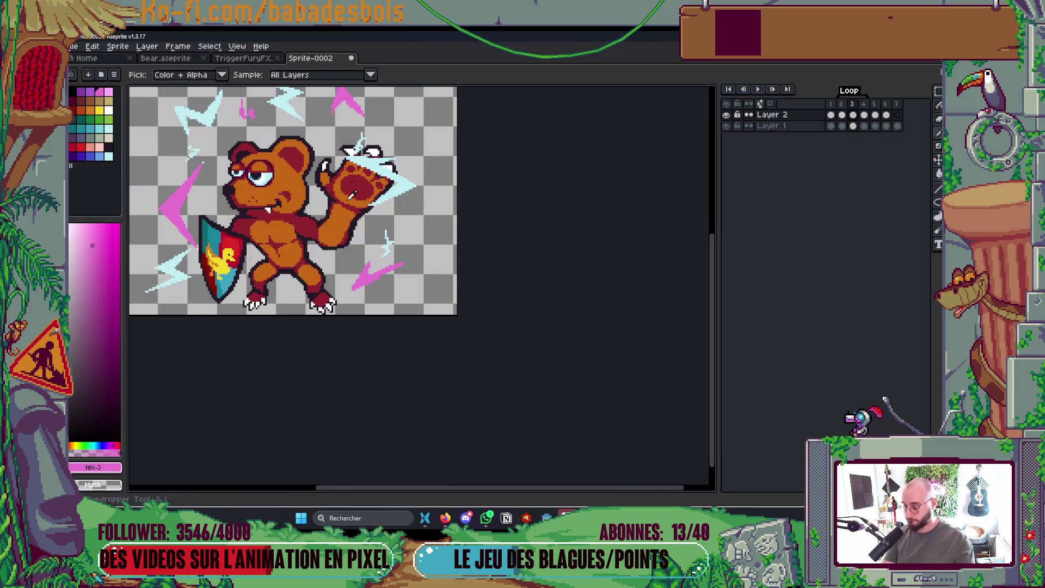
key("g")
key("Return")
scroll(484, 219, "down", 4)
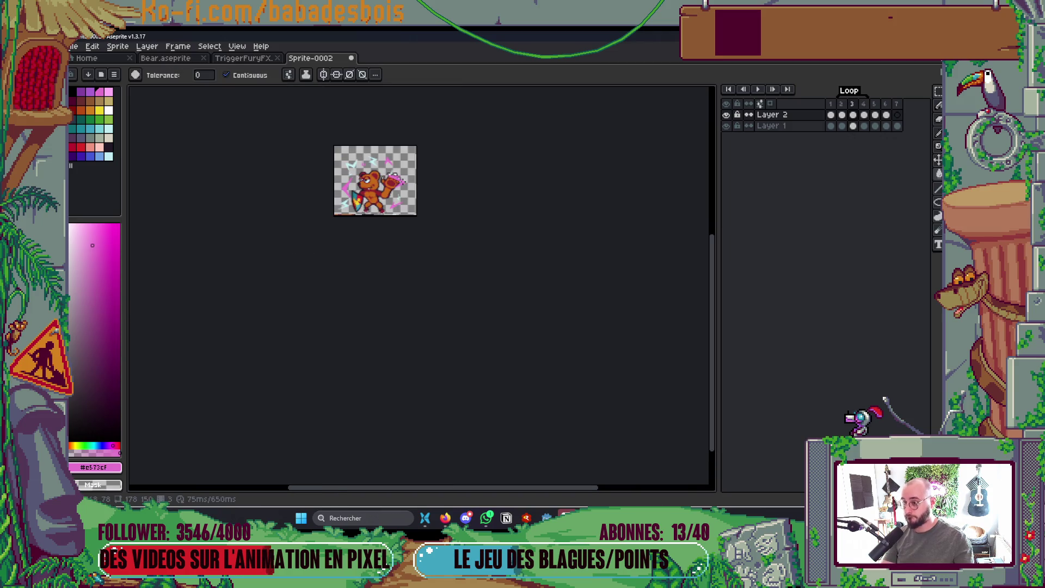
scroll(392, 174, "up", 4)
scroll(565, 310, "down", 2)
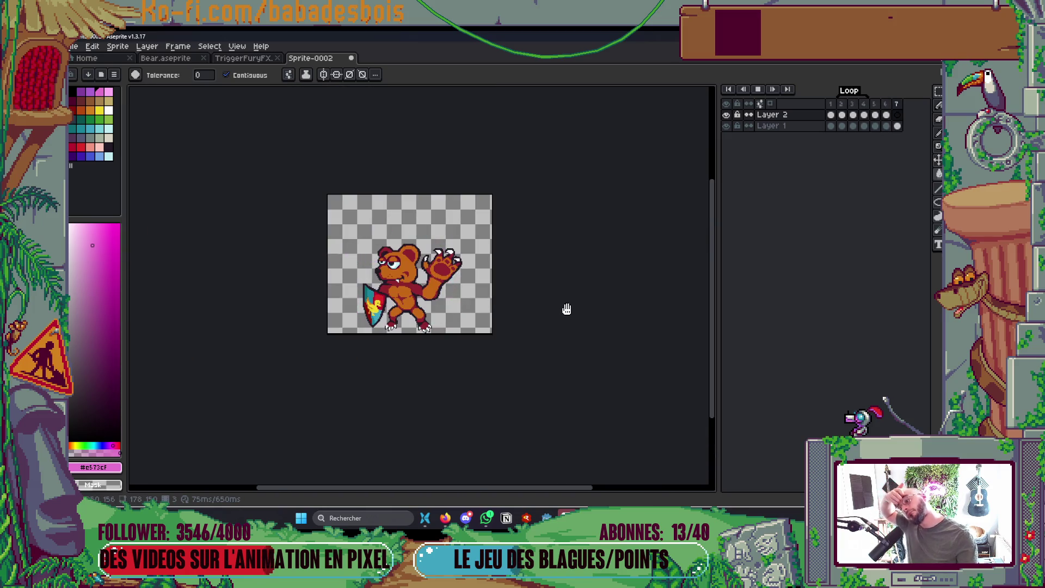
scroll(563, 310, "down", 2)
scroll(560, 310, "up", 2)
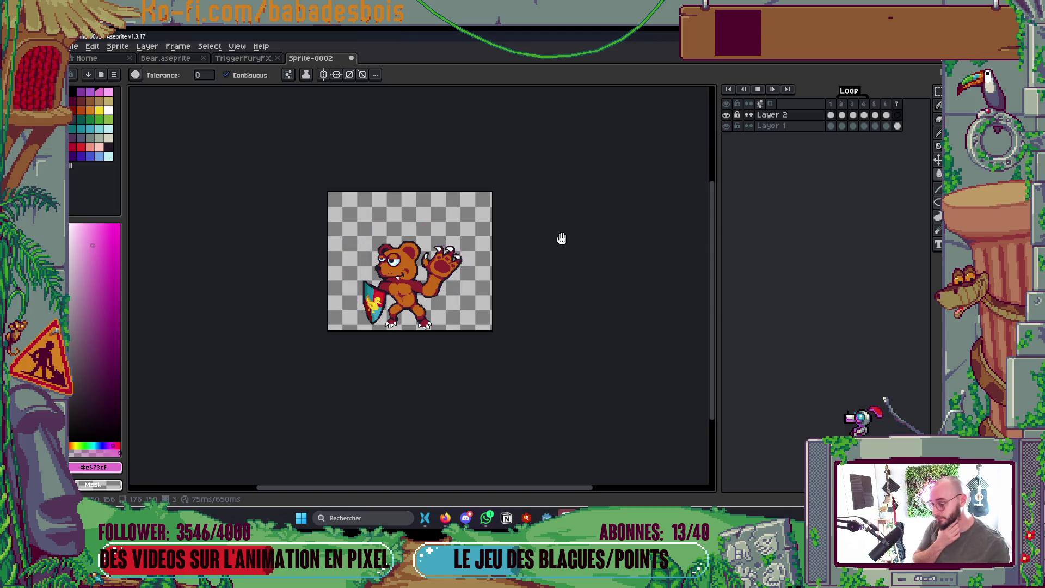
Step: Hide the bear's Layer 1 so only the sparks show, then stop playback
left_click(726, 126)
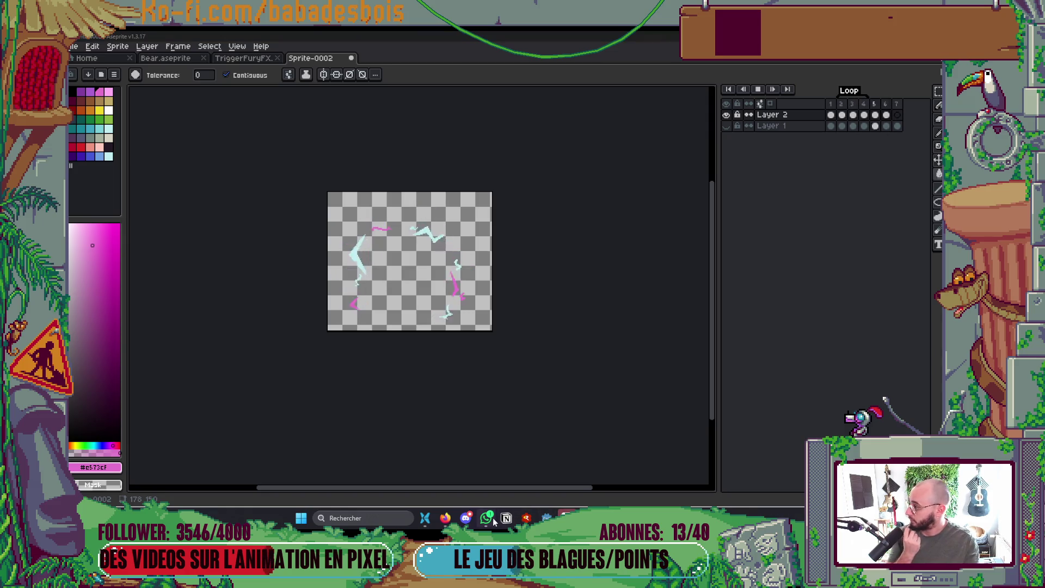
mouse_move(487, 515)
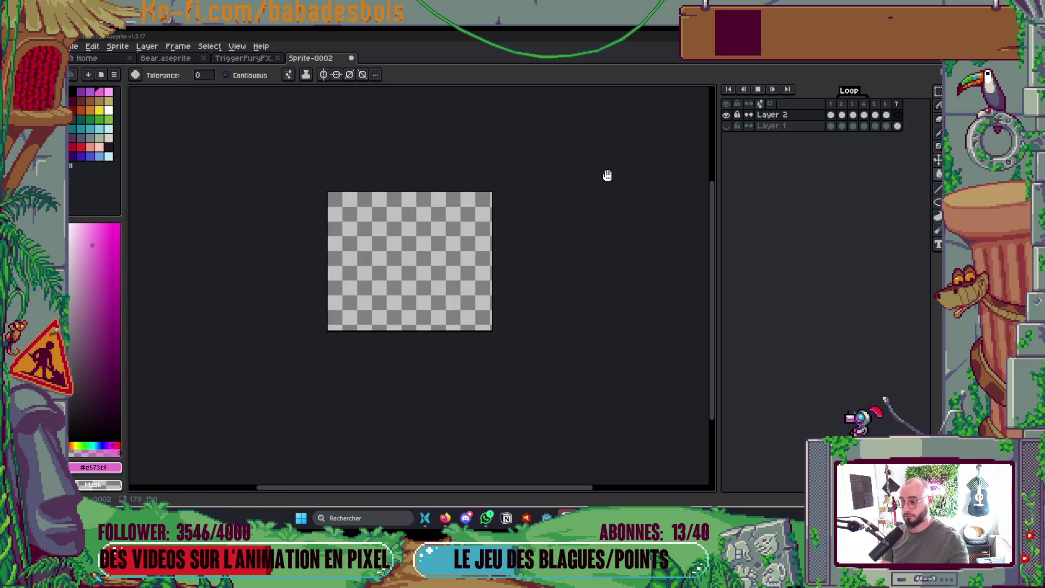
left_click_drag(418, 195, 443, 181)
key("Return")
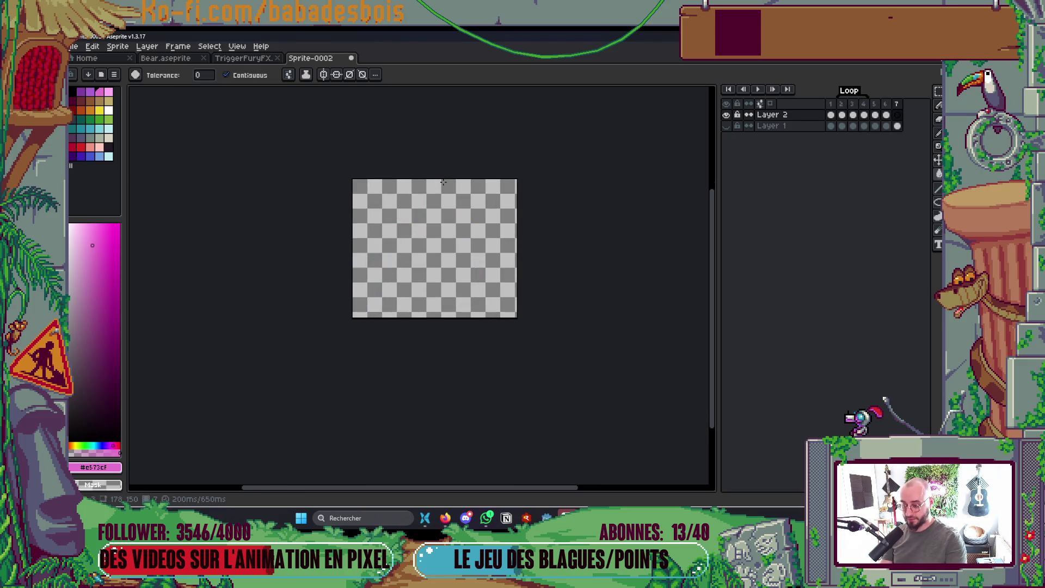
Step: Go back to frame 1, zoom in on its sparks, and open Export Sprite Sheet
left_click(831, 115)
key("Return")
scroll(556, 212, "up", 3)
scroll(556, 213, "up", 1)
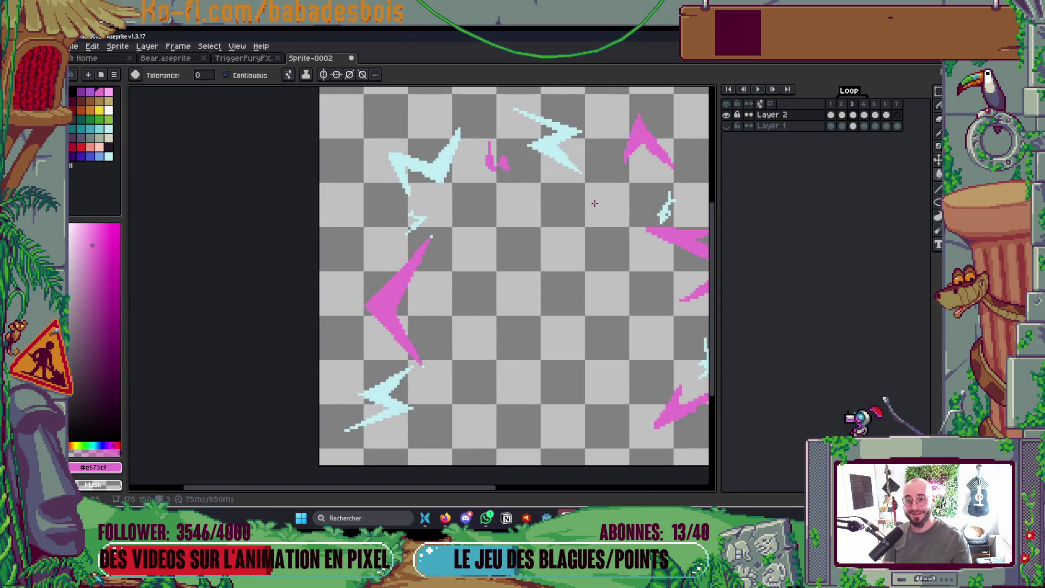
scroll(550, 280, "down", 2)
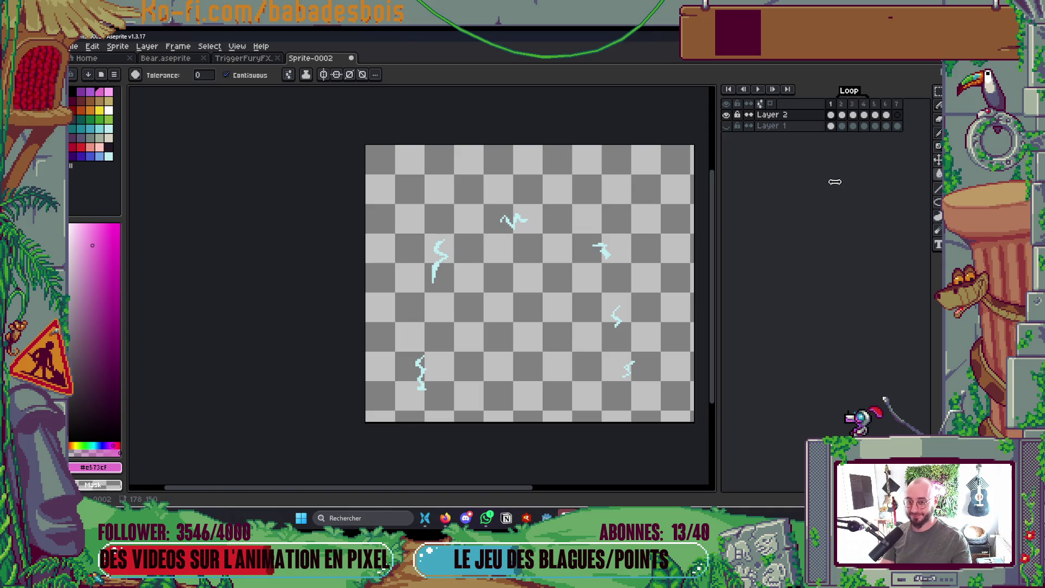
key("ctrl+e")
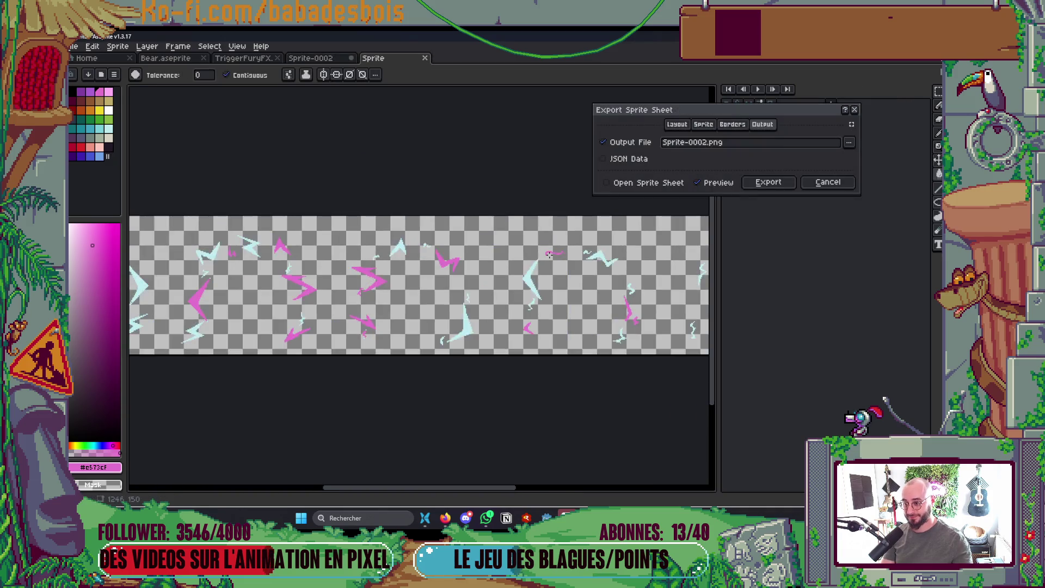
Step: Review the sprite sheet's layout, sprite, borders and output options, then cancel the export
left_click(703, 124)
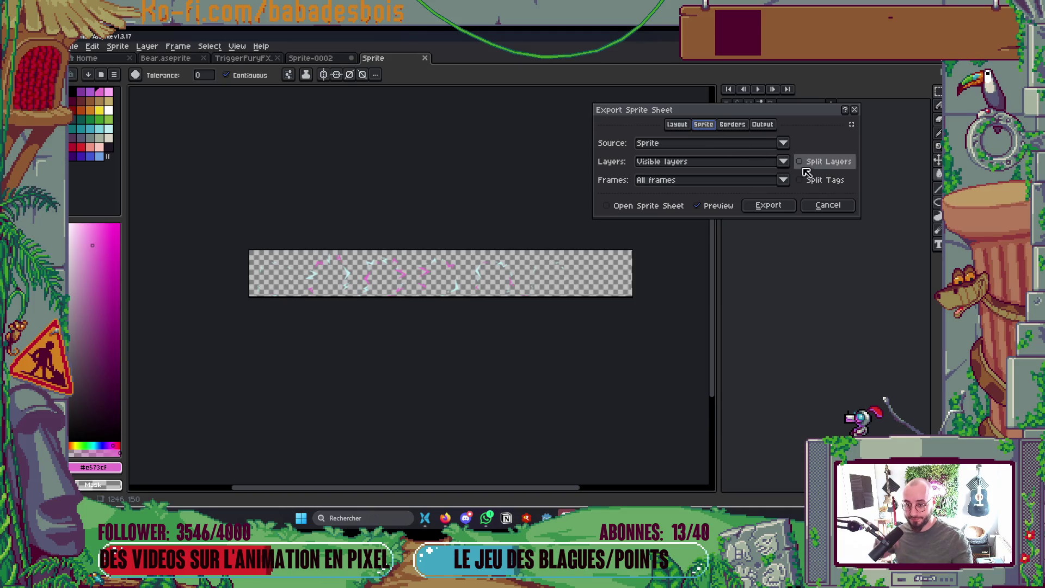
left_click(733, 125)
left_click(767, 128)
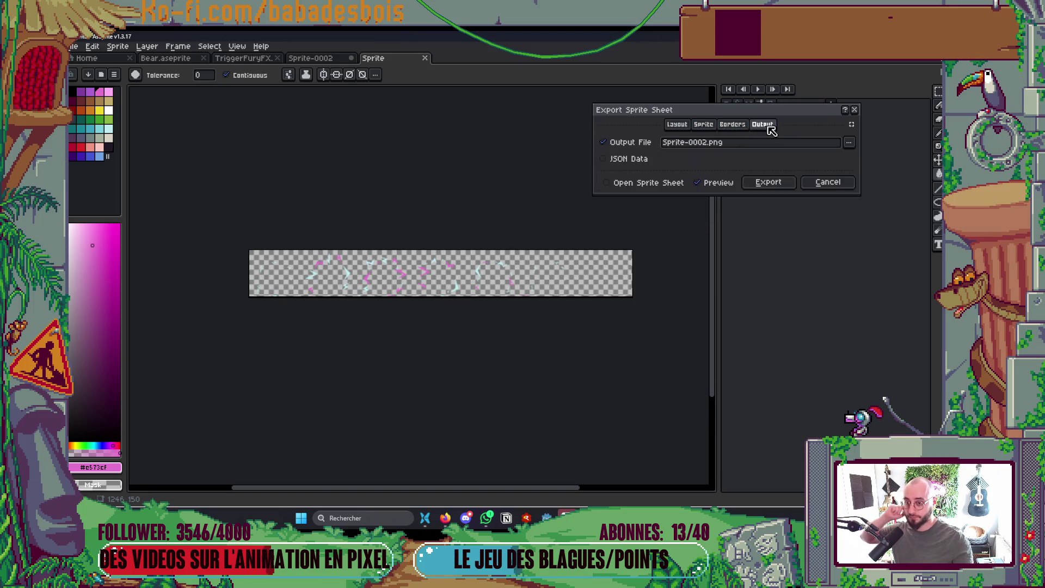
left_click(688, 130)
left_click(702, 126)
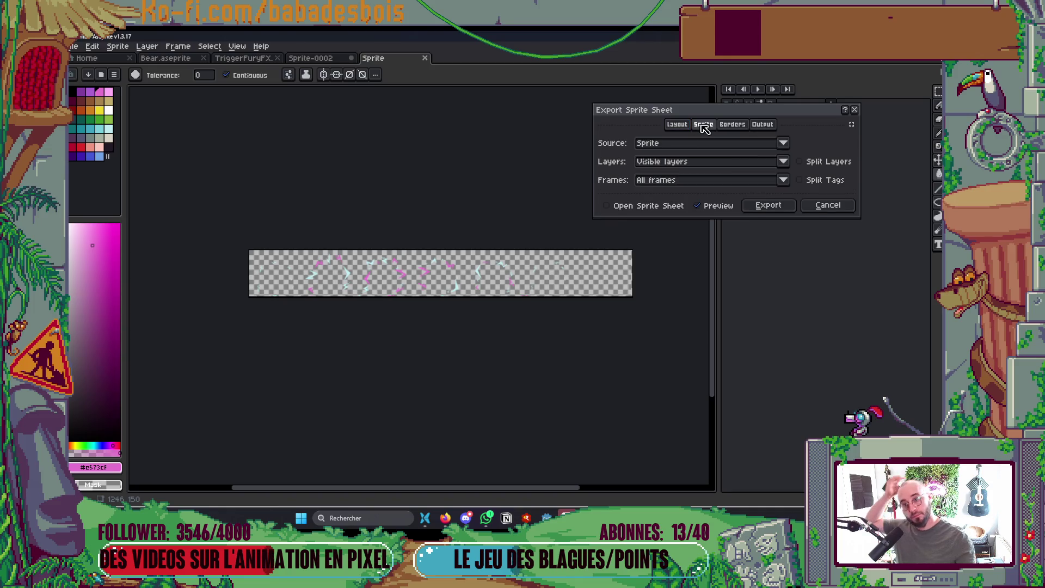
left_click(763, 126)
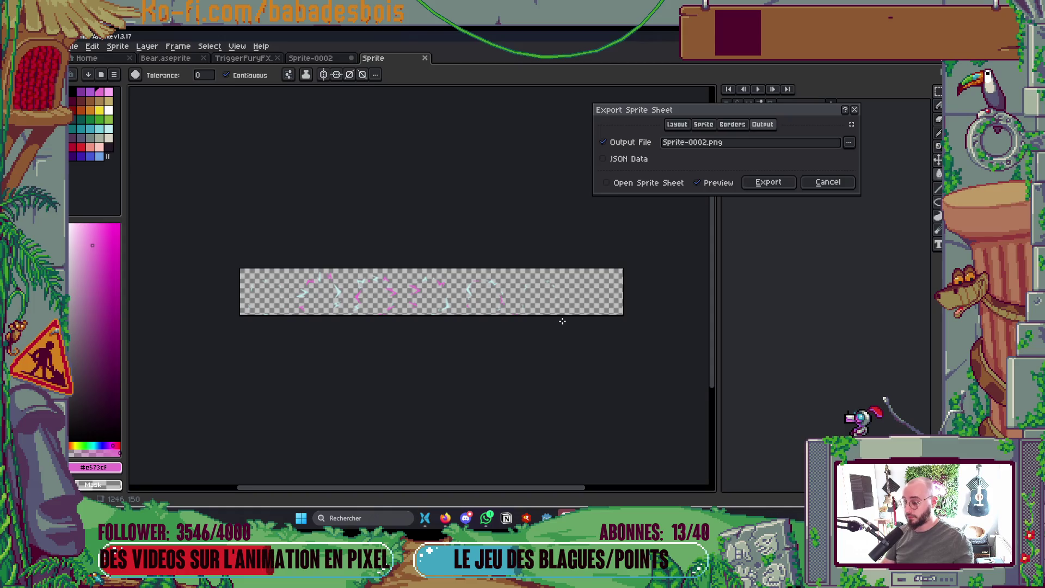
key("Escape")
Step: Save the sprite as FuryReadyFX.aseprite in the Combat/FX folder
key("ctrl+s")
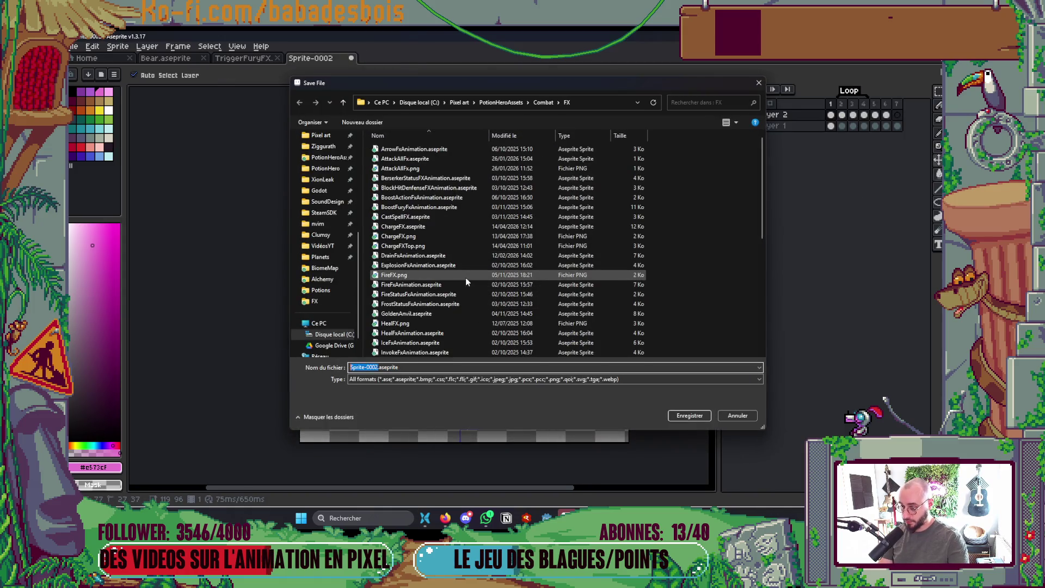
type("FuryR")
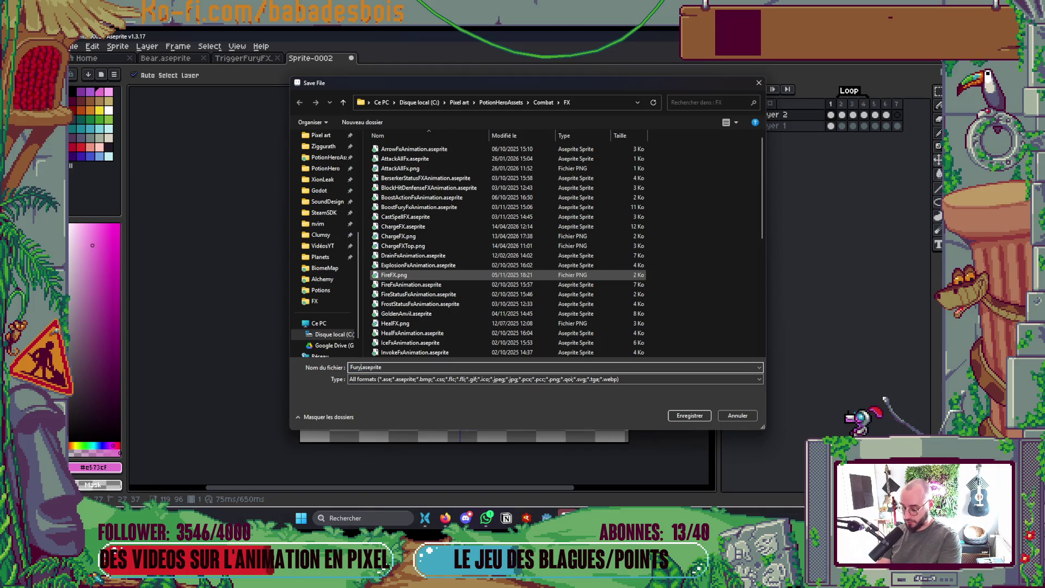
type("ead")
type("yFX")
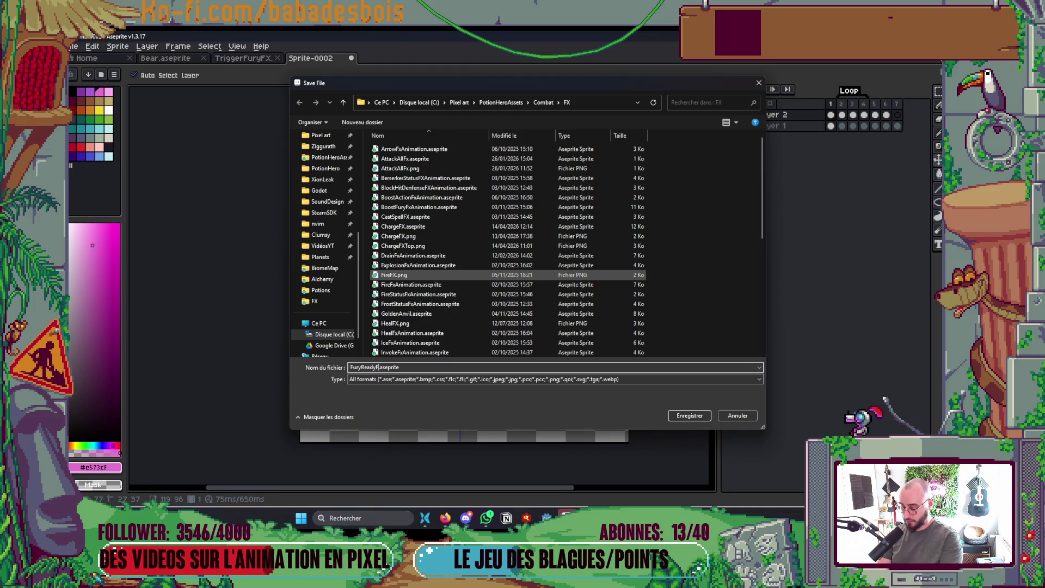
key("Return")
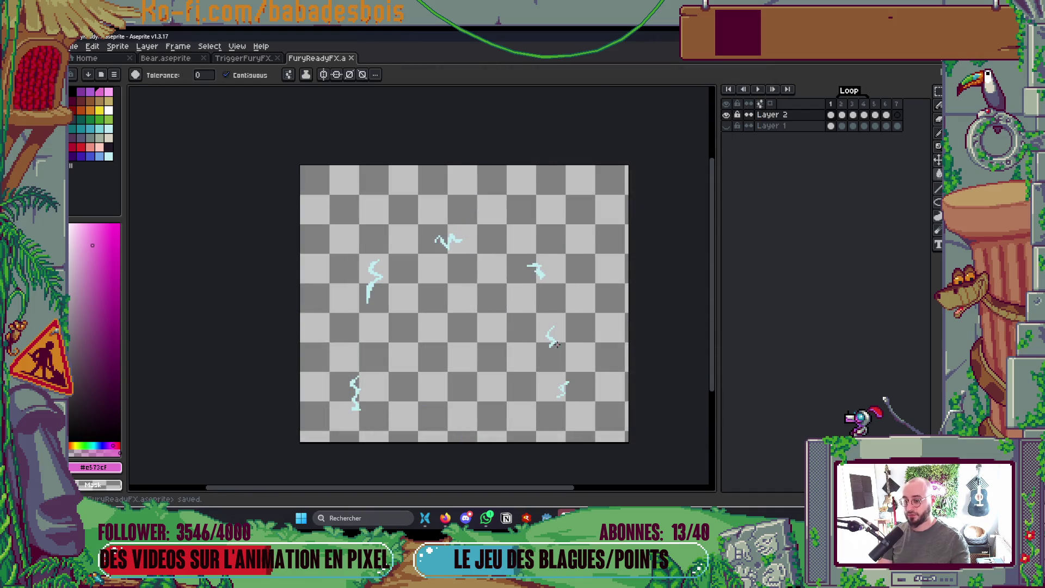
left_click_drag(647, 381, 630, 389)
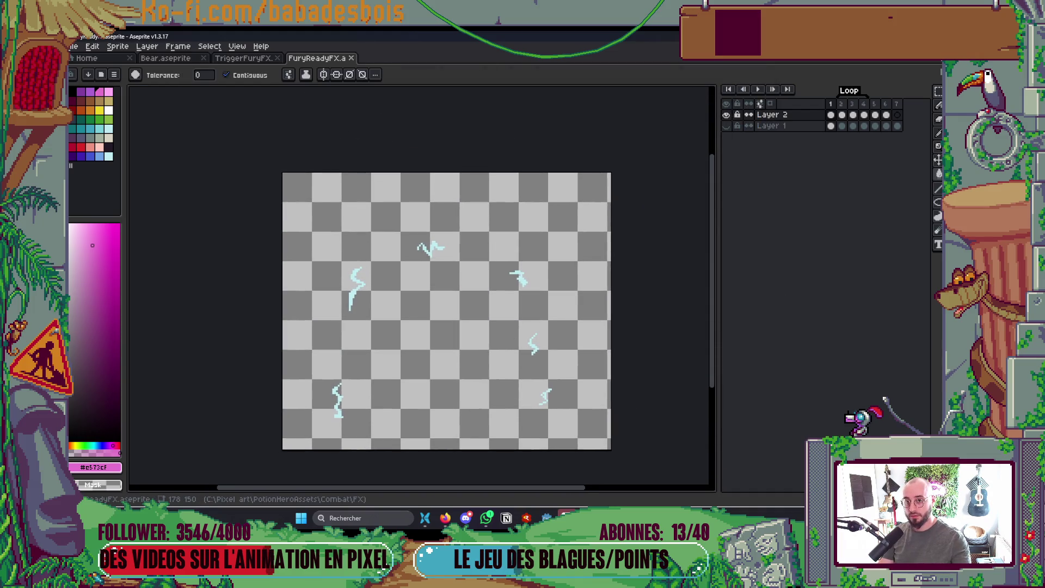
key("alt+Tab")
Step: Use the Aseprite Wizard to import FuryReadyFX.aseprite into res://Resources/Animations, then close the wizard
mouse_move(648, 518)
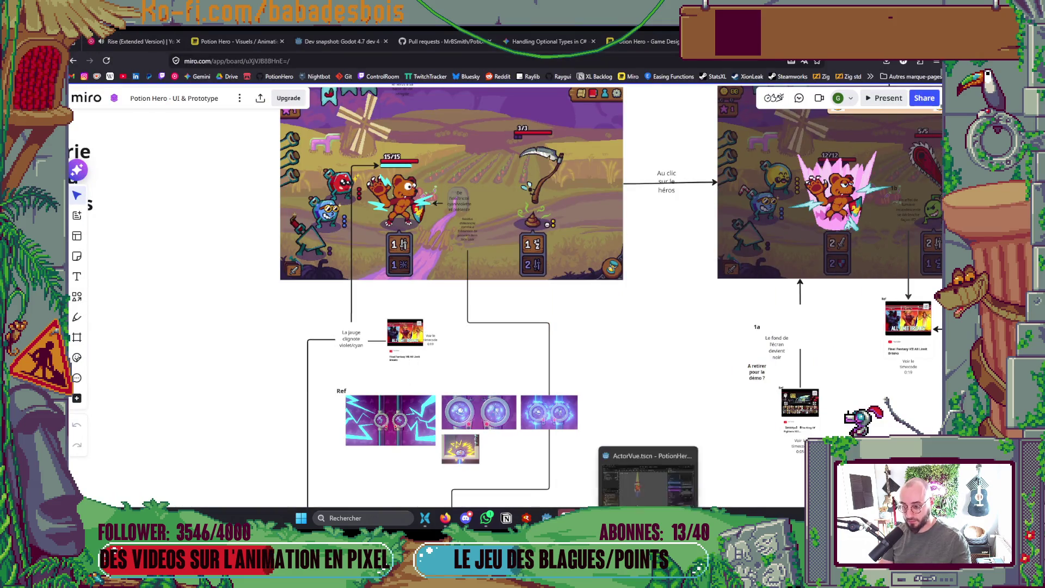
left_click(648, 468)
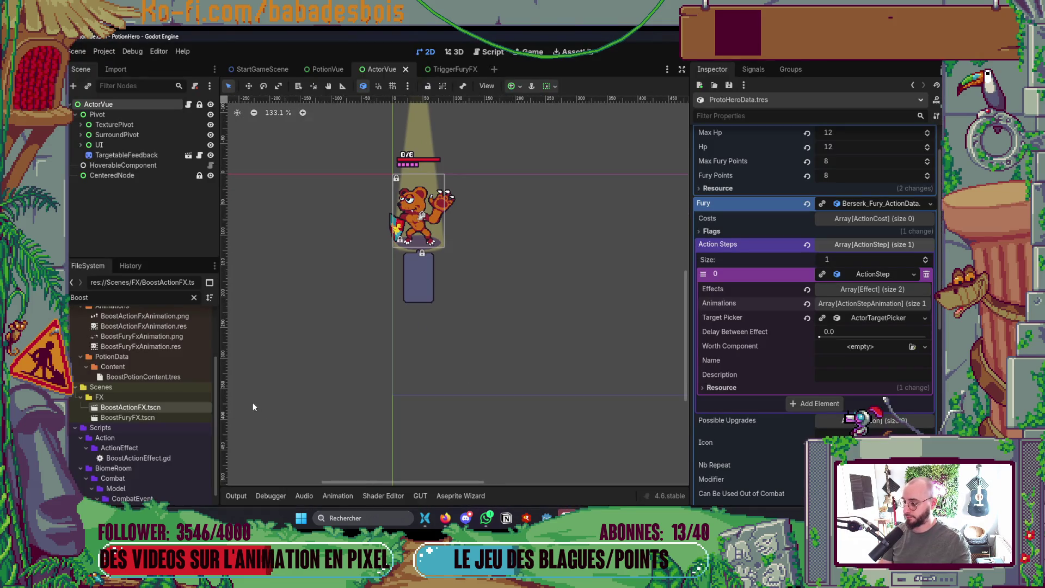
left_click(460, 495)
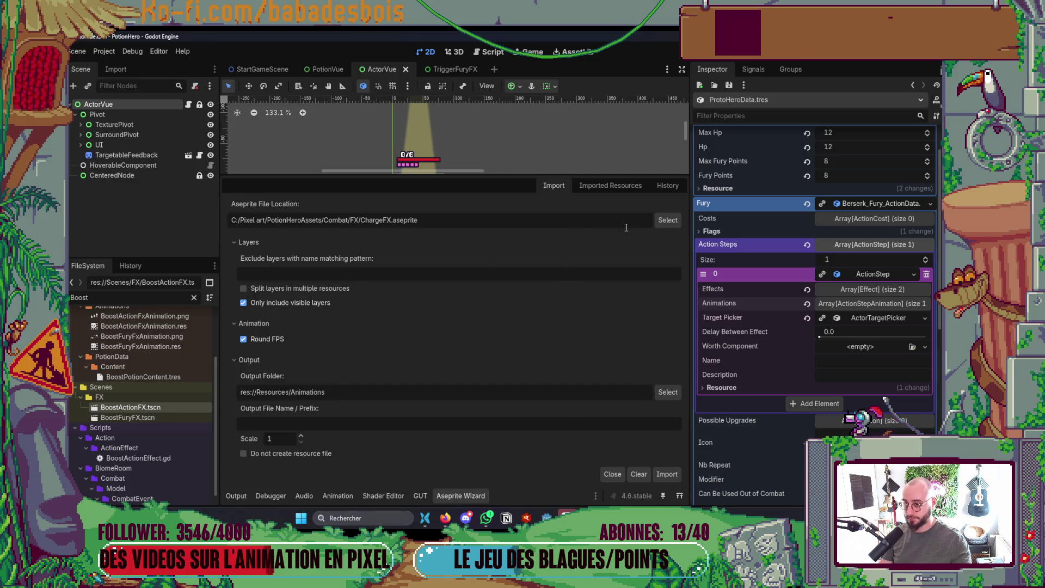
left_click(678, 221)
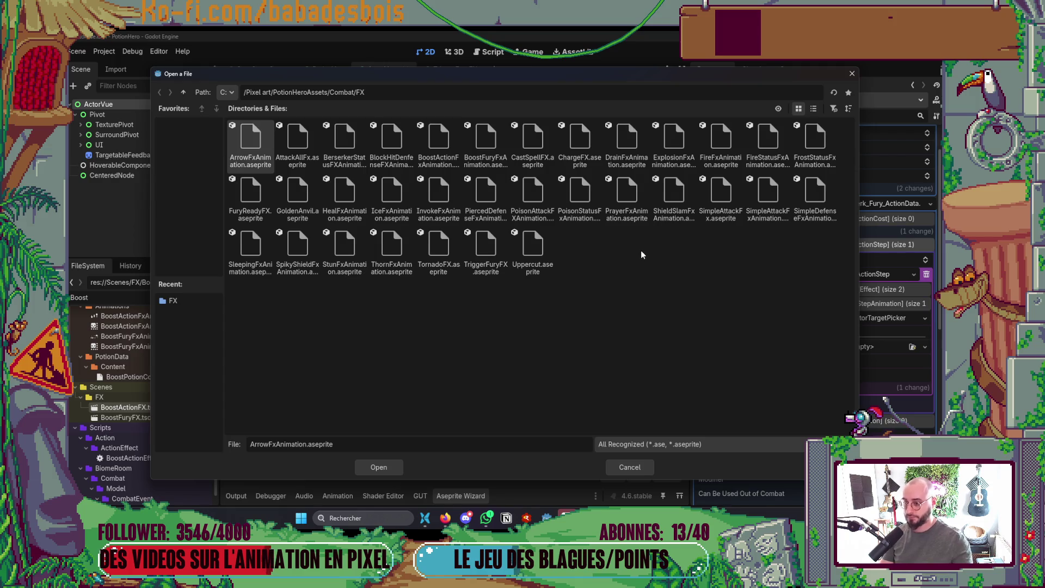
key("alt+Tab")
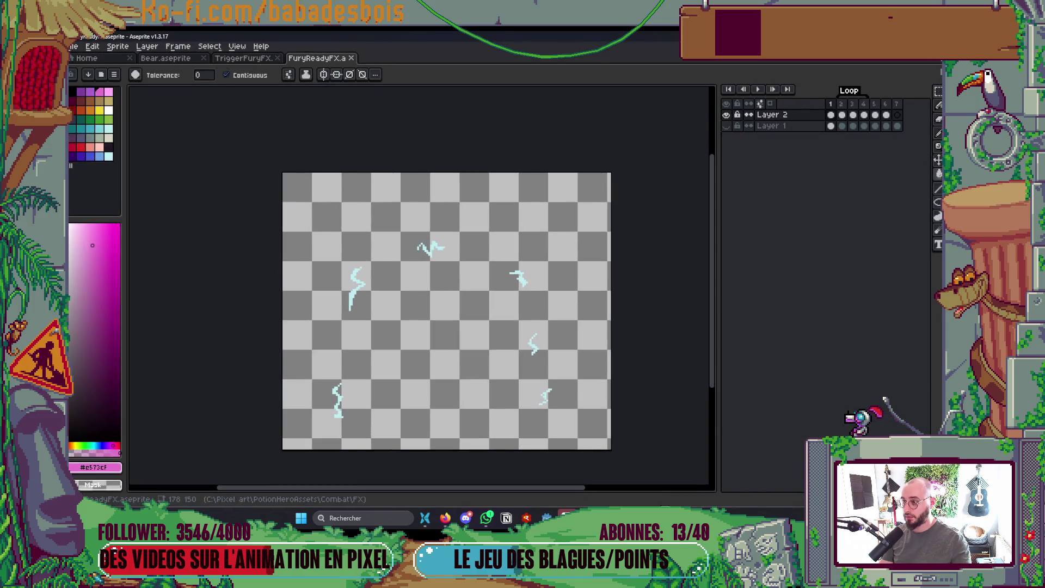
key("alt+Tab")
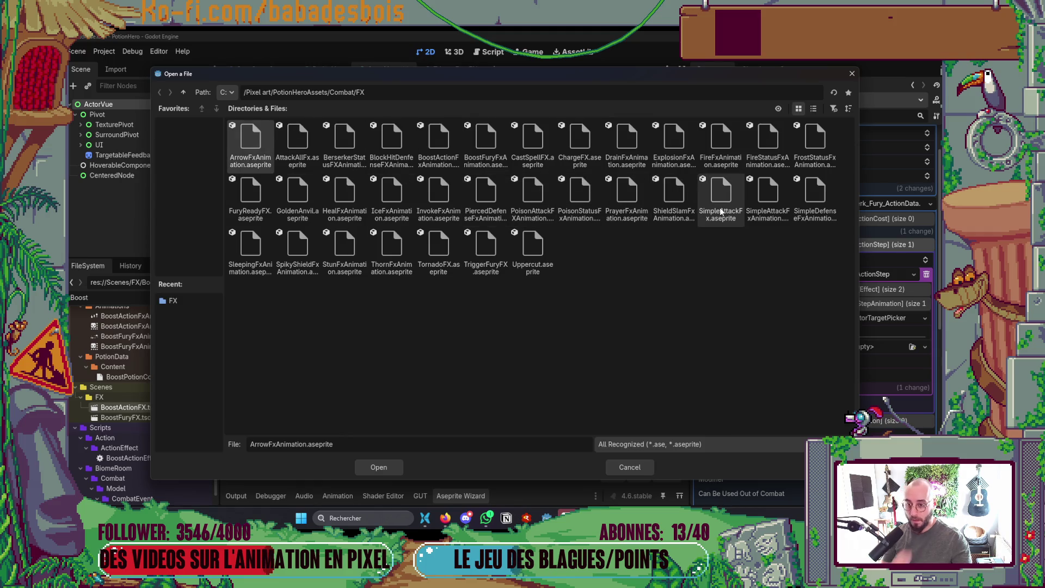
double_click(254, 204)
left_click(667, 473)
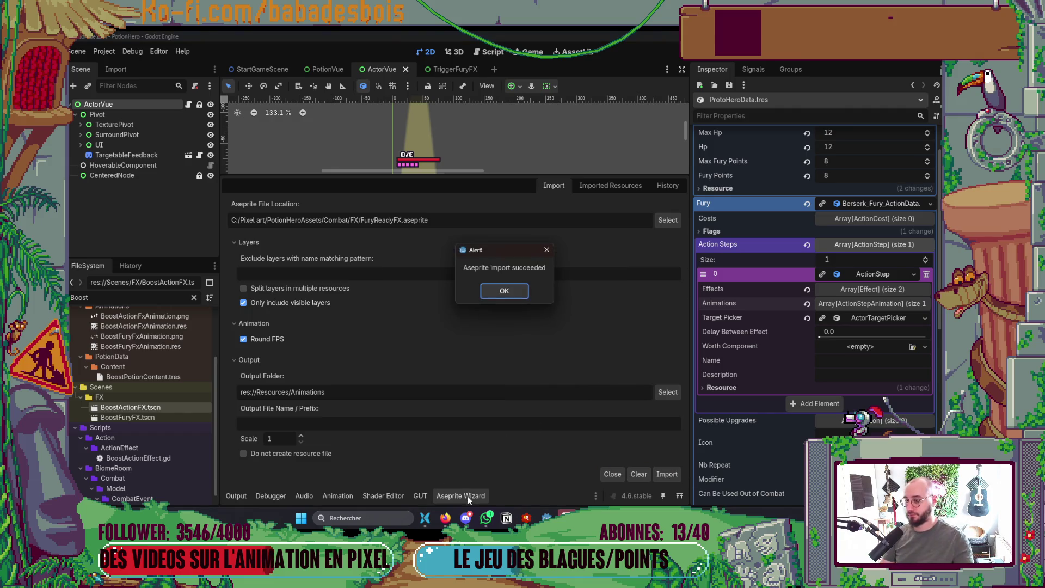
left_click(504, 290)
left_click(459, 494)
scroll(478, 440, "up", 2)
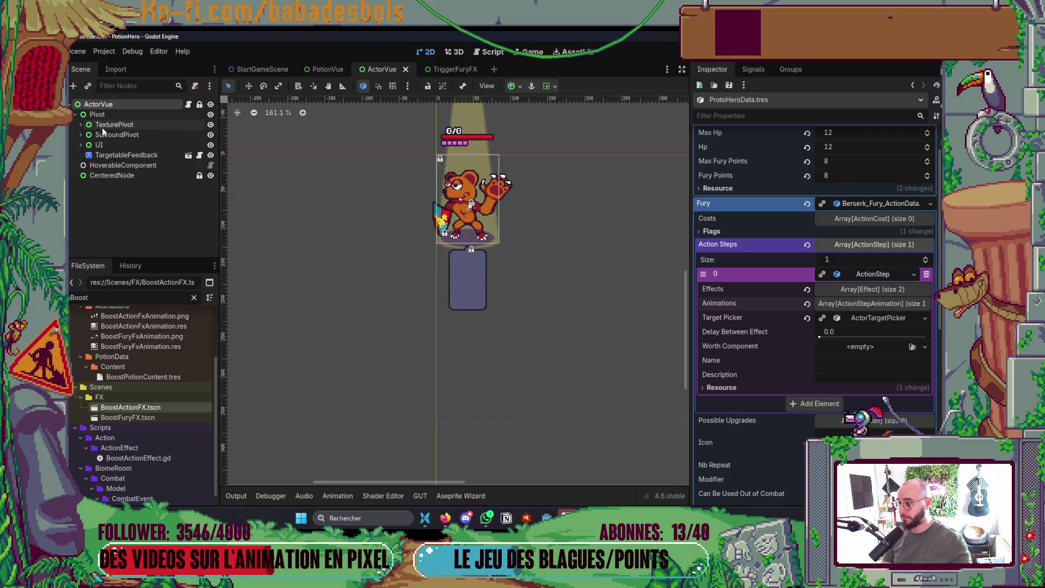
Step: Add an AnimatedSprite2D child under the bear's Sprite node with a new SpriteFrames resource
left_click(81, 124)
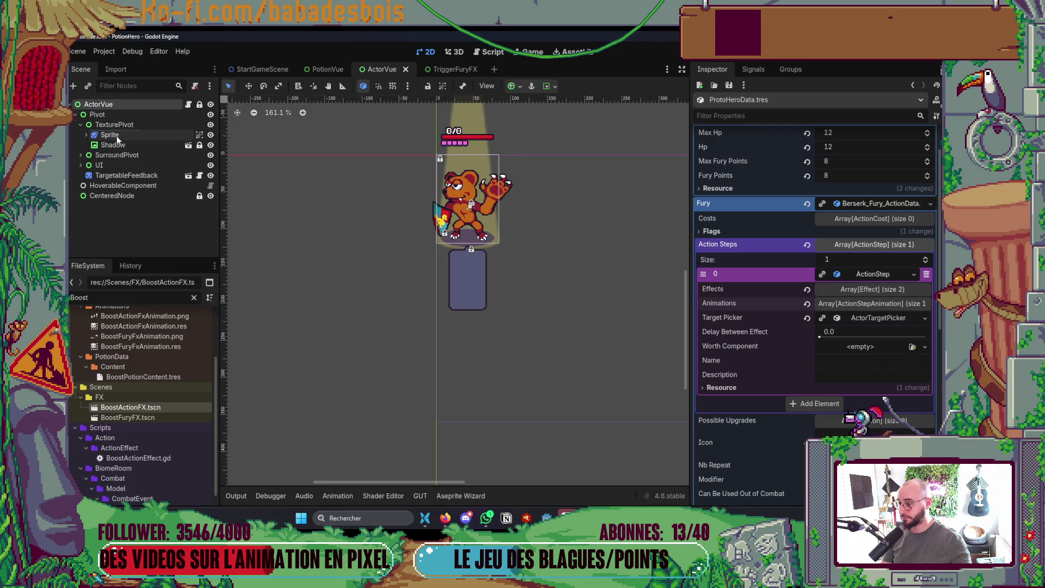
left_click(111, 135)
left_click(86, 134)
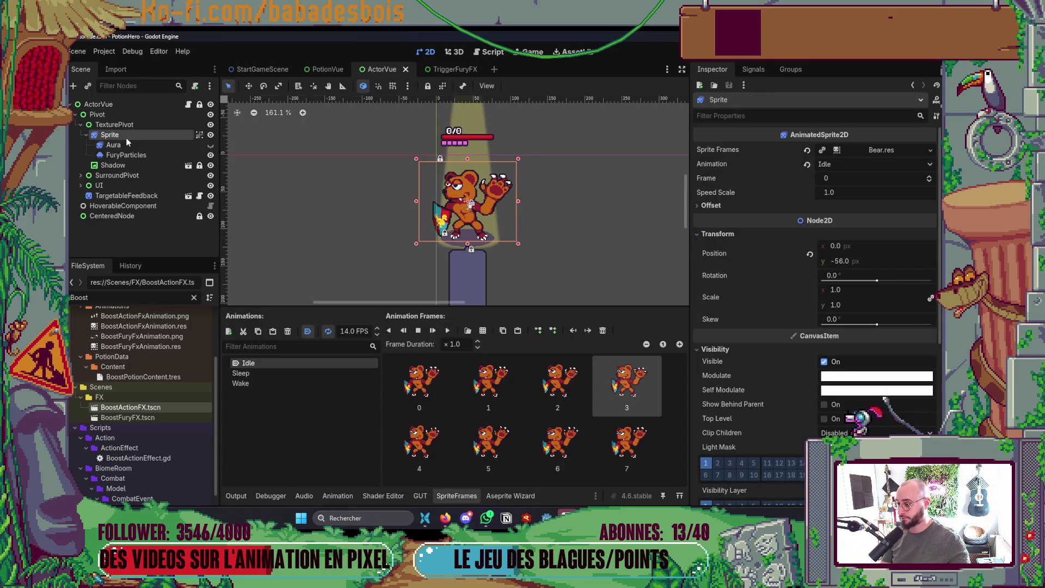
right_click(131, 135)
left_click(192, 157)
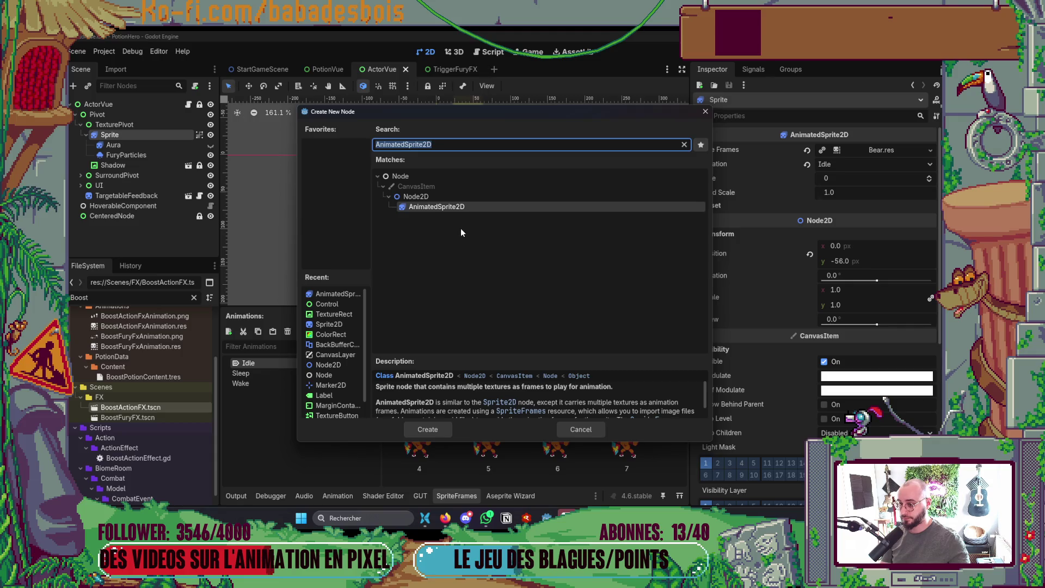
left_click(433, 430)
left_click(872, 151)
left_click(886, 172)
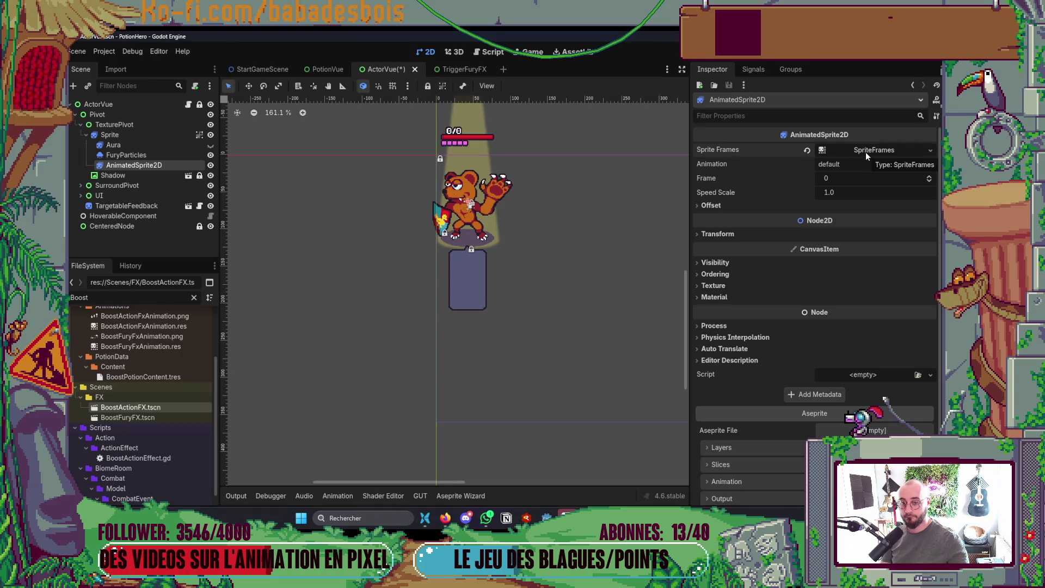
Step: Filter the FileSystem for 'FuryRead', assign FuryReadyFX.res as its Sprite Frames, and save
left_click(136, 297)
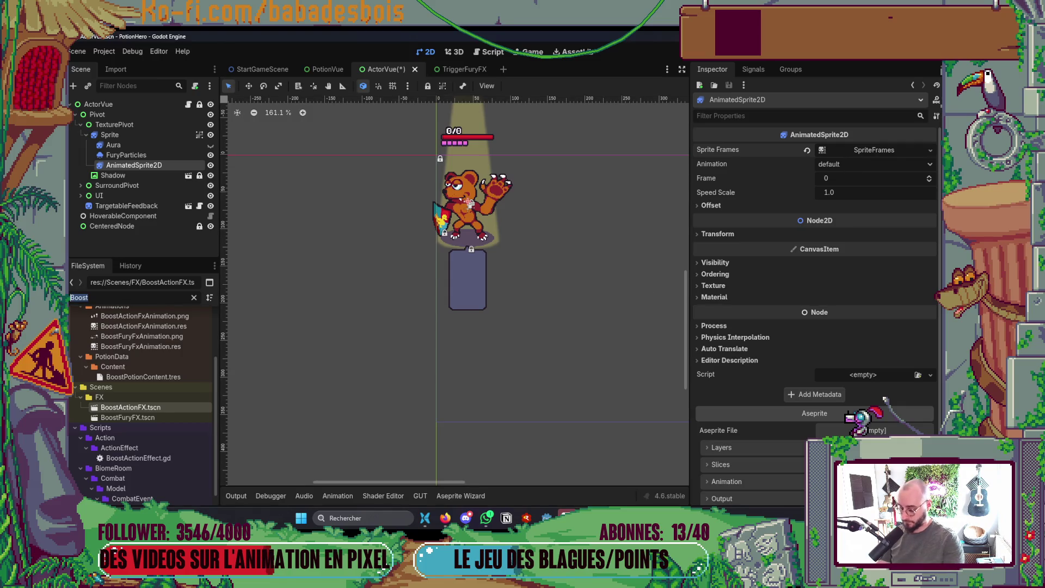
type("FuryRead")
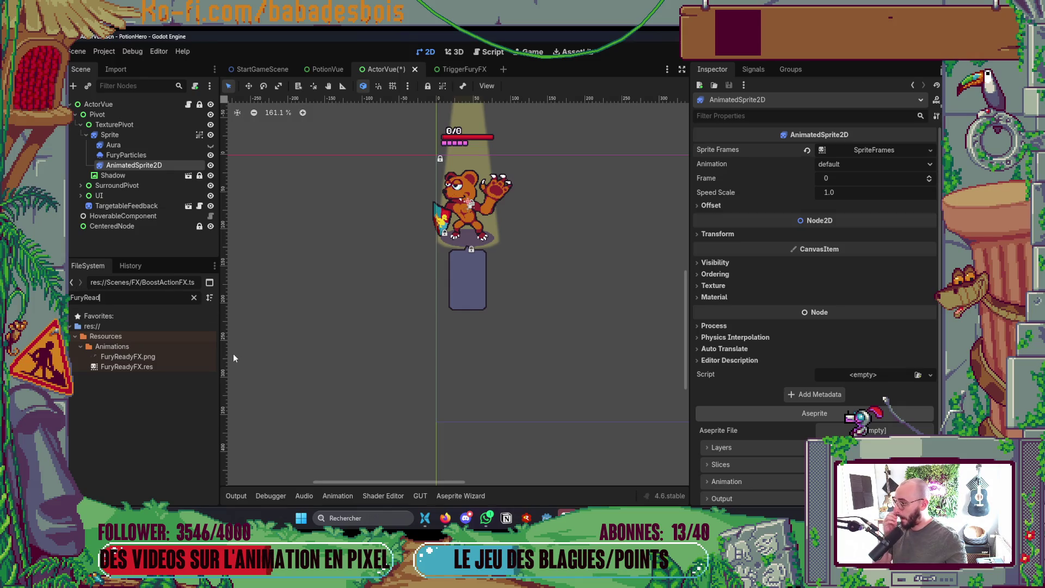
left_click_drag(136, 364, 834, 212)
mouse_move(134, 367)
left_mouse_down()
mouse_move(871, 151)
mouse_move(920, 155)
left_mouse_up()
key("ctrl+s")
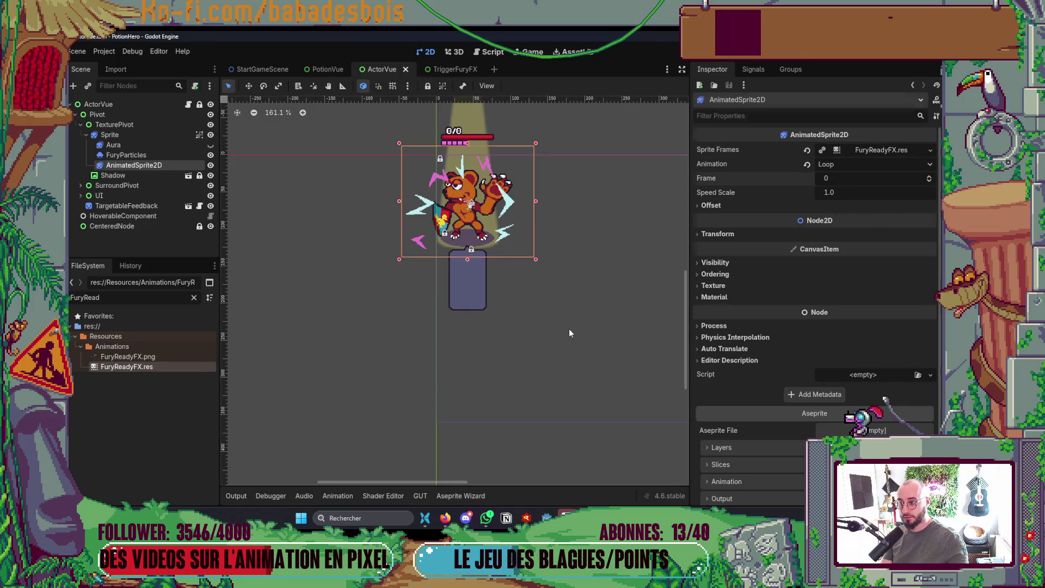
Step: Reselect AnimatedSprite2D, nudge it up with the Up arrow, and save the ActorVue scene
left_click(569, 333)
scroll(458, 163, "up", 4)
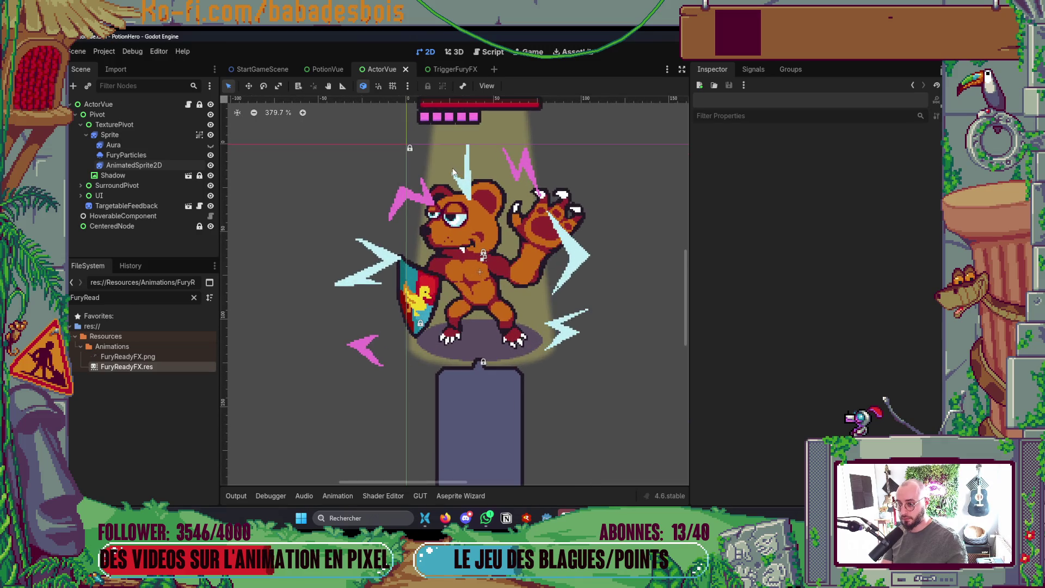
left_click(140, 166)
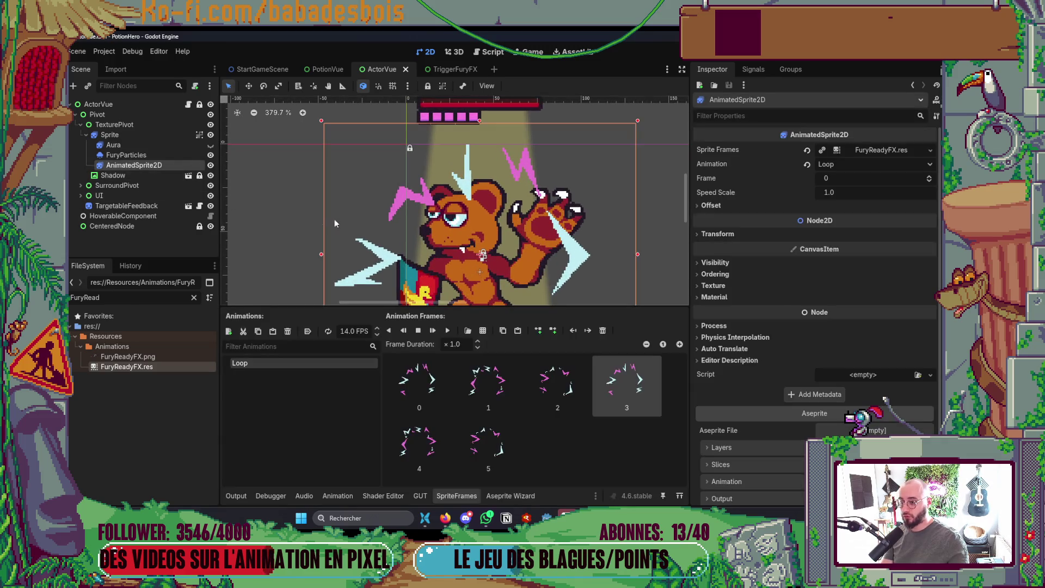
scroll(419, 233, "down", 1)
scroll(419, 233, "down", 1)
left_click(463, 496)
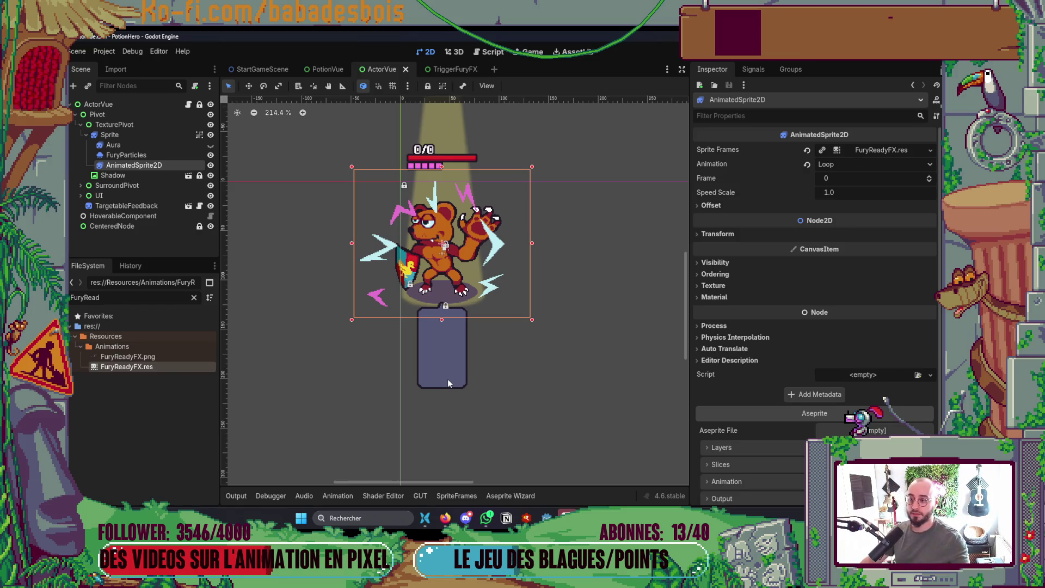
key("Up")
key("Up")
key("Up")
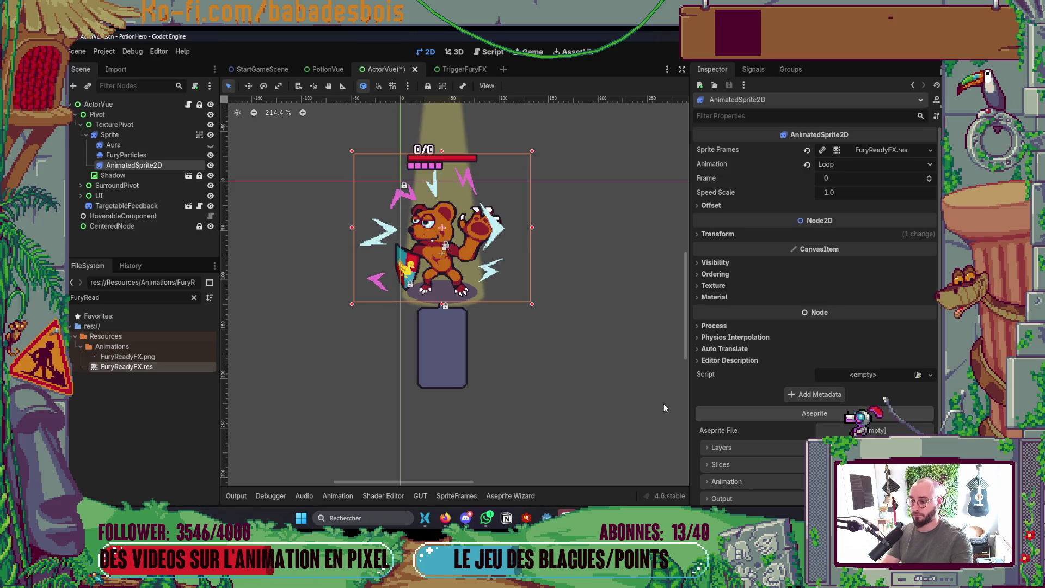
key("ctrl+s")
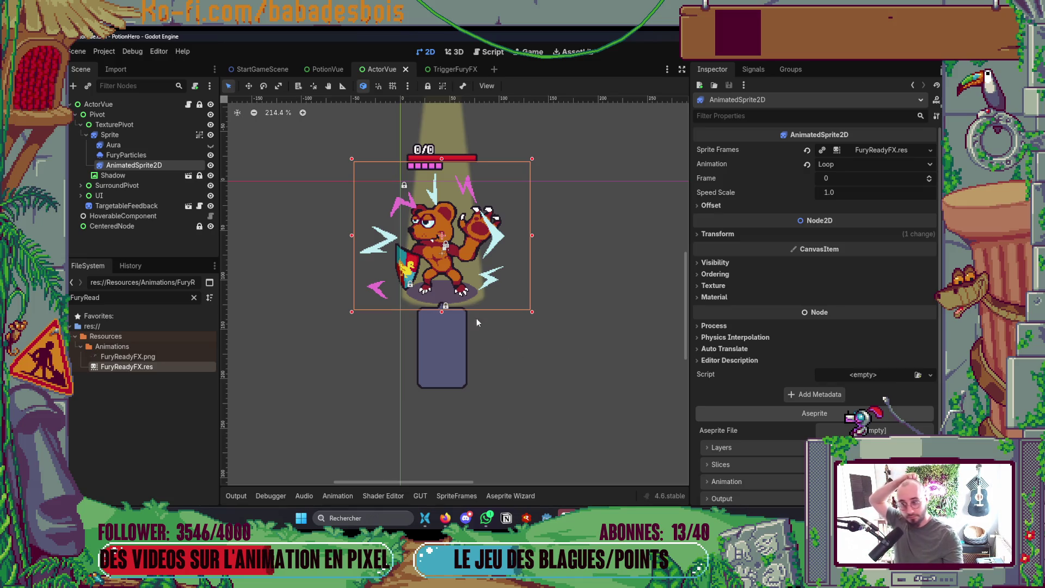
Step: Rename AnimatedSprite2D to 'FuryFeedbacks' and show its six-frame Loop animation at 14.0 FPS
double_click(172, 163)
type("FuryFeedbacks")
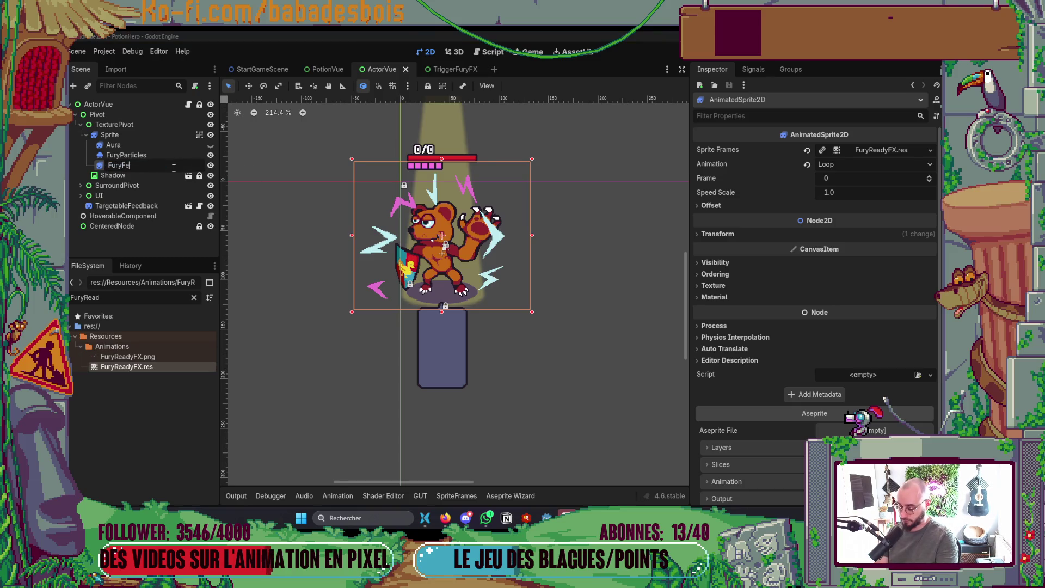
key("Return")
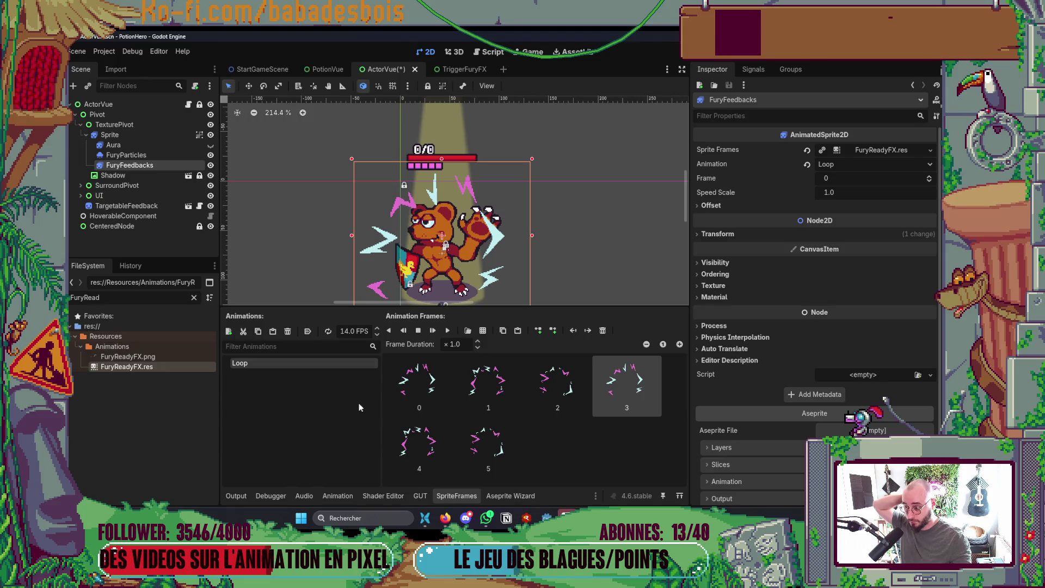
left_click(506, 495)
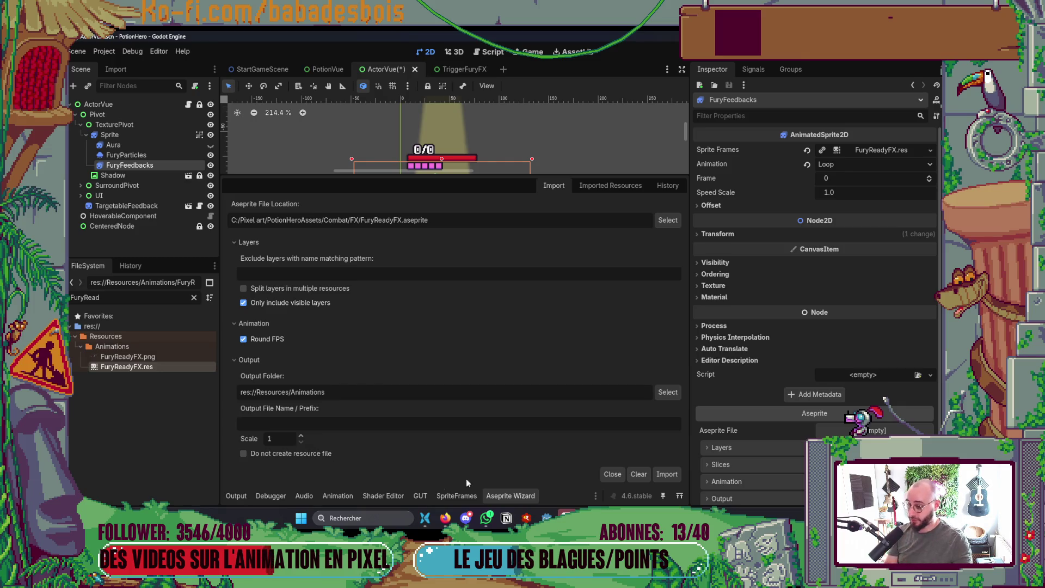
left_click(469, 496)
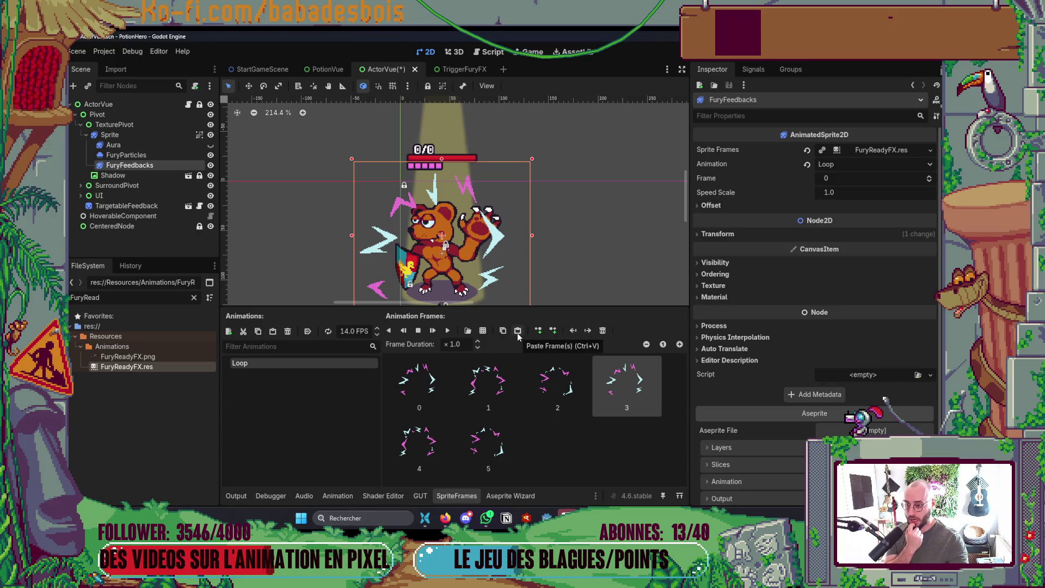
Step: Insert an empty frame into the Loop animation, move it to position 6, and edit its duration
left_click(482, 331)
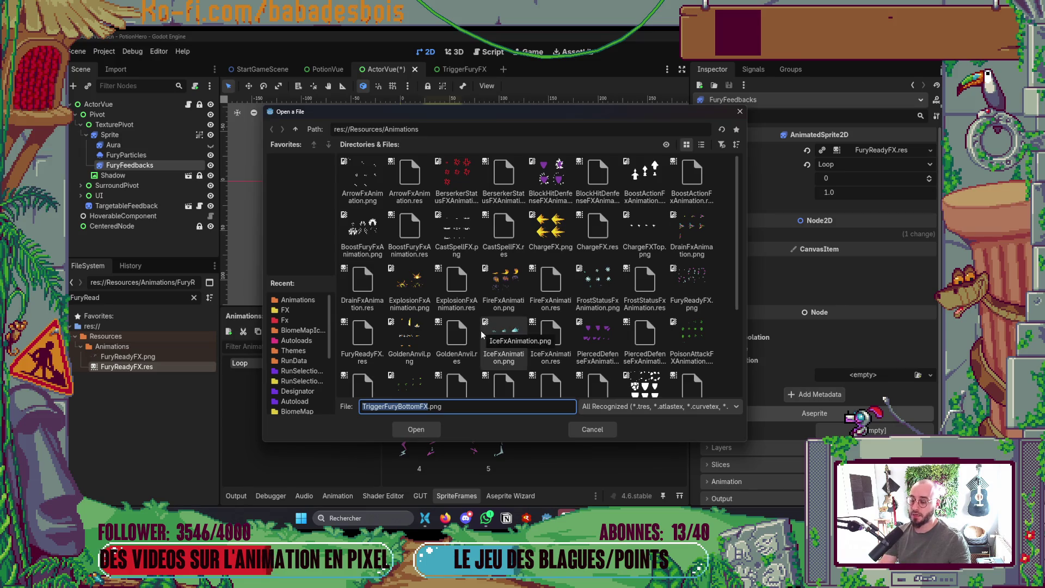
key("Escape")
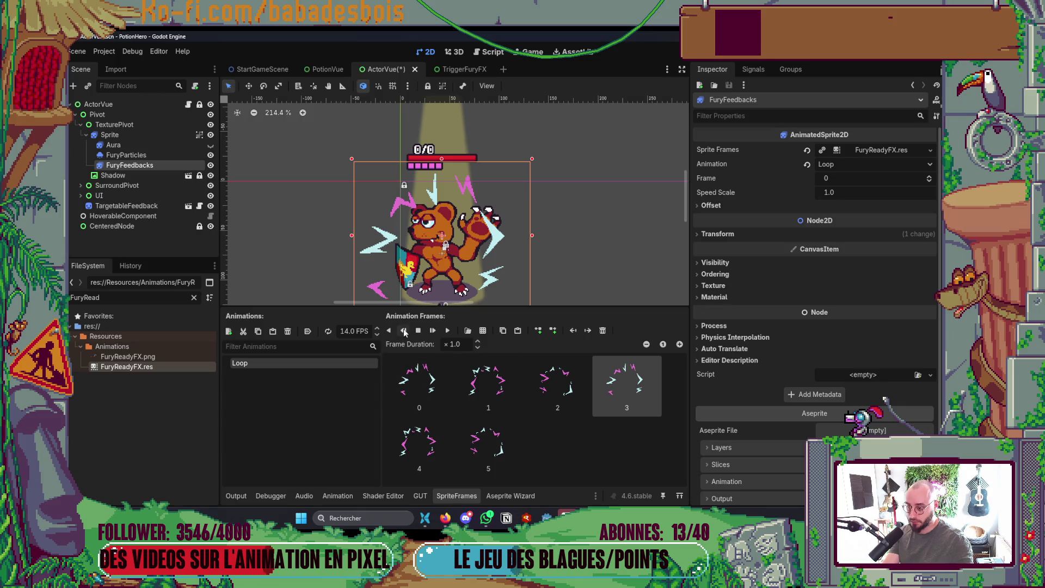
left_click(537, 330)
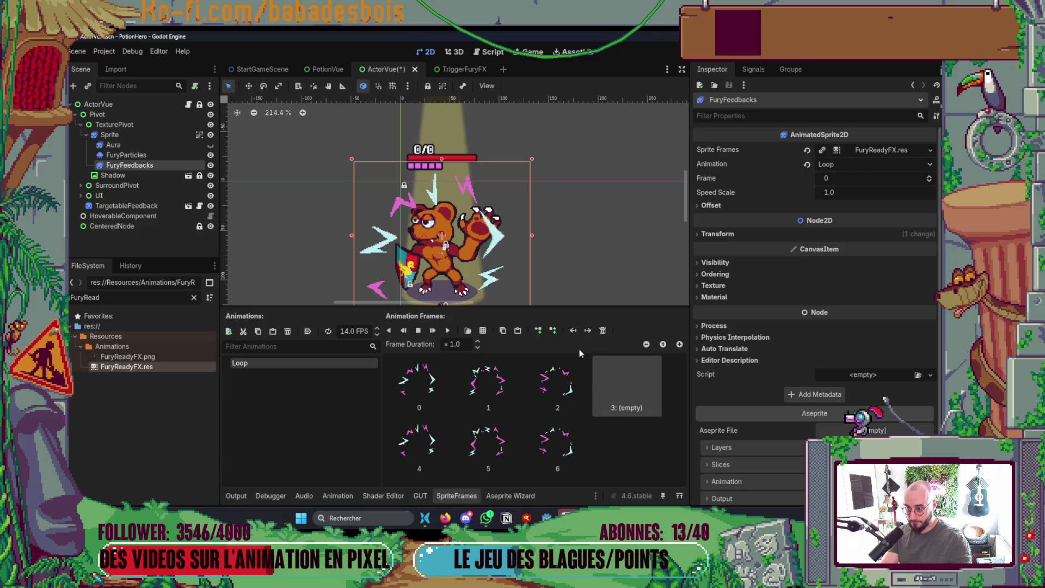
left_click(589, 330)
left_click(588, 331)
left_click(588, 330)
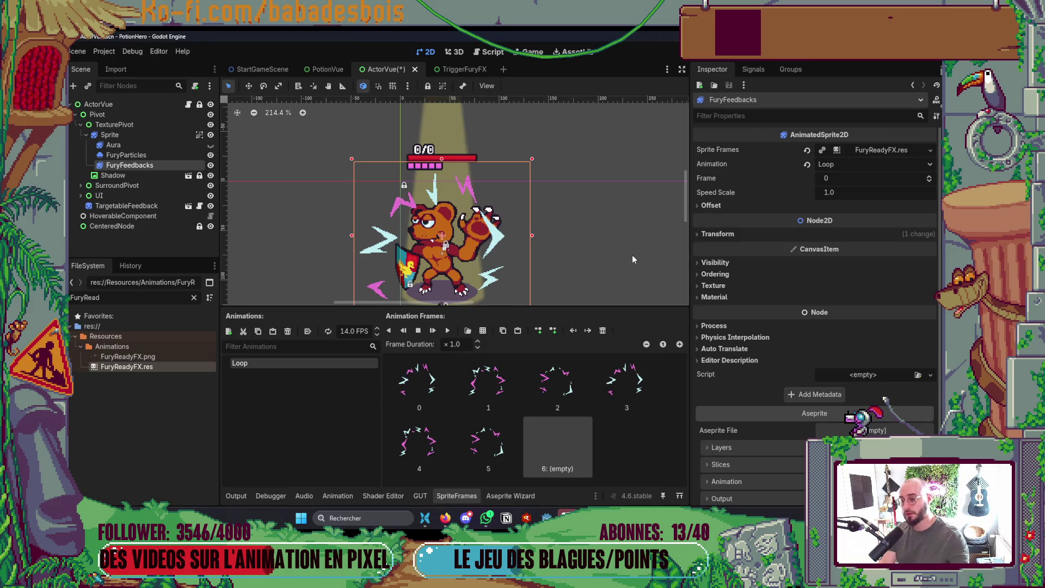
scroll(632, 256, "down", 1)
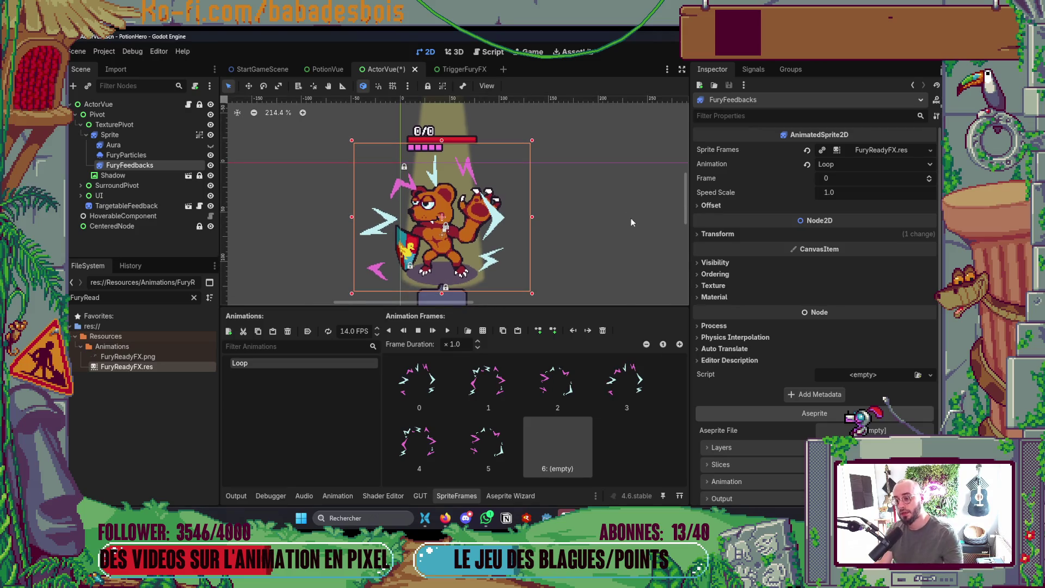
left_click(456, 343)
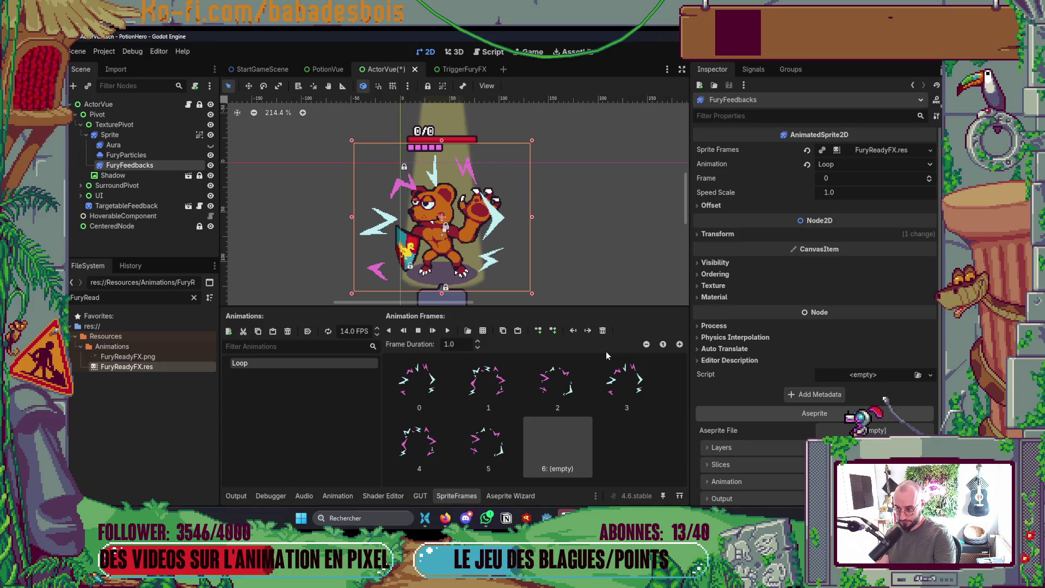
key("alt+Tab")
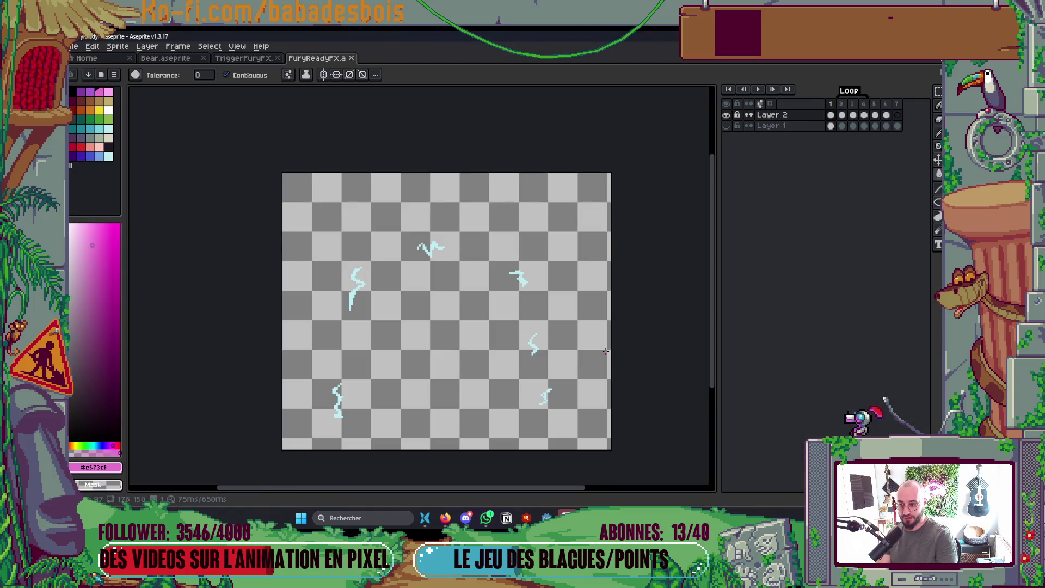
Step: Delete the Loop tag from the FuryReadyFX animation in Aseprite and save the file
key("Return")
key("alt+Tab")
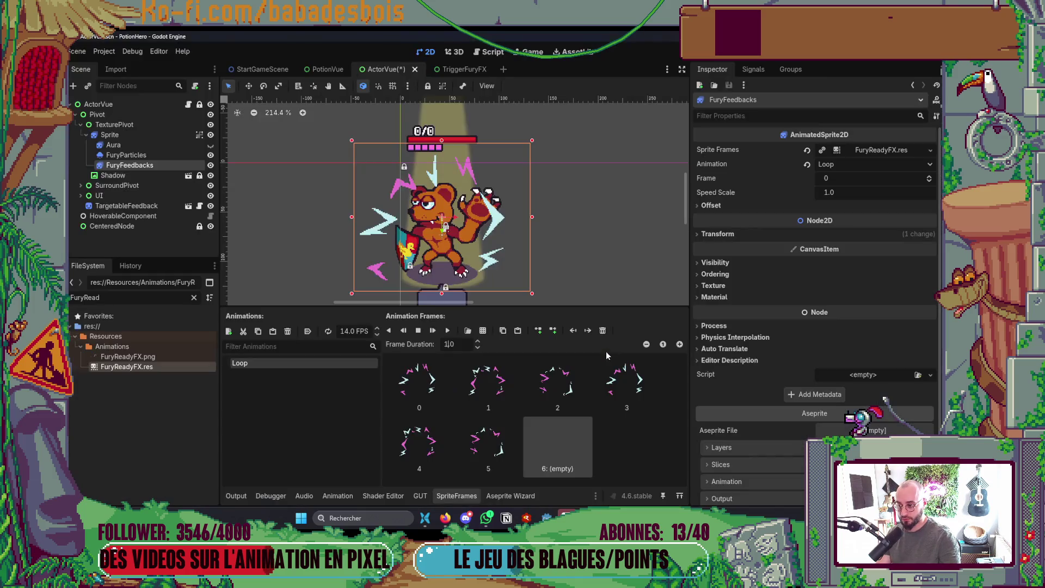
key("alt+Tab")
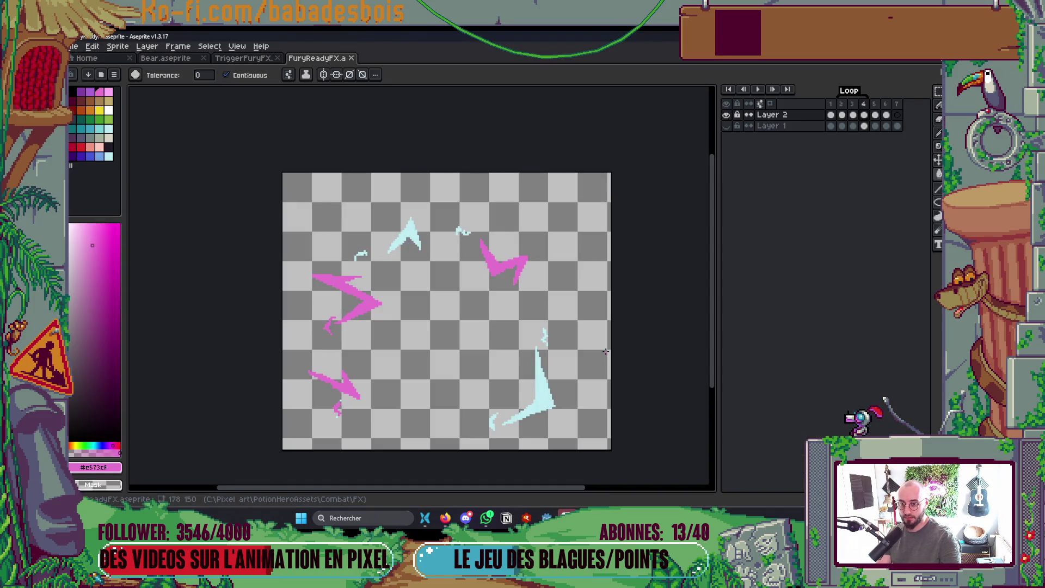
key("Right")
key("Left")
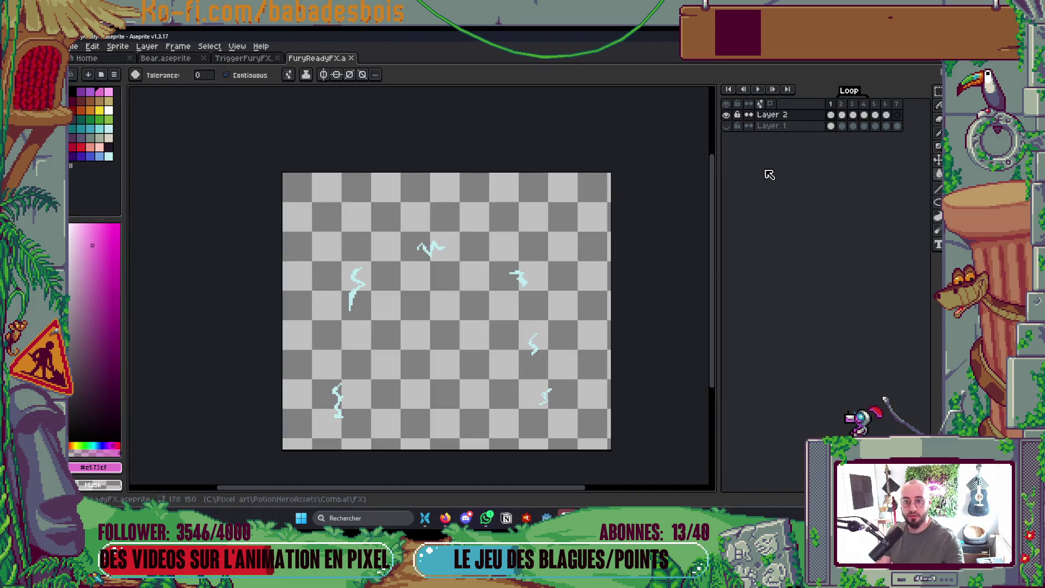
right_click(851, 91)
left_click(877, 111)
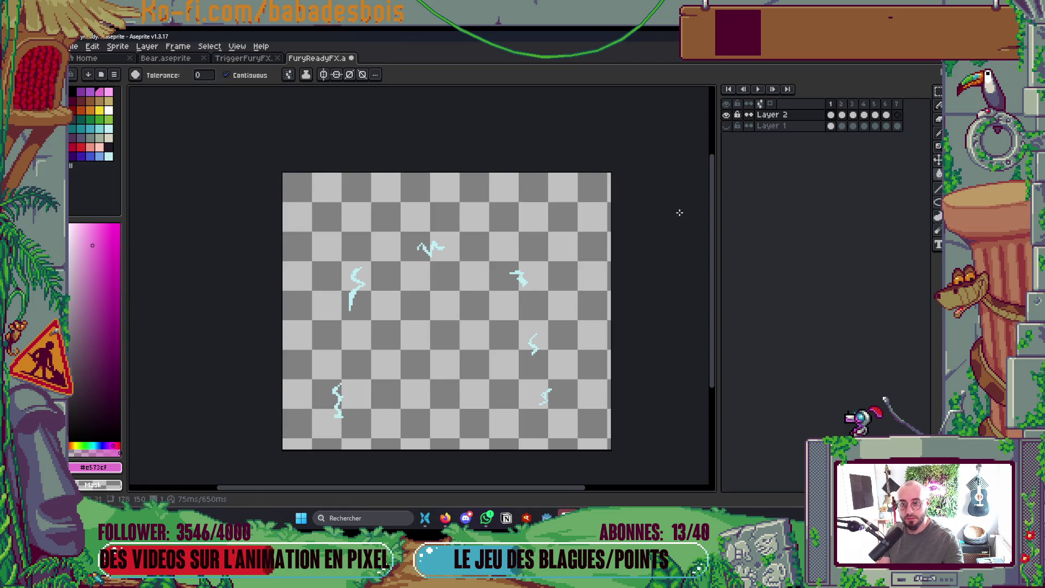
key("ctrl+s")
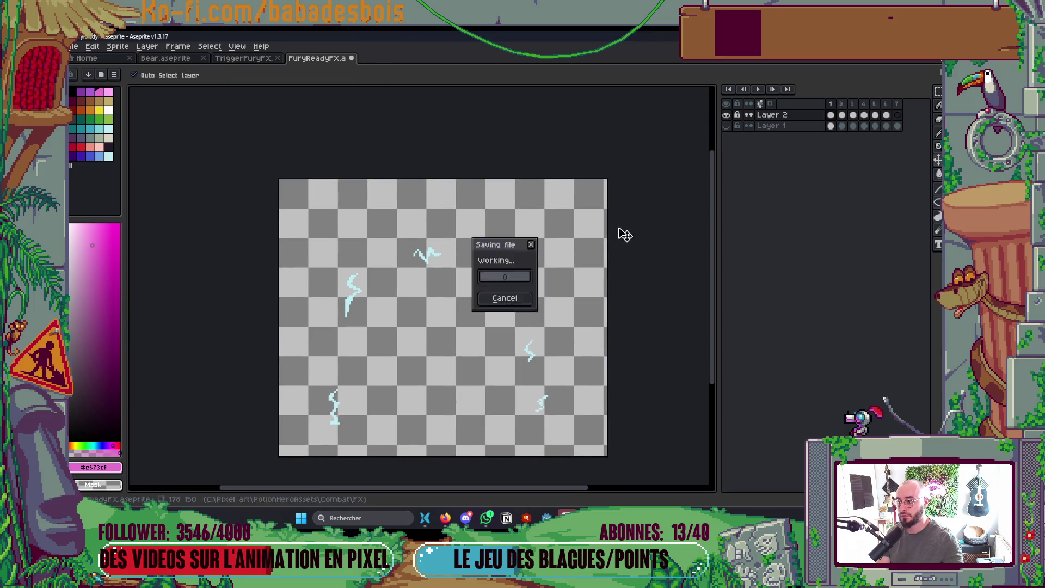
Step: Back in Godot, open the Aseprite importer for FuryReadyFX.aseprite, outputting to res://Resources/Animations
key("alt+Tab")
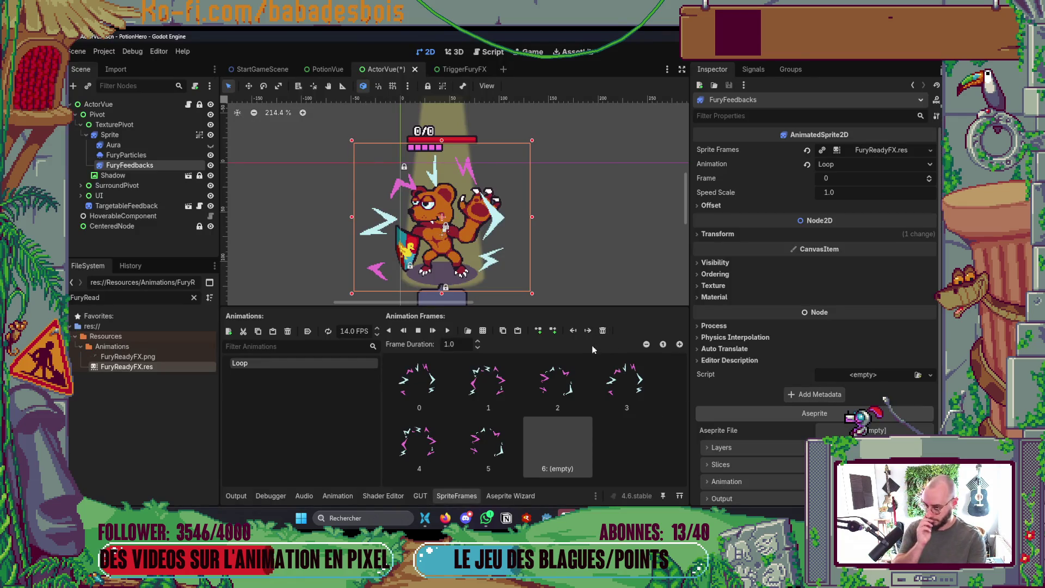
left_click(494, 459)
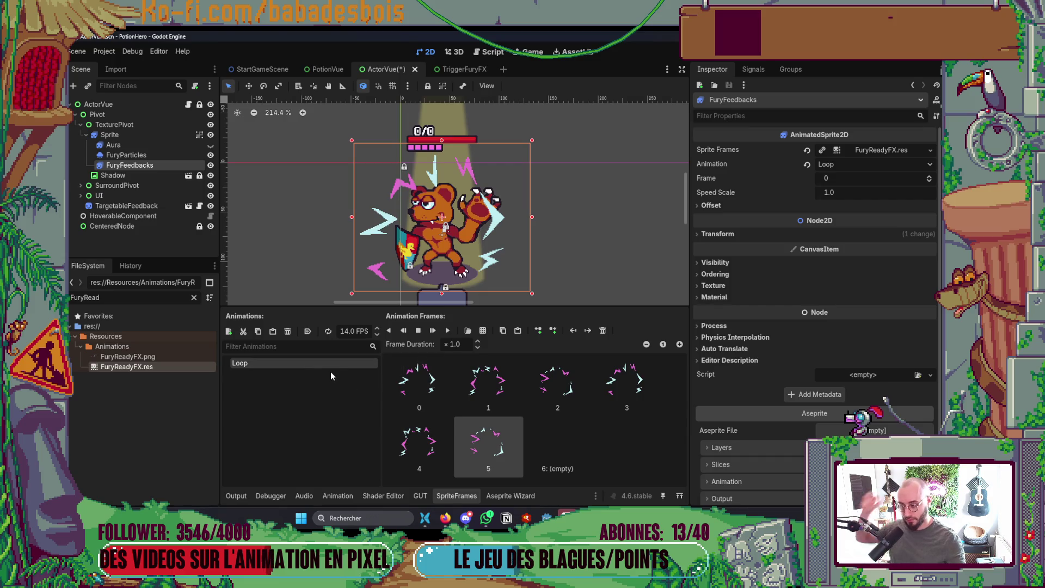
left_click(519, 496)
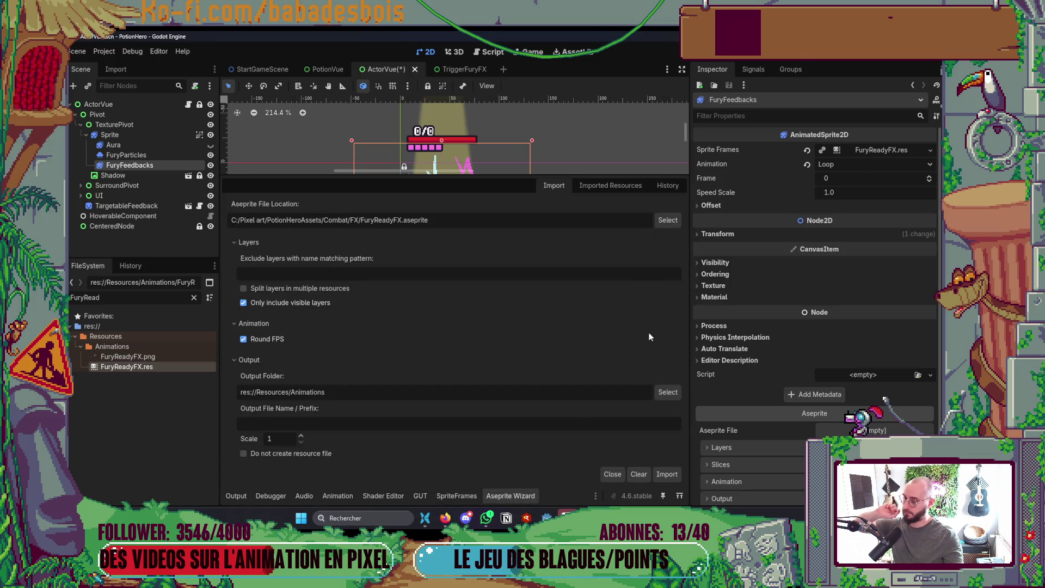
Step: Reimport FuryReadyFX from the Aseprite file and dismiss the import notices
left_click(668, 474)
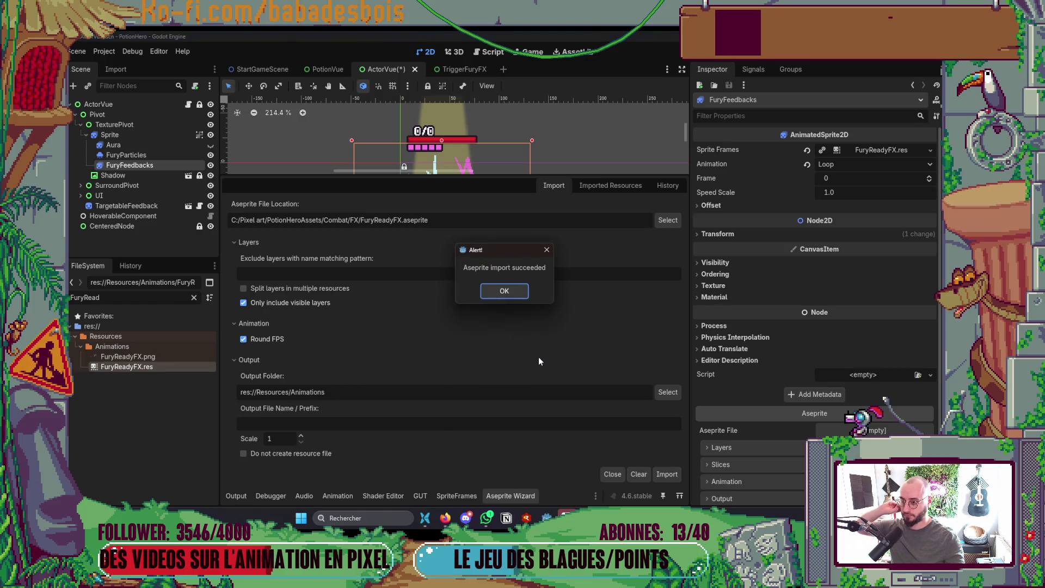
left_click(509, 291)
left_click(512, 497)
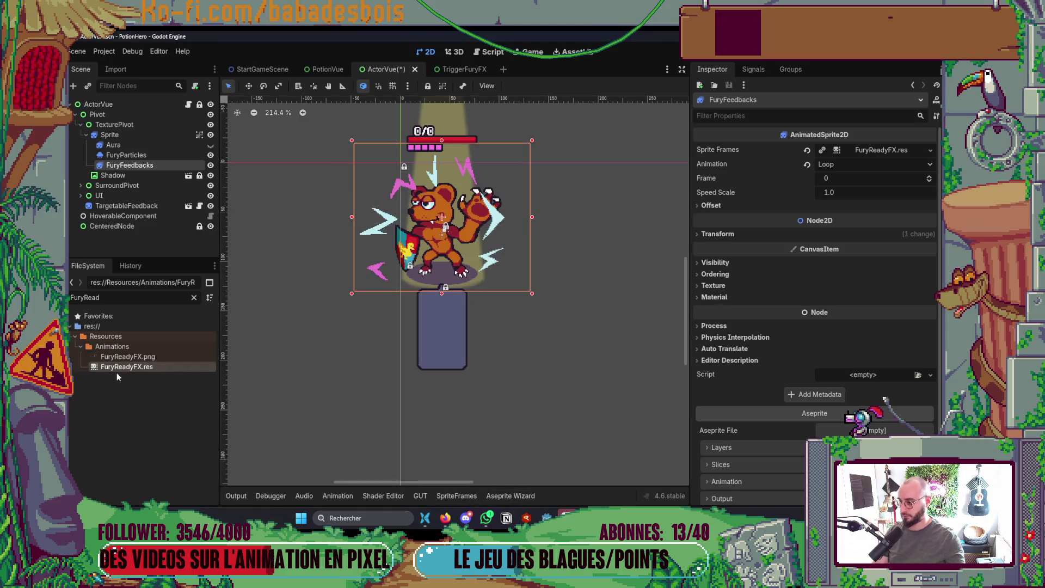
Step: Assign FuryReadyFX.res as FuryFeedbacks' Sprite Frames and check frame 6's ×2.67 duration
mouse_move(127, 367)
left_mouse_down()
mouse_move(286, 369)
mouse_move(893, 146)
mouse_move(878, 153)
left_mouse_up()
left_click(878, 152)
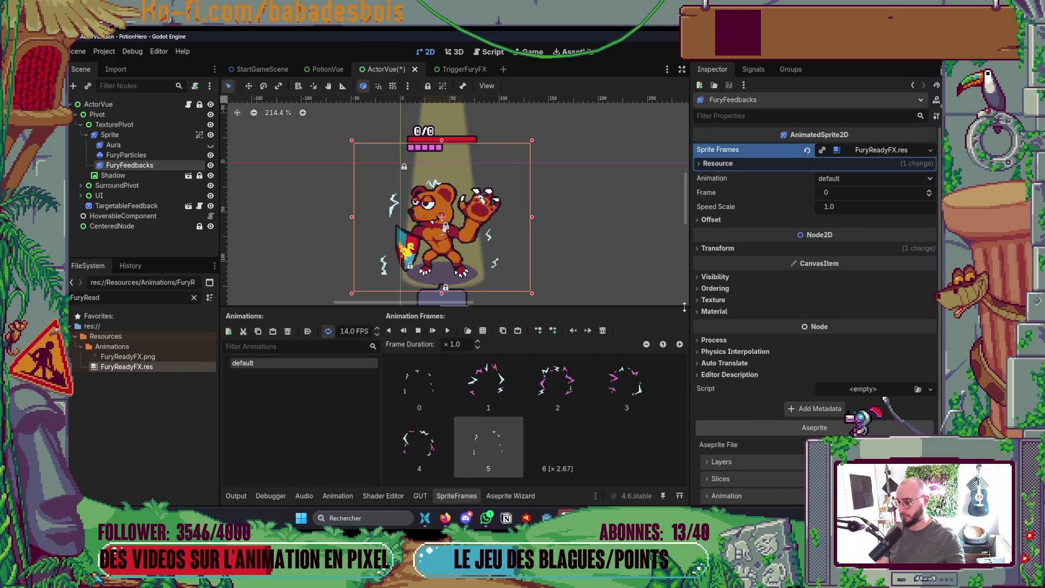
left_click(570, 455)
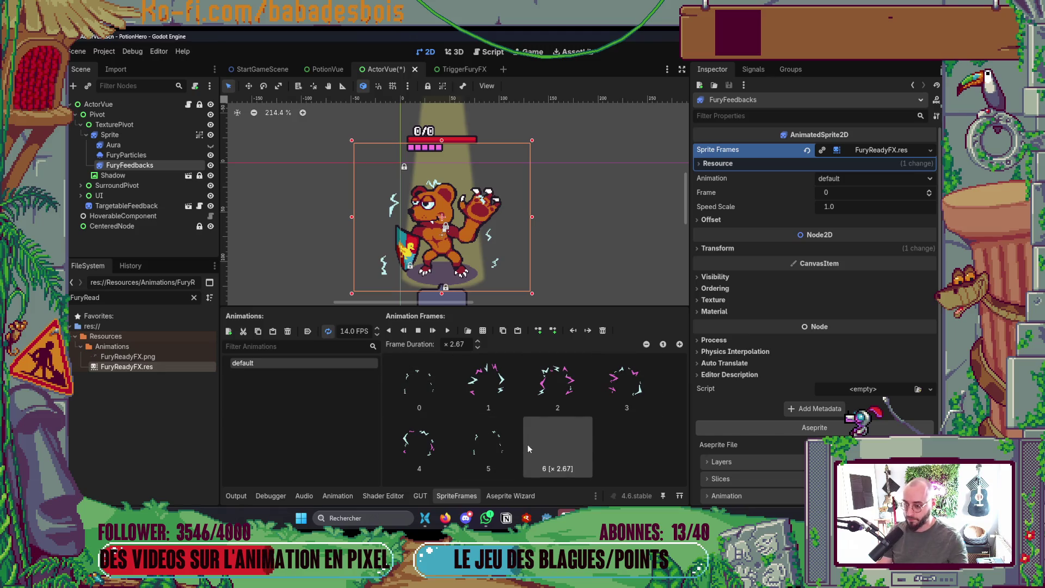
key("alt+Tab")
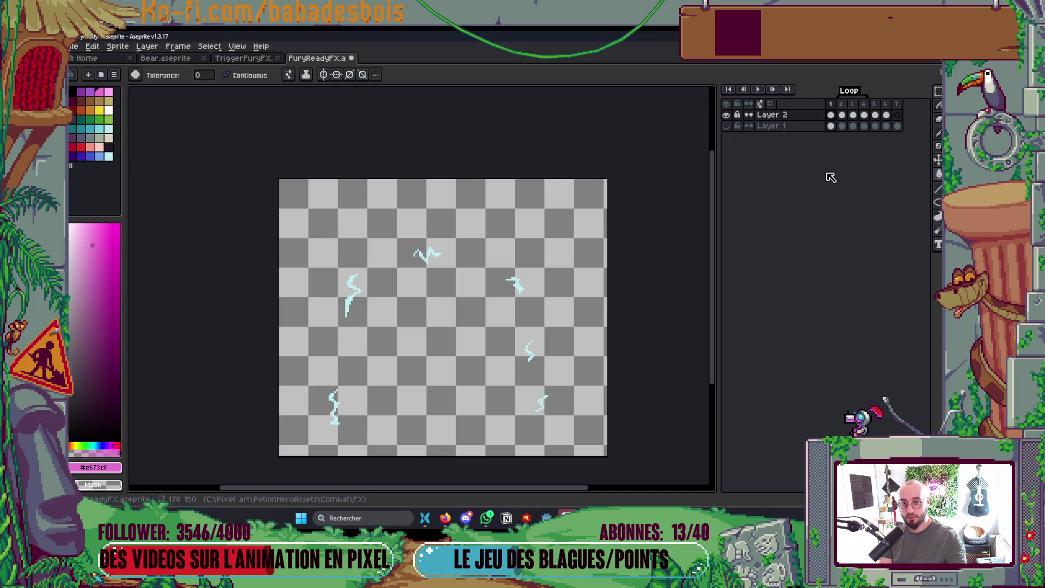
Step: Read the Loop tag's range (frames 2–4, repeat 2), then paste the loop frames as frames 7–9
key("alt+Tab")
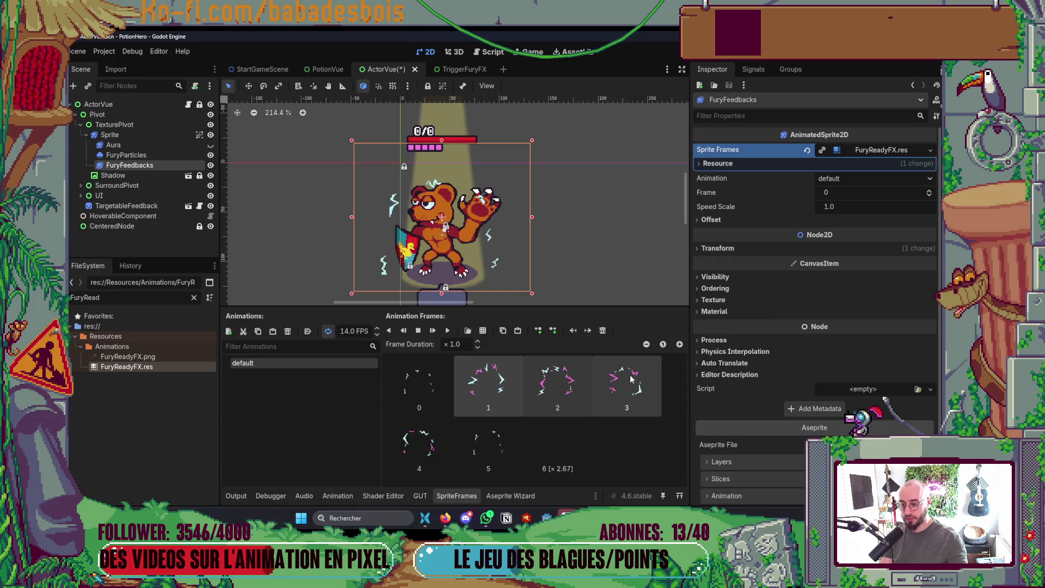
key("alt+Tab")
double_click(853, 93)
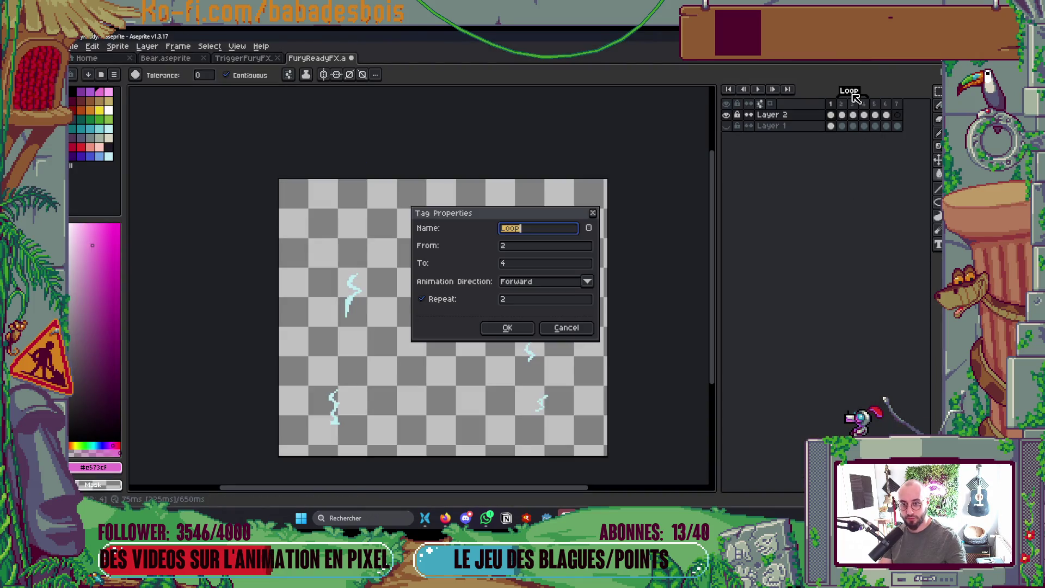
key("alt+Tab")
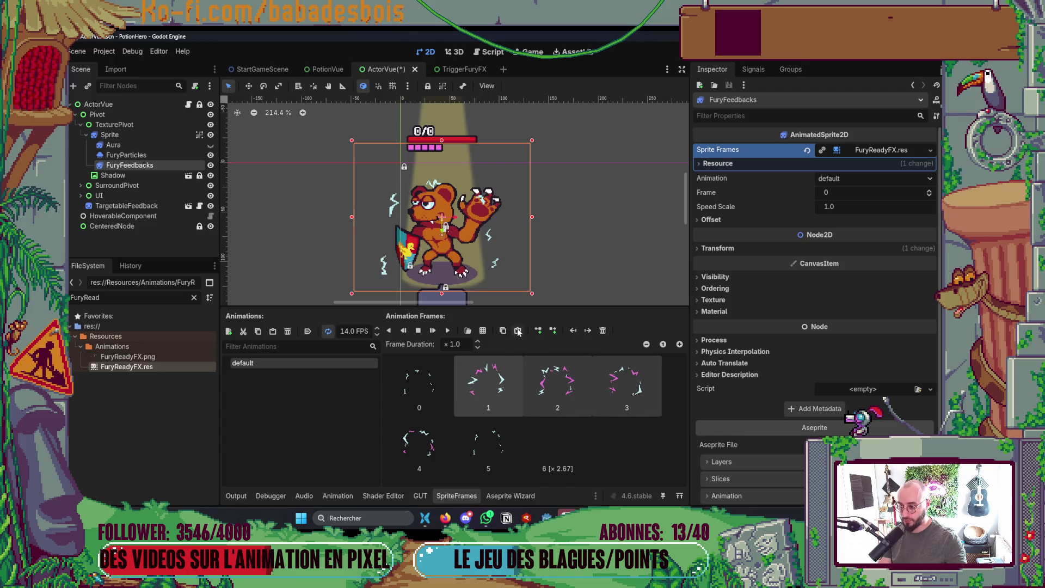
scroll(544, 392, "down", 1)
left_click(626, 397)
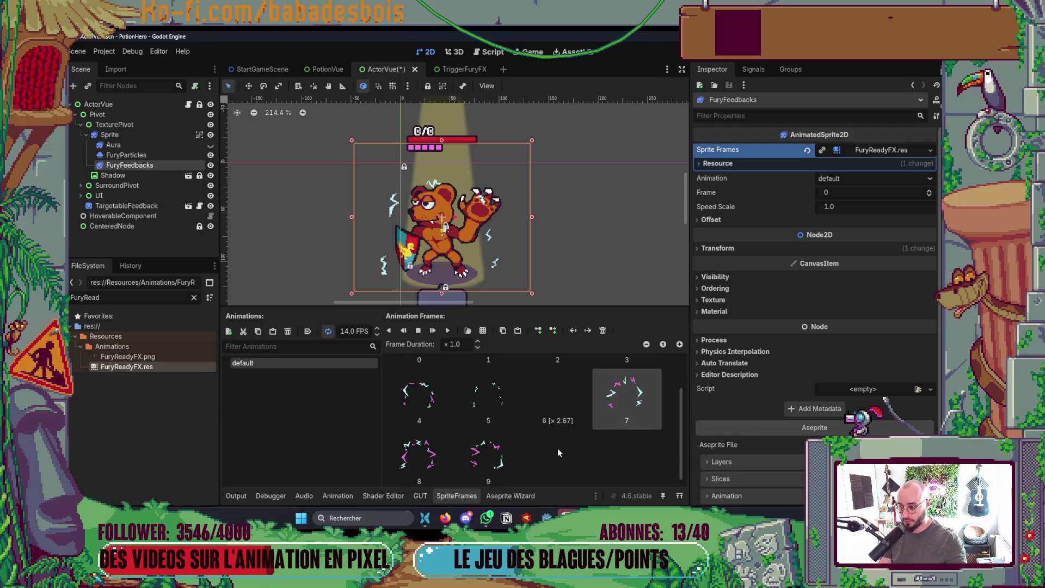
Step: Move the pasted frames 7–9 three slots earlier to positions 4–6
left_click(489, 470, "shift")
scroll(626, 452, "up", 1)
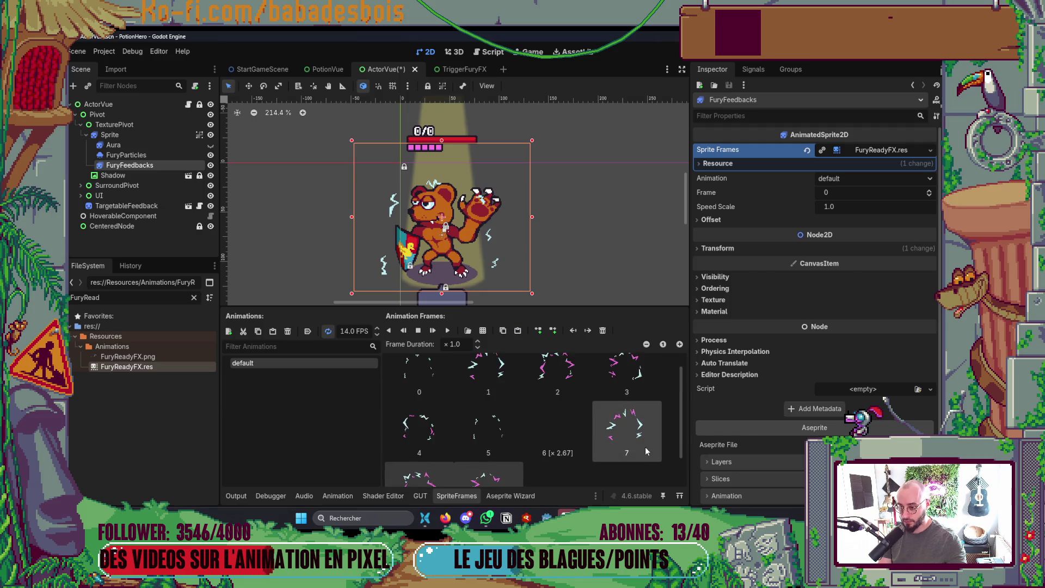
left_click(573, 330)
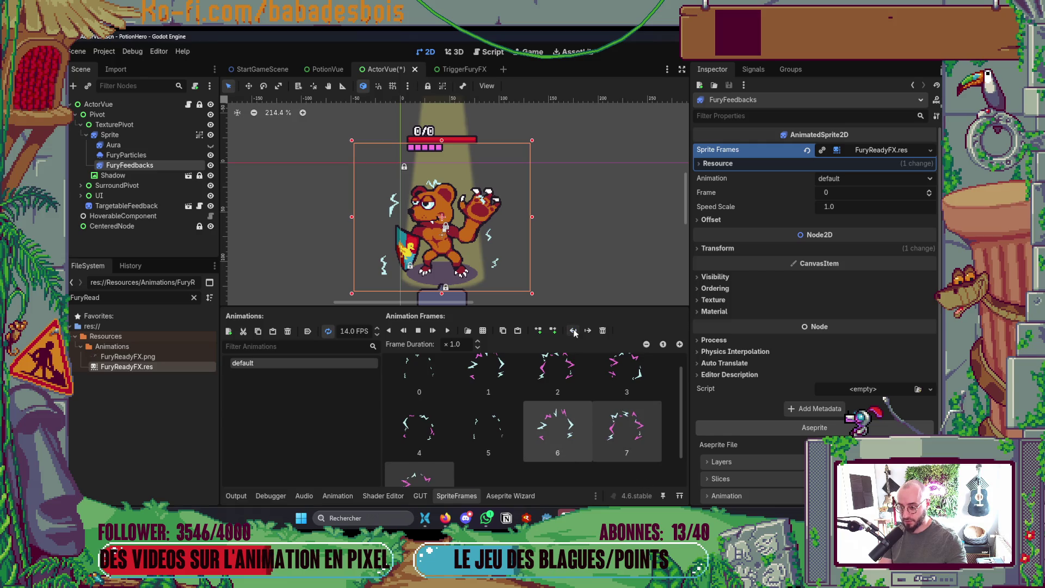
left_click(574, 330)
left_click(573, 330)
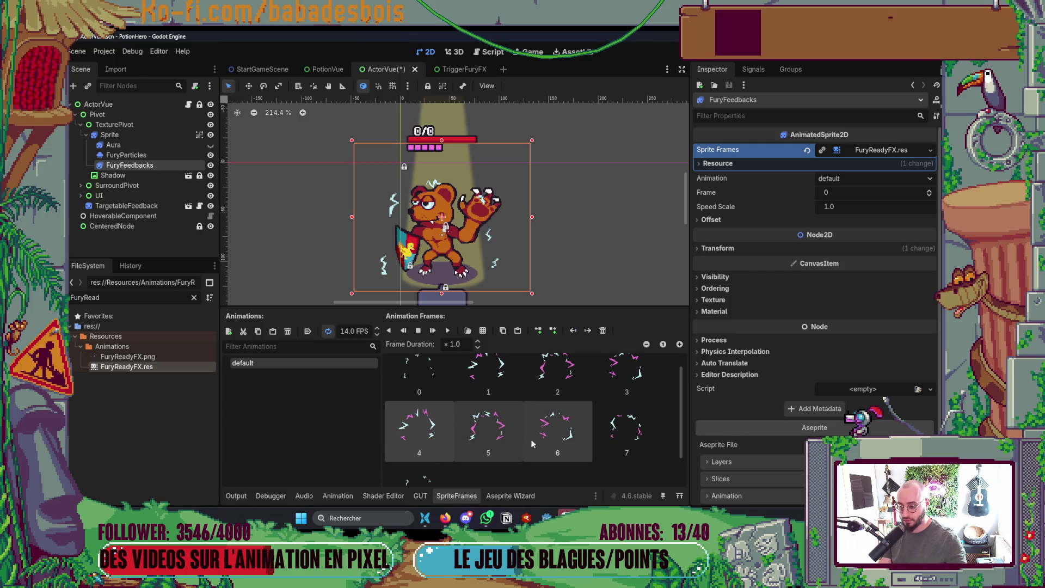
Step: Save the ActorVue scene and preview the FuryFeedbacks animation
left_click(467, 496)
left_click(520, 443)
key("ctrl+s")
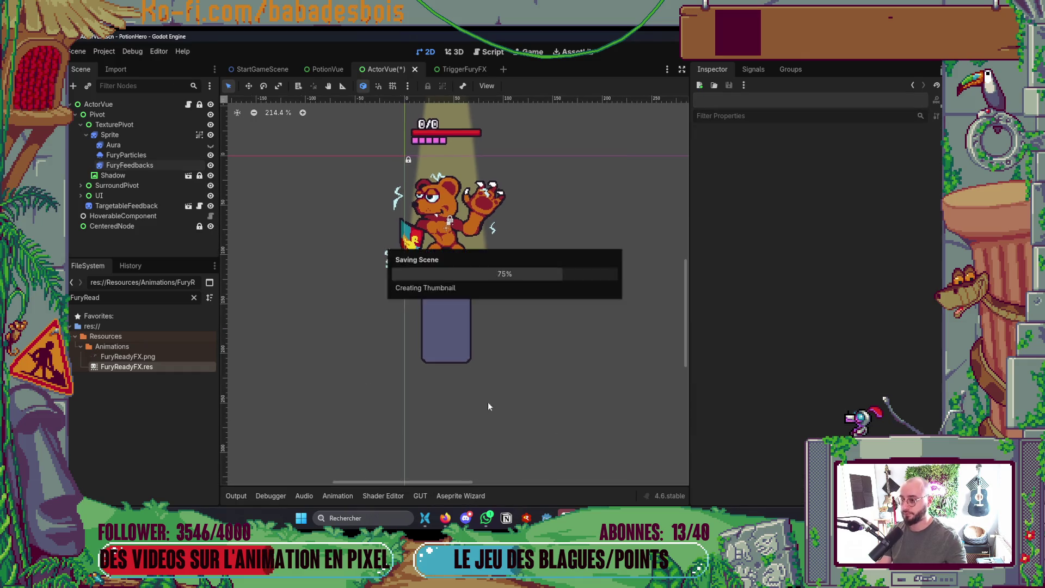
left_click(129, 165)
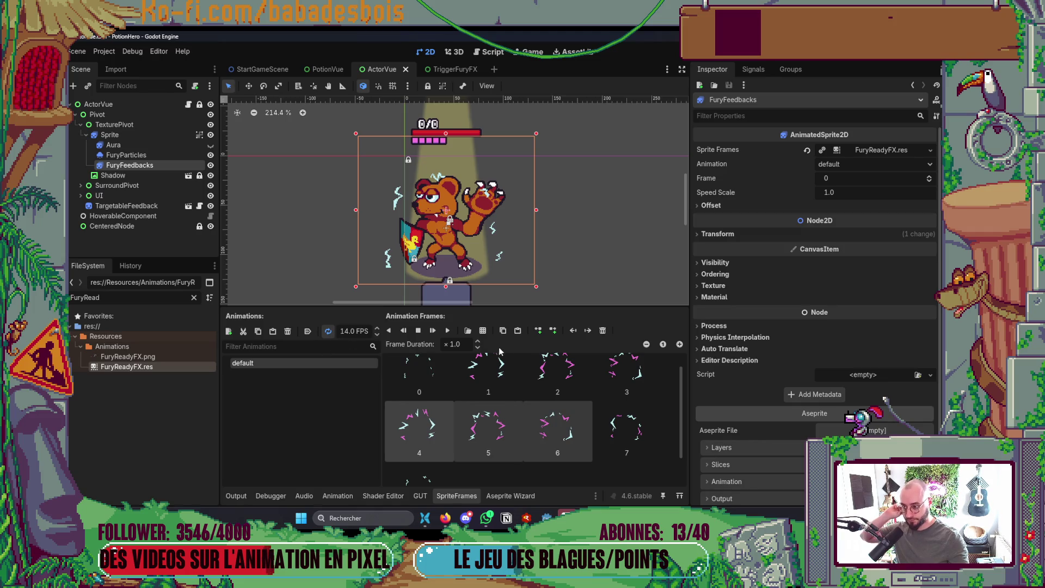
scroll(518, 420, "down", 2)
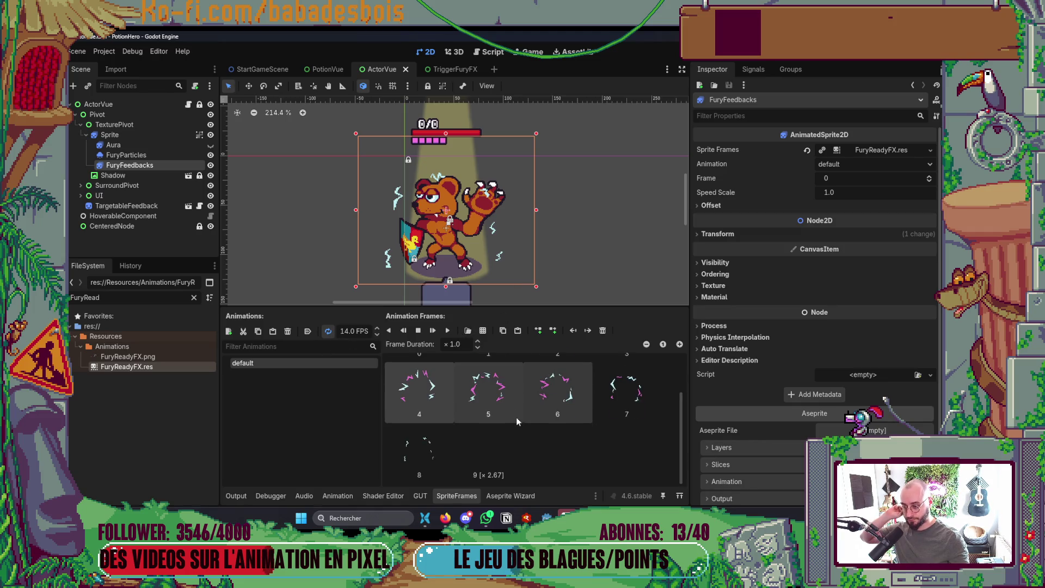
scroll(518, 420, "up", 3)
left_click(448, 330)
scroll(543, 249, "down", 2)
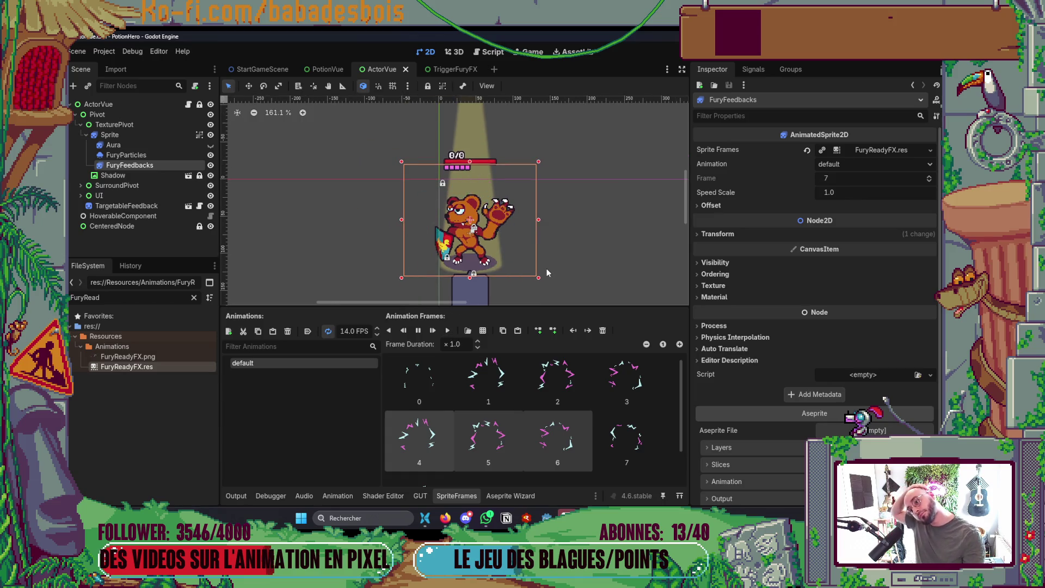
left_click(418, 330)
Step: Set FuryReadyFX frame 6's duration to 50 ms in Aseprite and save the file
key("alt+Tab")
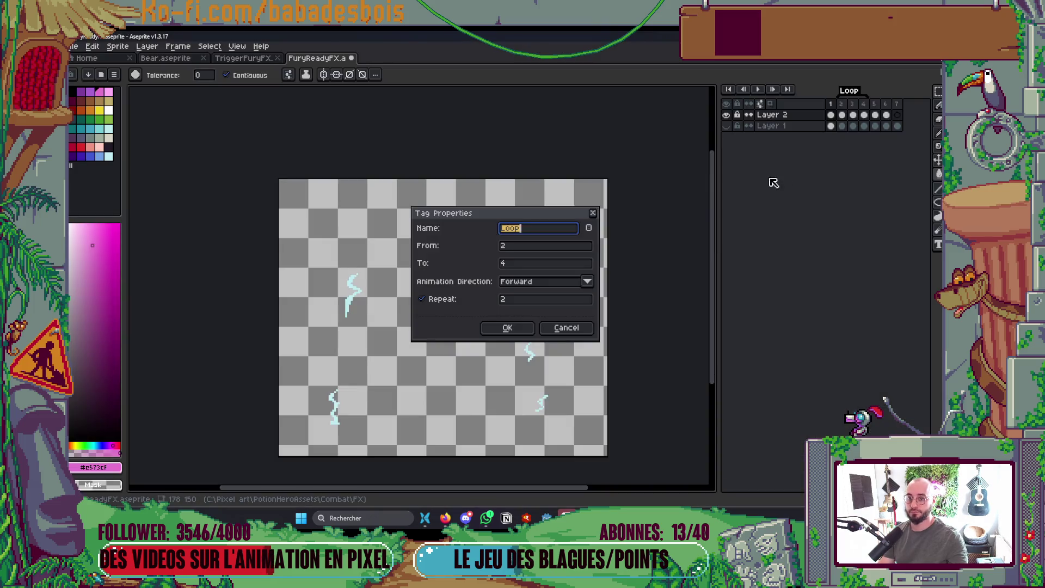
left_click(595, 213)
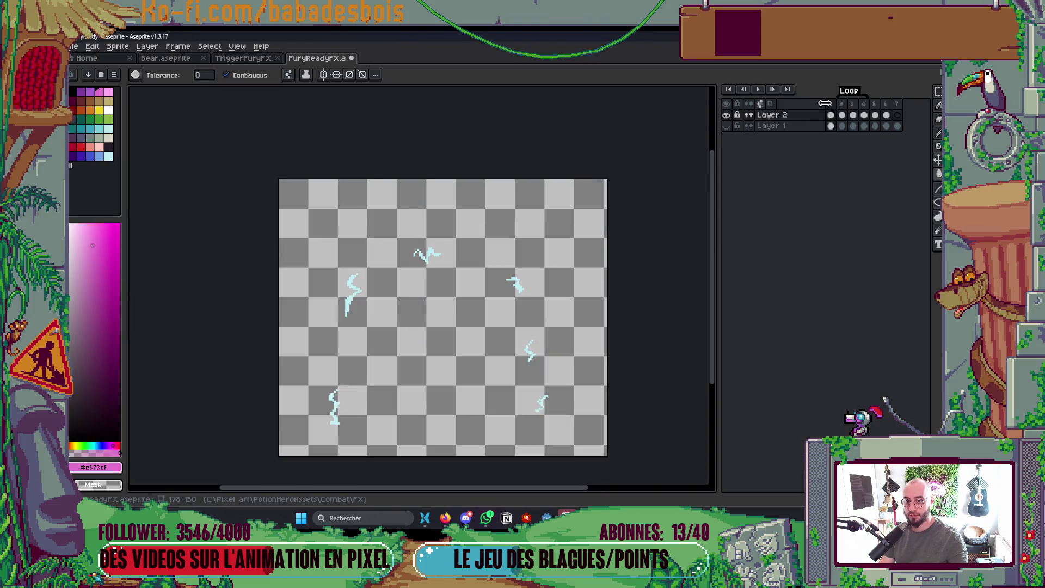
right_click(830, 104)
left_click(843, 112)
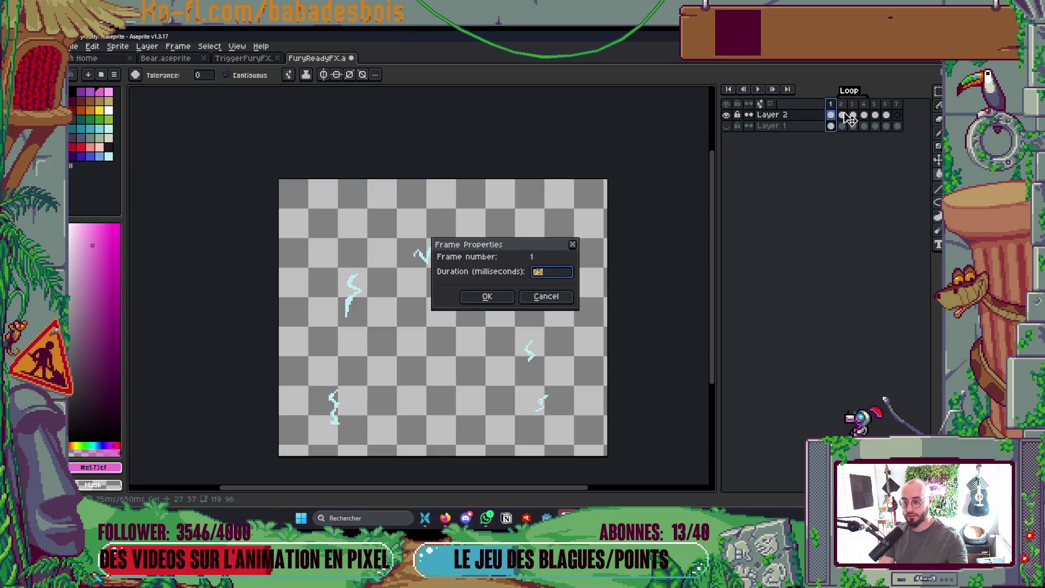
key("Return")
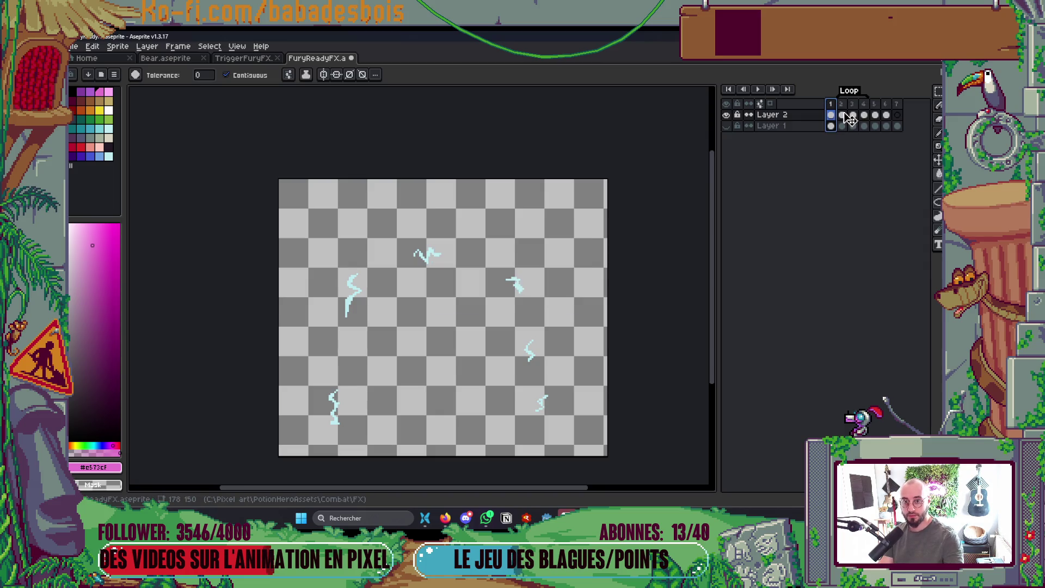
left_click(886, 104)
right_click(886, 105)
key("Escape")
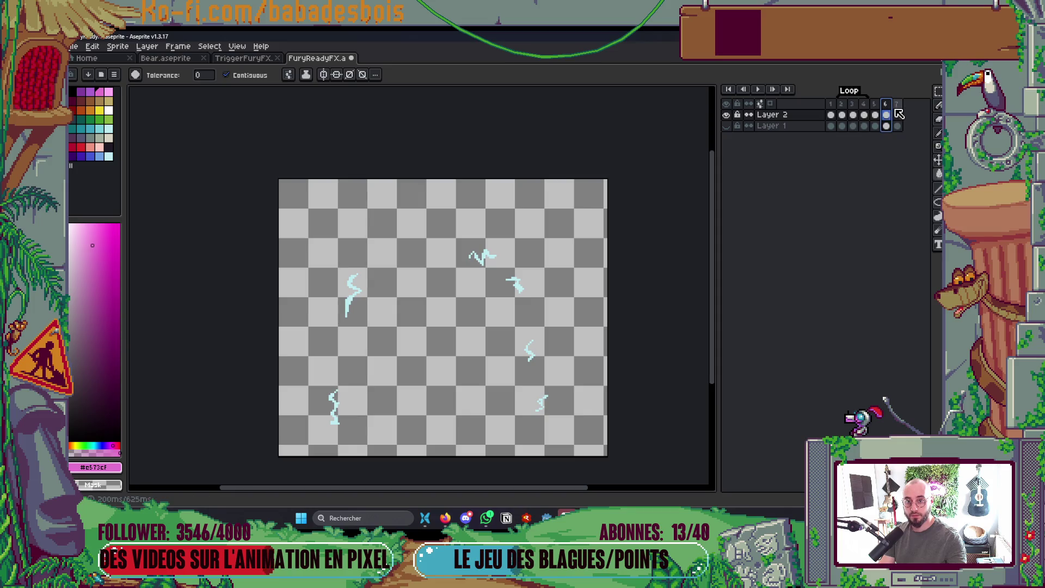
right_click(895, 112)
left_click(898, 114)
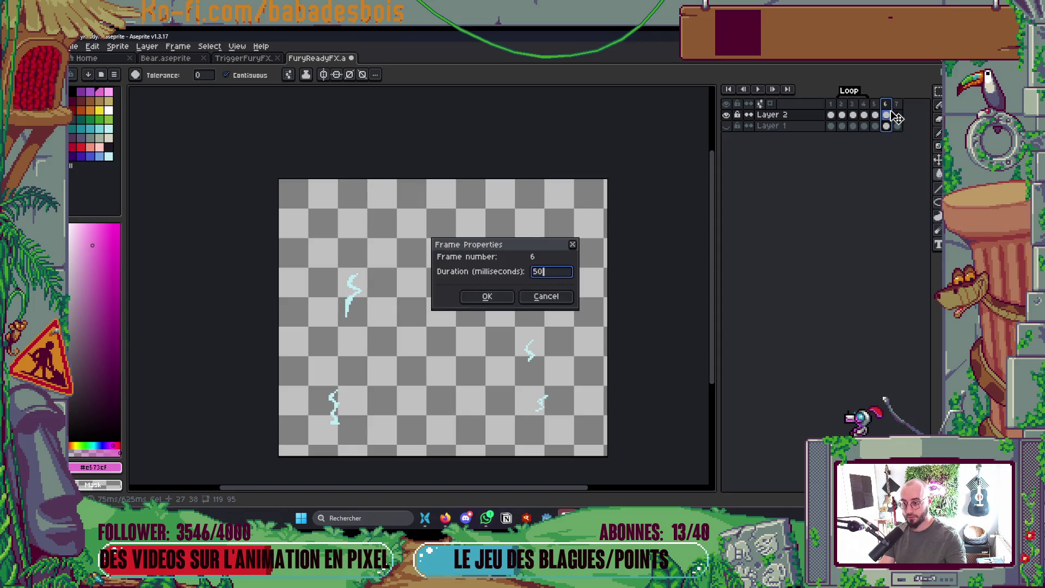
key("Return")
key("ctrl+s")
Step: Return to Godot and review FuryFeedbacks' default animation frame list
key("alt+Tab")
key("alt+Tab")
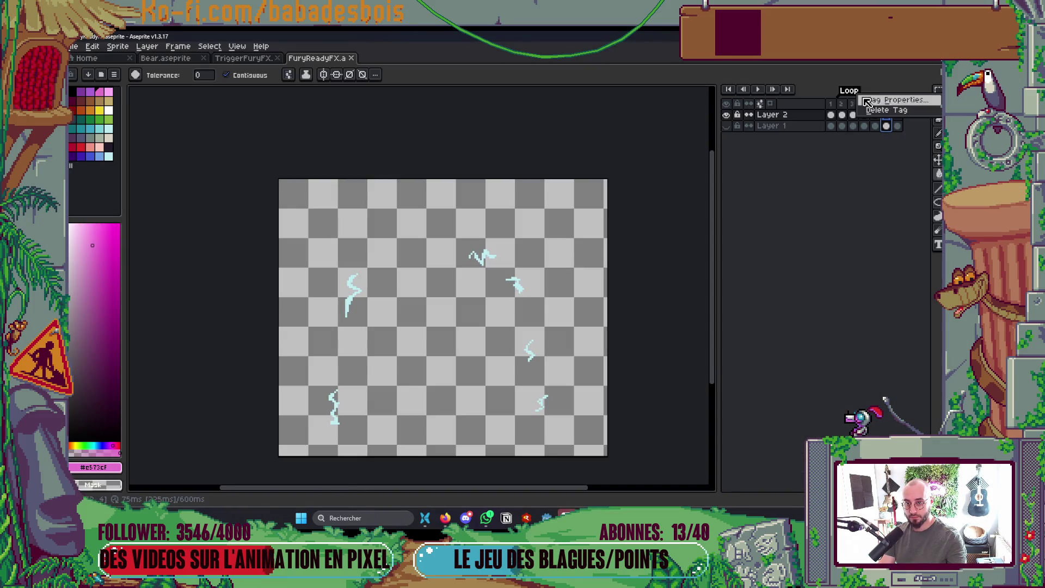
scroll(541, 283, "down", 2)
key("alt+Tab")
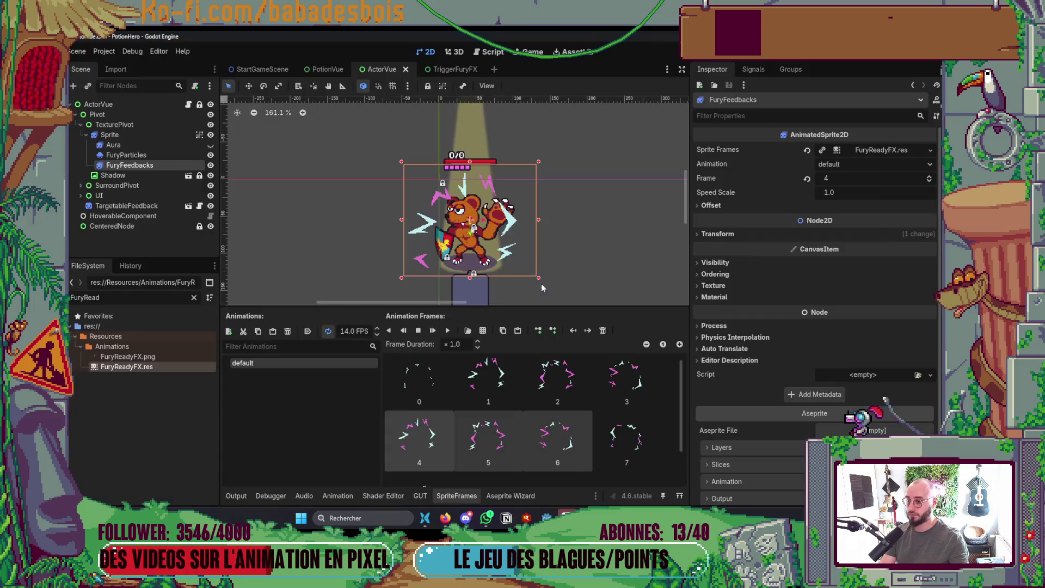
Step: Set frames 0, 8 and 7 of FuryFeedbacks' animation to ×0.75 duration and preview it
left_click(457, 344)
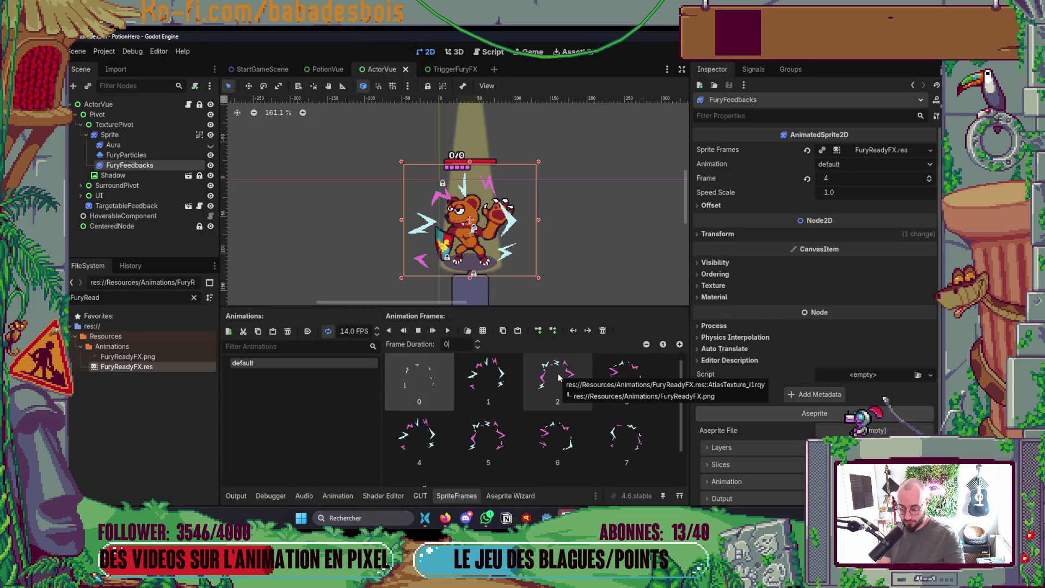
scroll(545, 414, "down", 2)
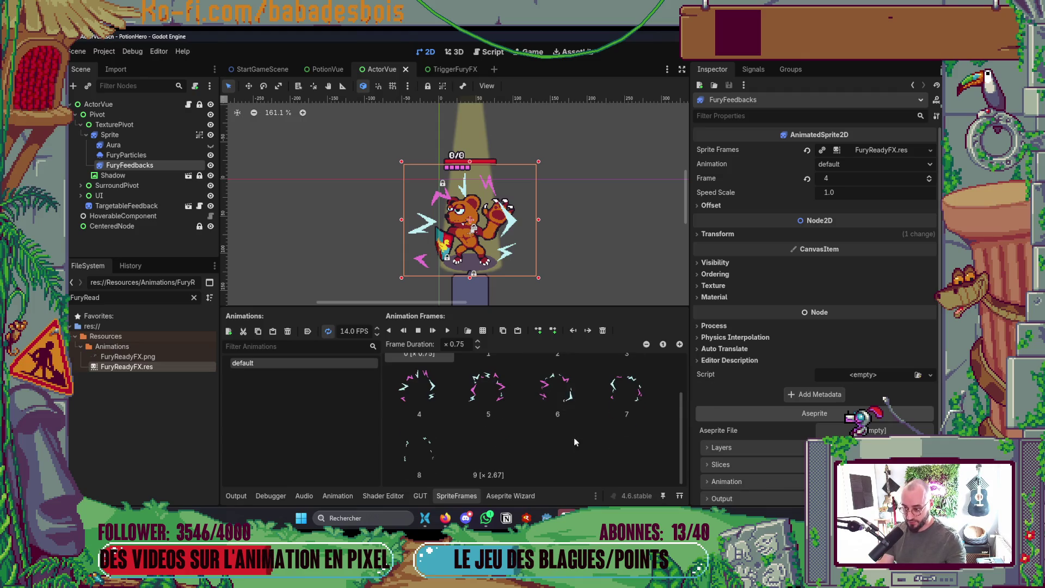
right_click(415, 448)
left_click(462, 343)
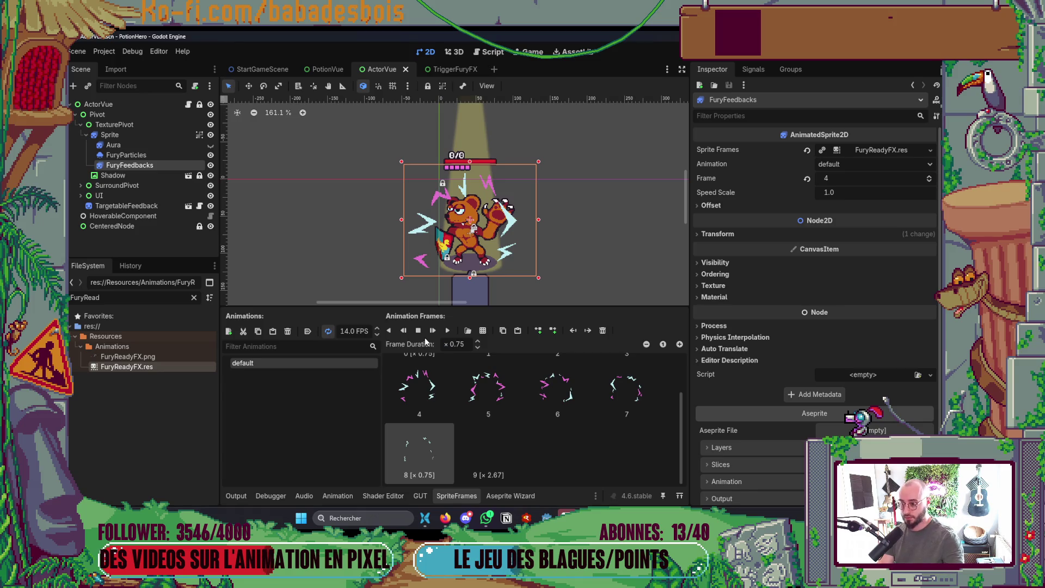
left_click(449, 332)
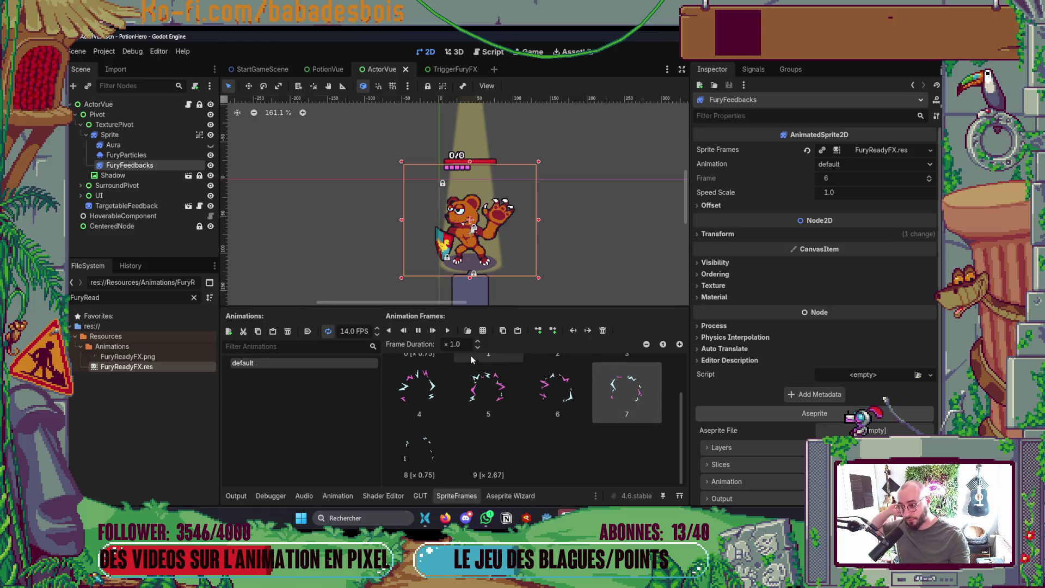
double_click(458, 344)
type("0")
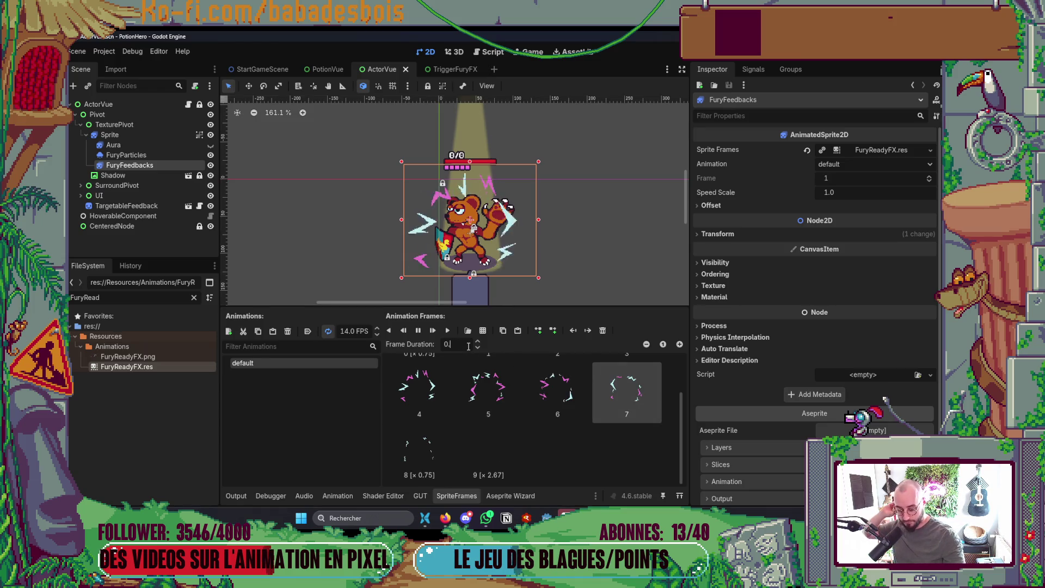
type(".75")
key("Return")
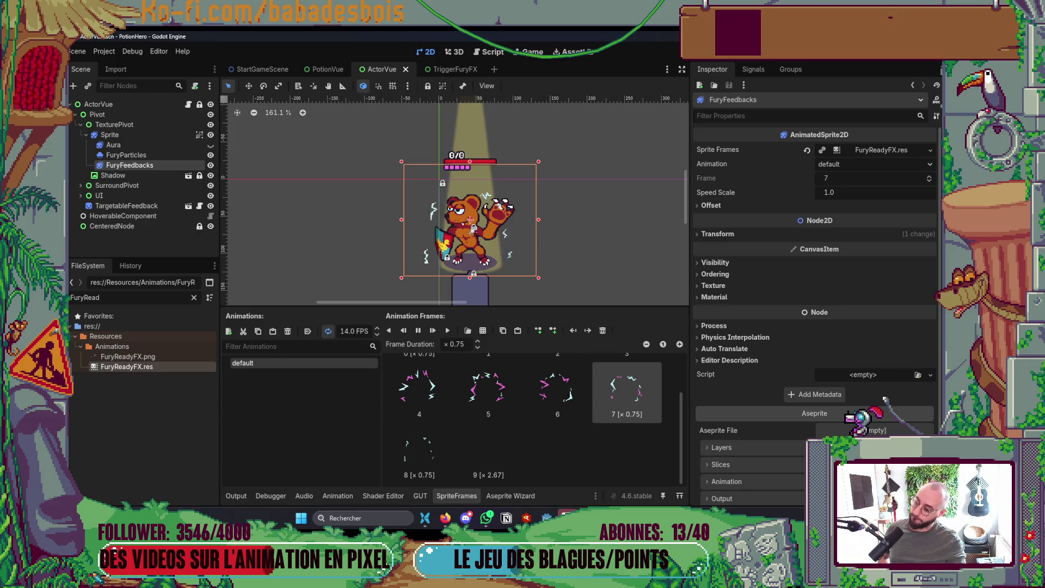
left_click(462, 496)
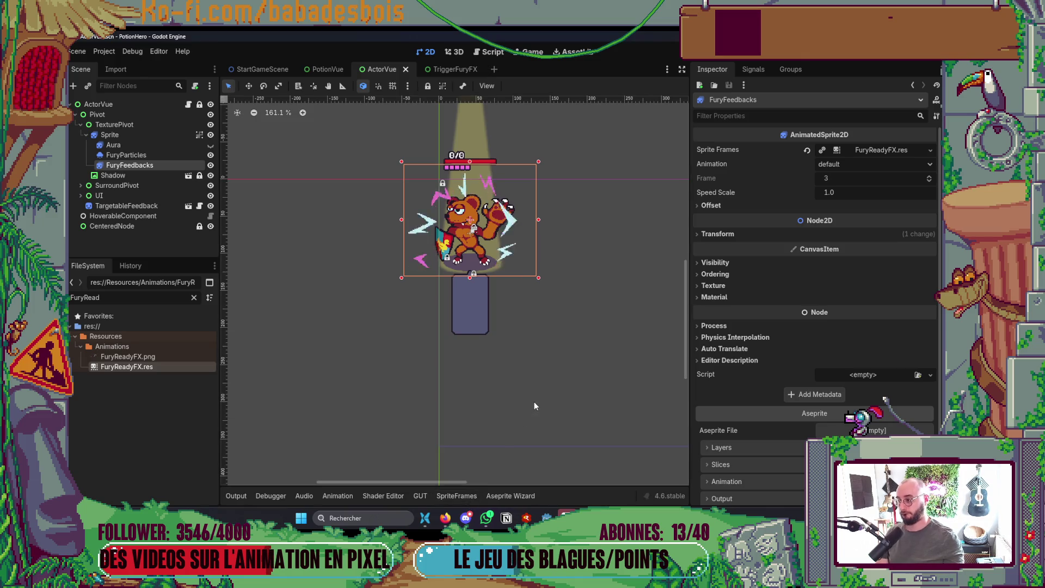
Step: Filter the FileSystem for Glow and assign Glow.gdshader to FuryFeedbacks' Material slot
scroll(529, 334, "up", 2)
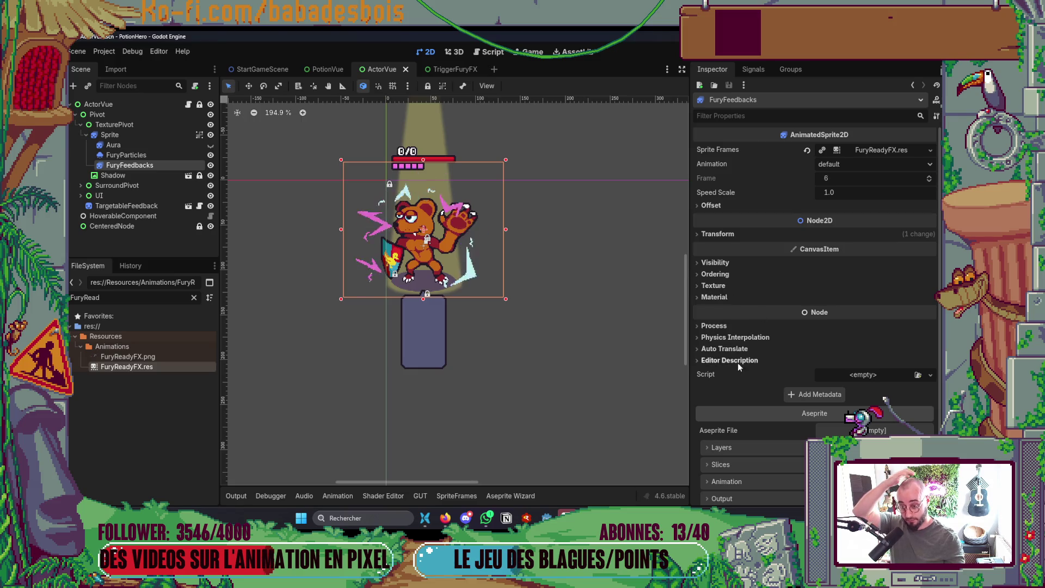
scroll(837, 342, "down", 1)
left_click(714, 274)
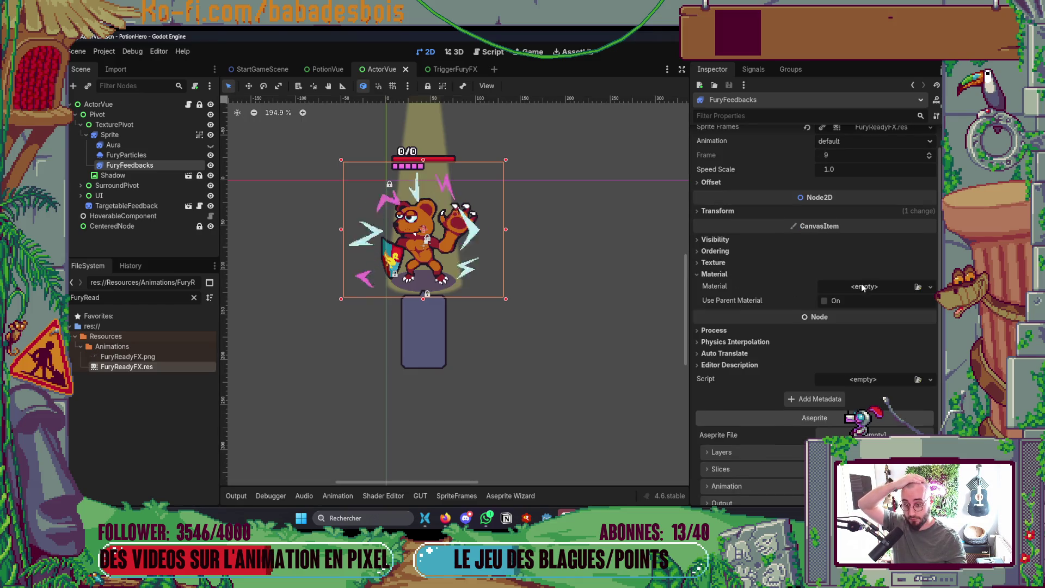
double_click(138, 297)
type("Glow")
mouse_move(170, 373)
left_mouse_down()
mouse_move(753, 336)
mouse_move(746, 353)
mouse_move(151, 368)
mouse_move(138, 383)
mouse_move(550, 356)
mouse_move(883, 294)
left_mouse_up()
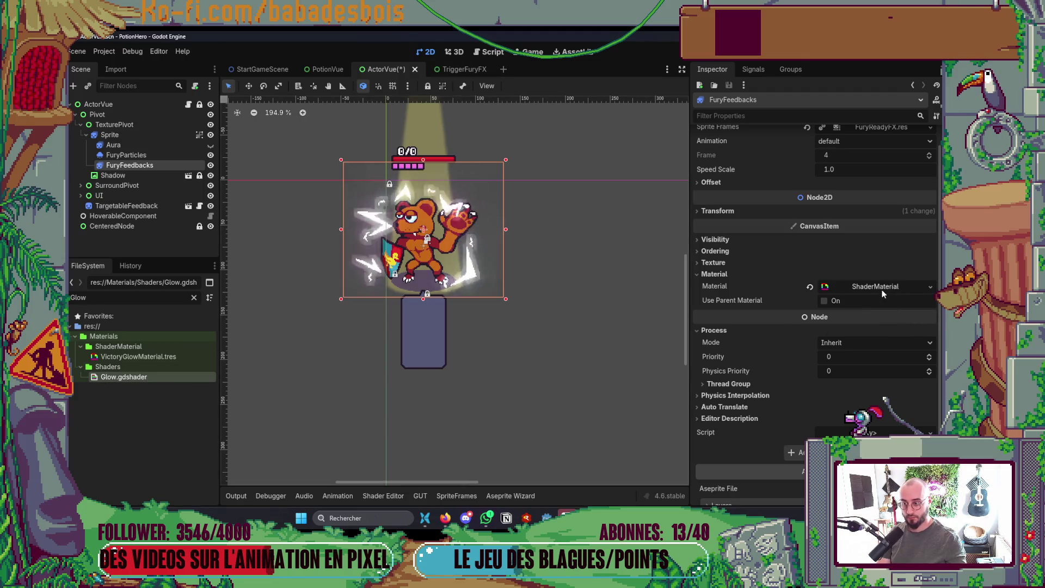
left_click(883, 289)
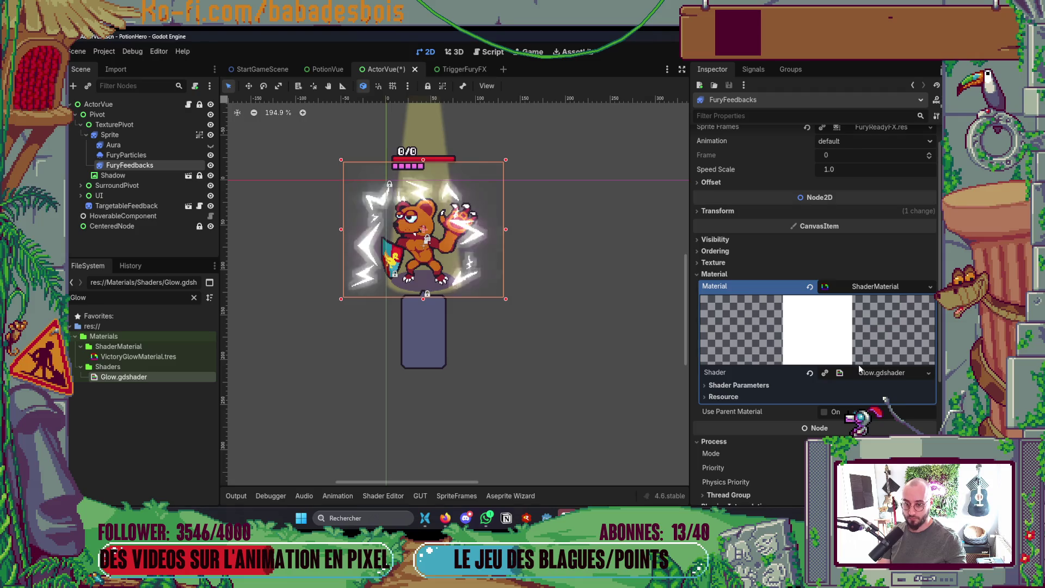
Step: Lower the Glow shader's Opacity parameter to 0.75 and duplicate the FuryFeedbacks node
left_click(869, 375)
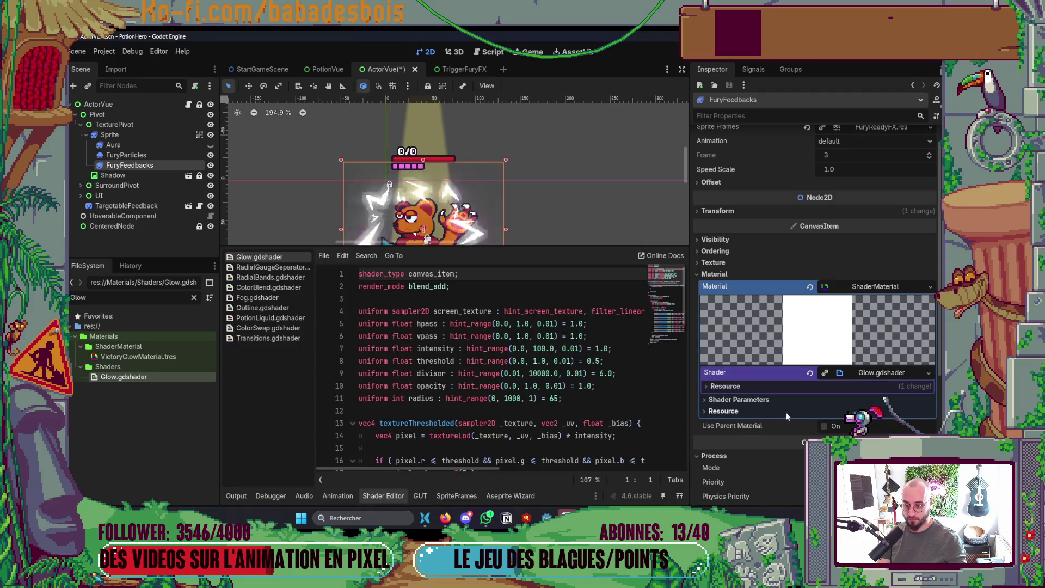
left_click(741, 400)
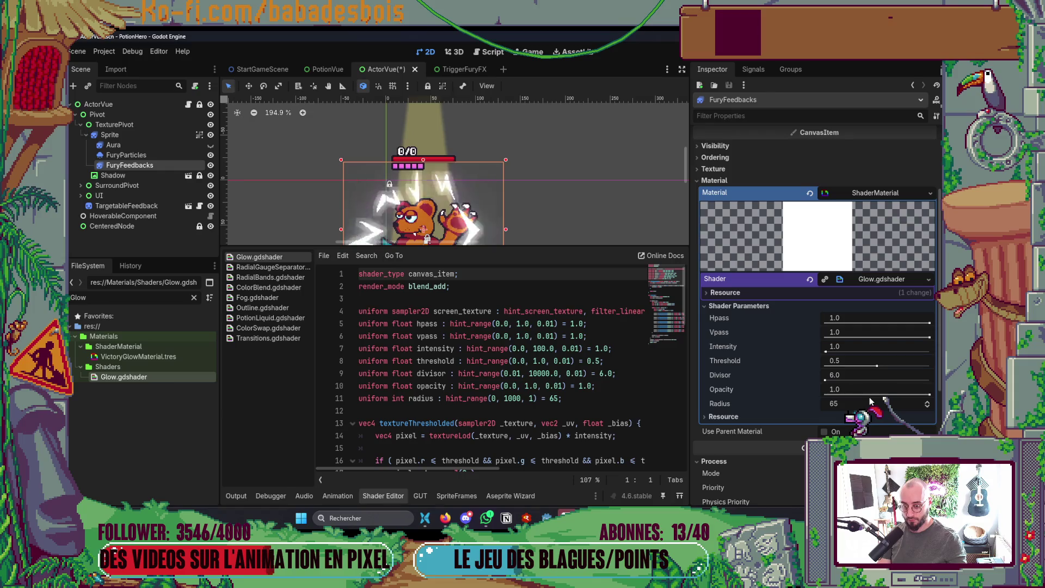
mouse_move(870, 393)
left_mouse_down()
mouse_move(825, 393)
mouse_move(903, 393)
left_mouse_up()
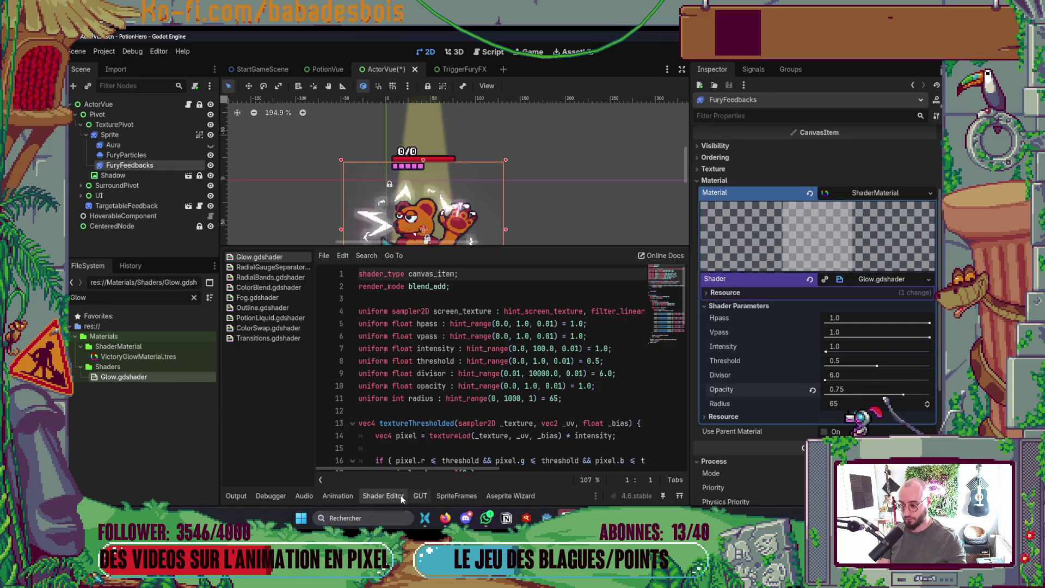
left_click(384, 495)
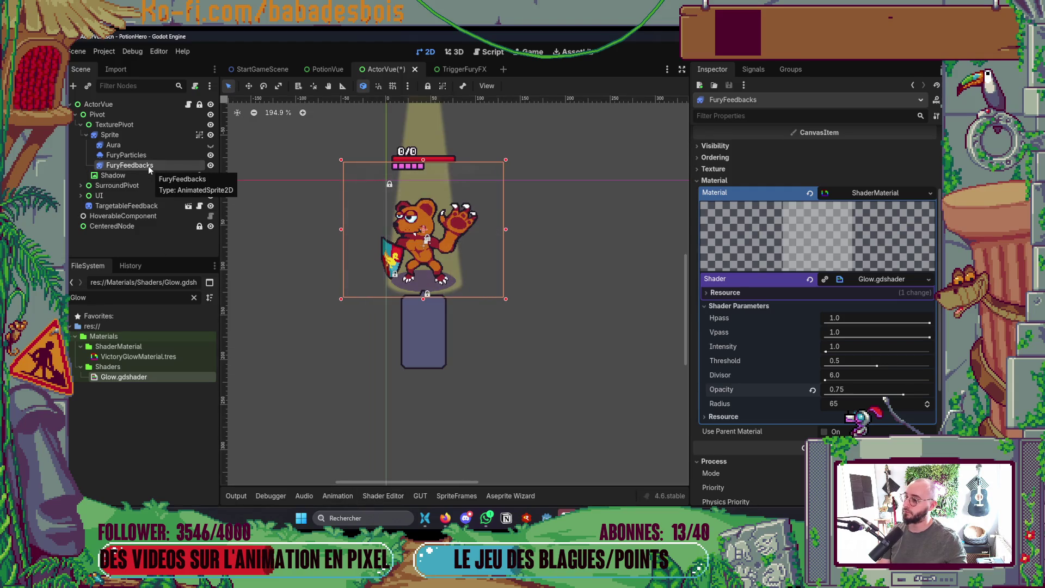
key("ctrl+d")
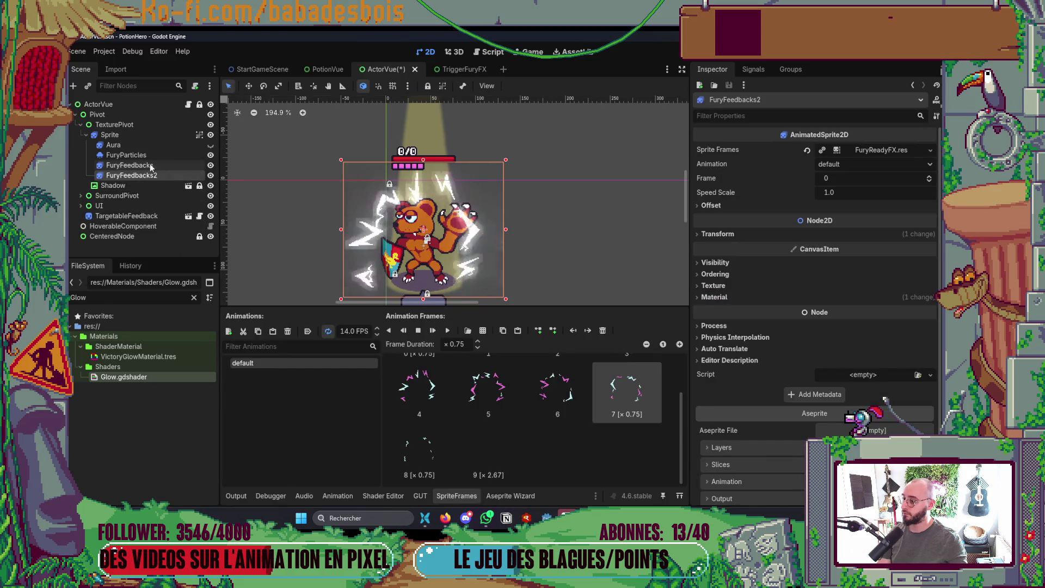
Step: Make the FuryFeedbacks2 copy a child of FuryFeedbacks
left_click(151, 166)
left_click_drag(151, 169, 151, 168)
left_click(152, 168)
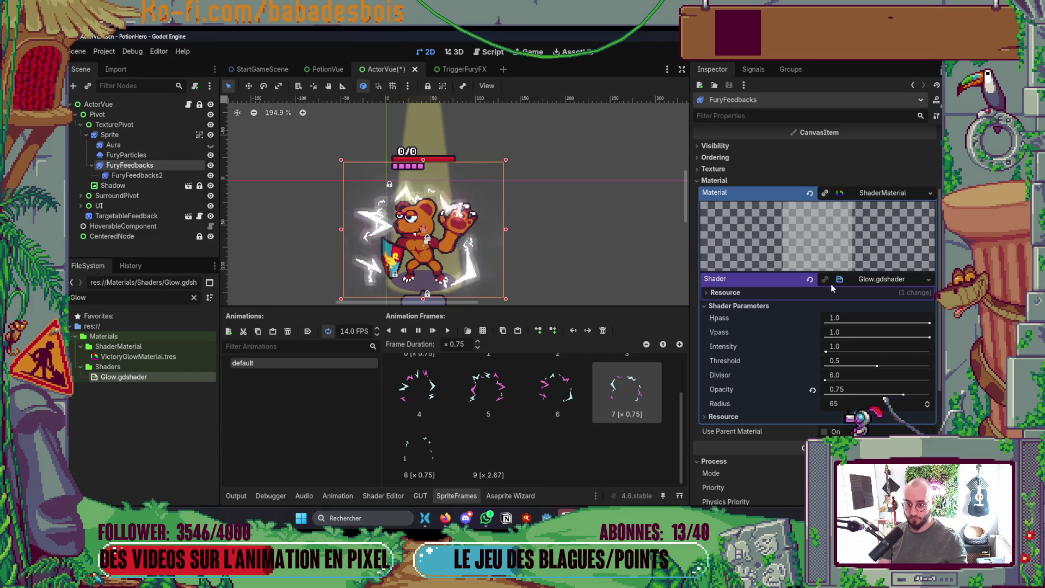
Step: Clear the Glow shader from FuryFeedbacks' material and enable Autoplay on Load
left_click(810, 278)
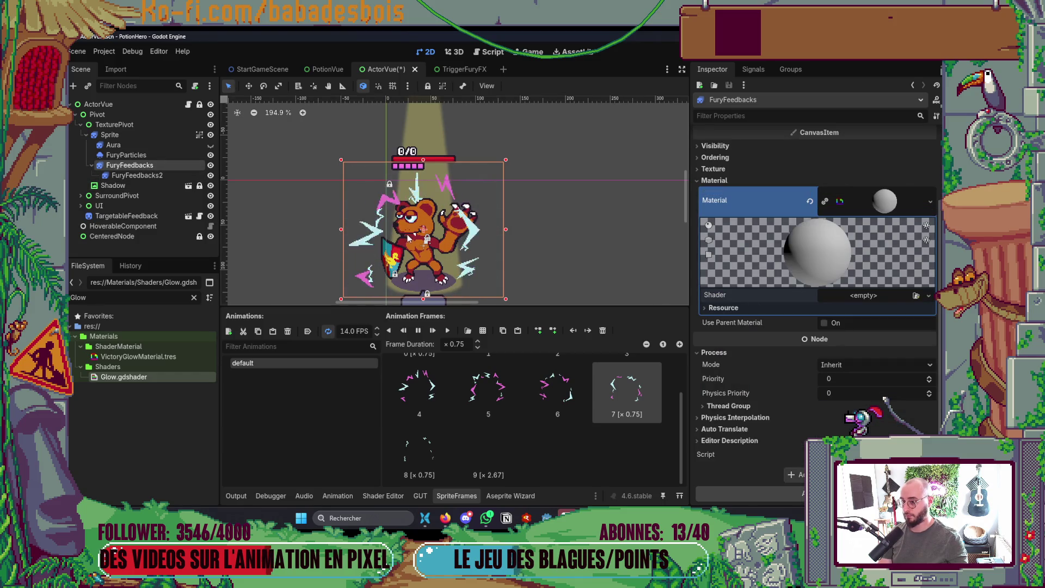
left_click(308, 331)
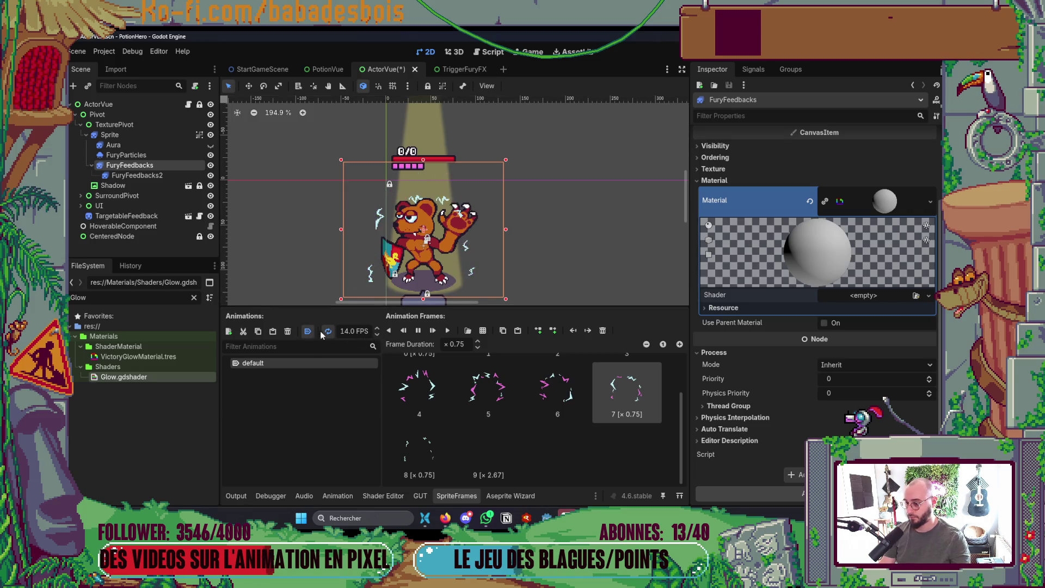
left_click(136, 176)
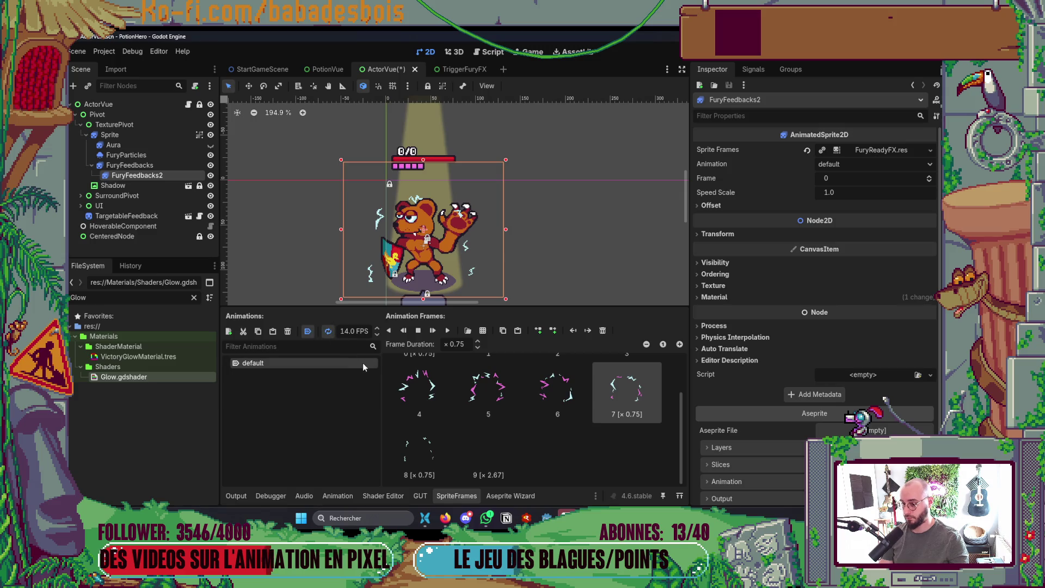
left_click(328, 330)
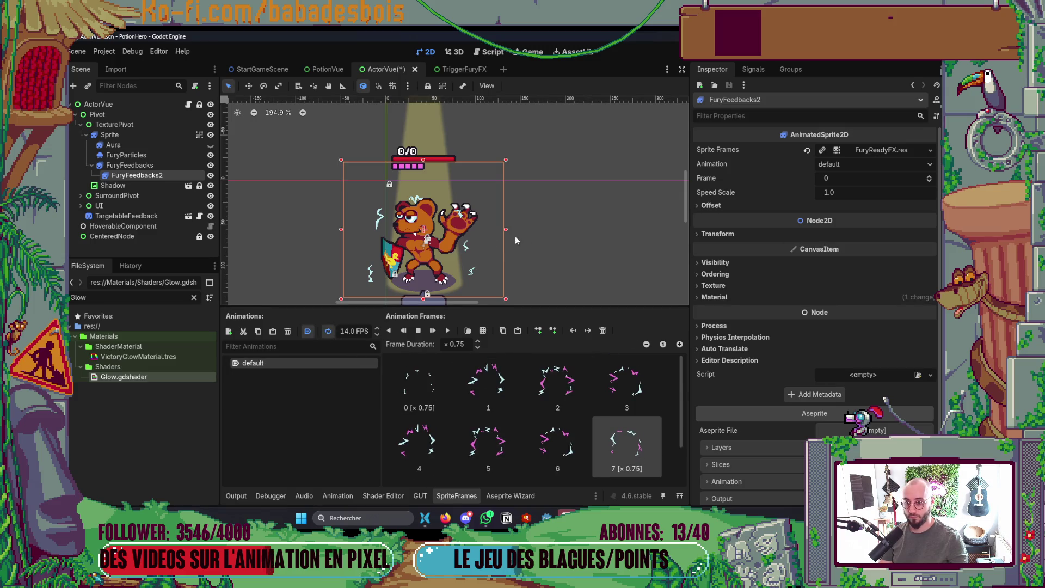
left_click(154, 167)
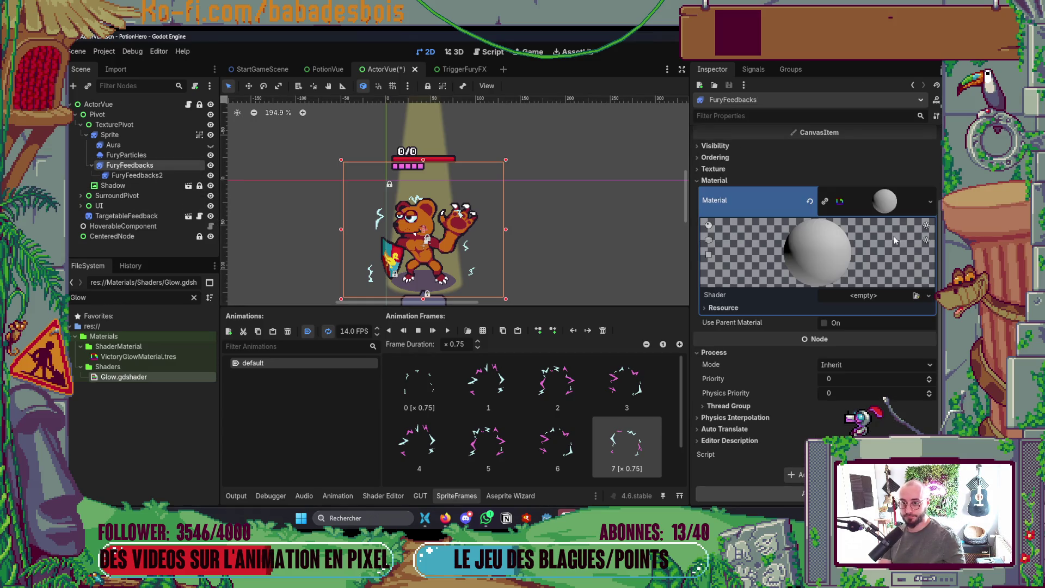
left_click(714, 181)
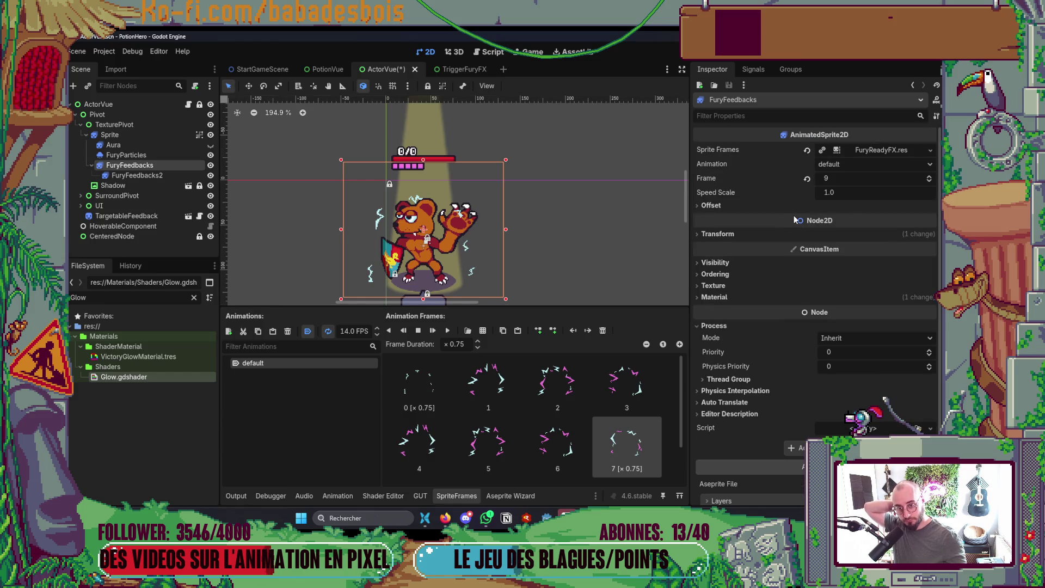
double_click(148, 173)
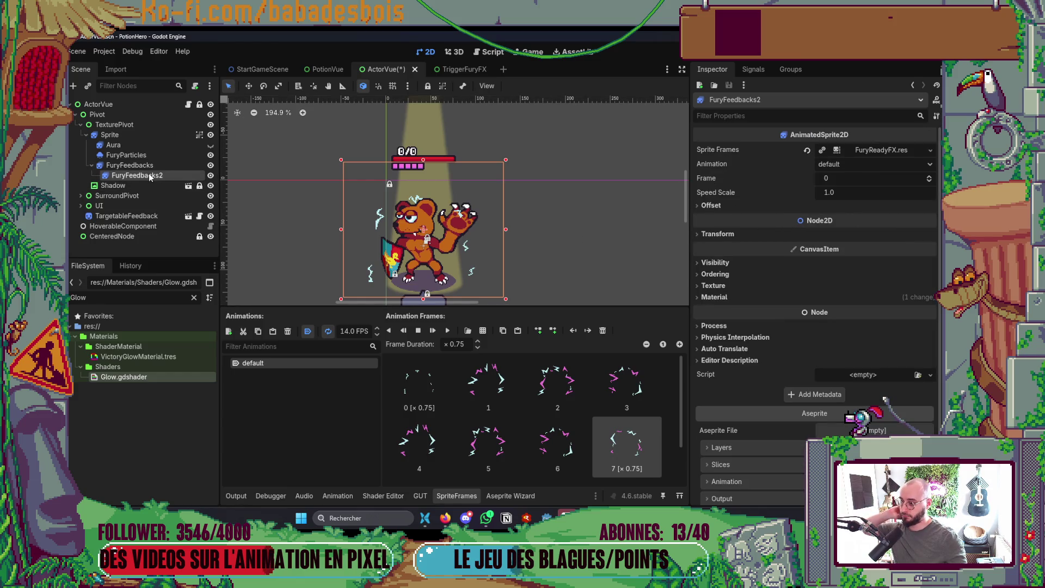
Step: Rename FuryFeedbacks2 to Glow and enable Visibility > Show Behind Parent
type("Glow")
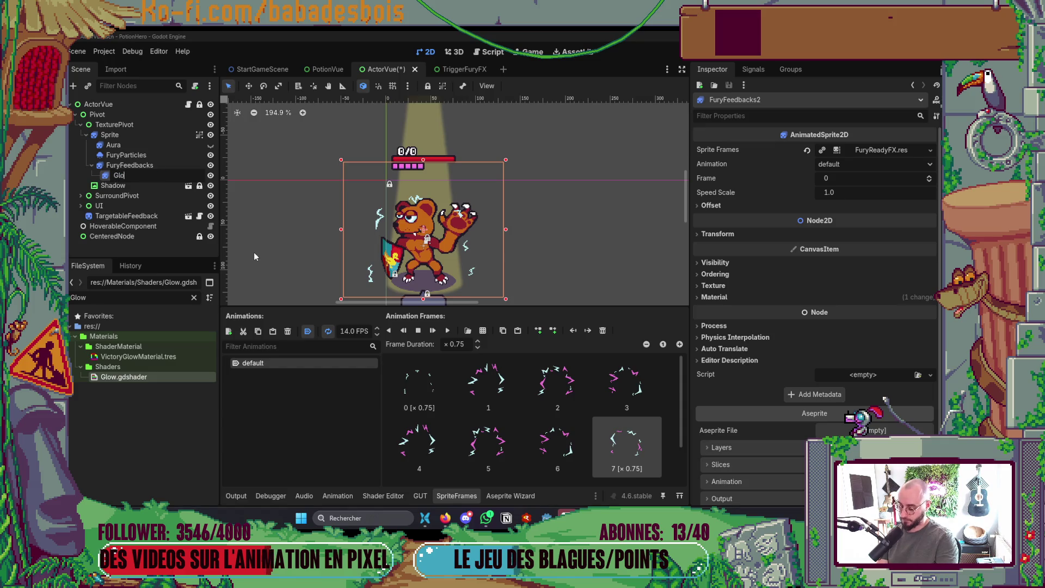
key("Return")
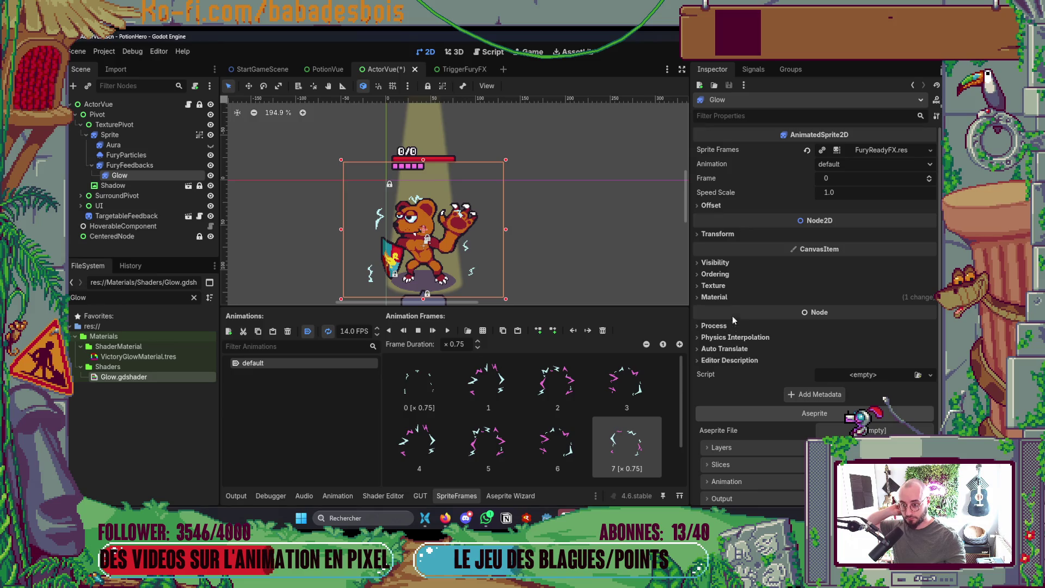
left_click(730, 277)
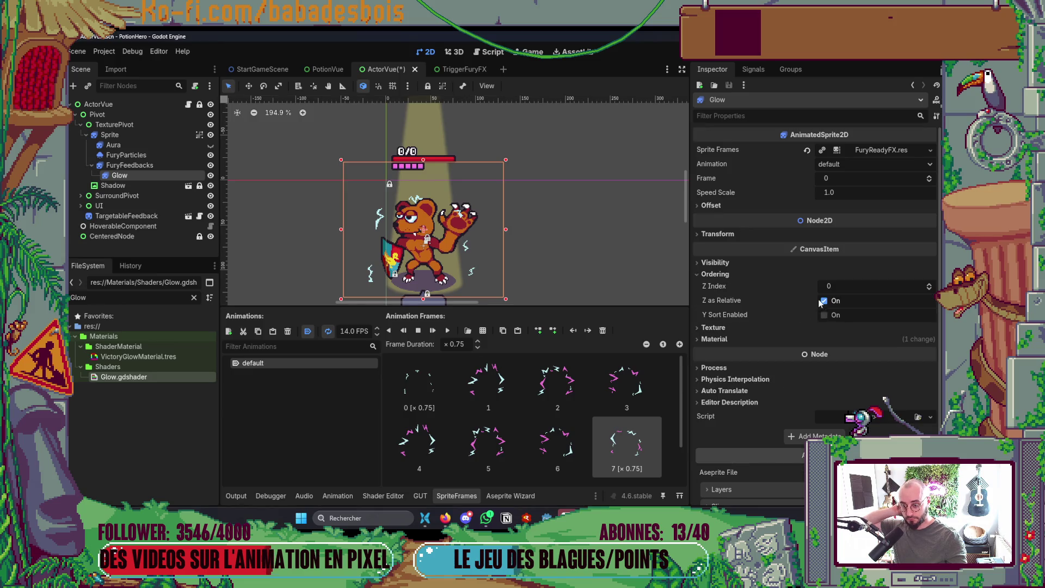
left_click(735, 274)
left_click(719, 263)
left_click(825, 318)
Step: Save the ActorVue scene and recheck the FuryFeedbacks and Glow nodes
left_click(463, 496)
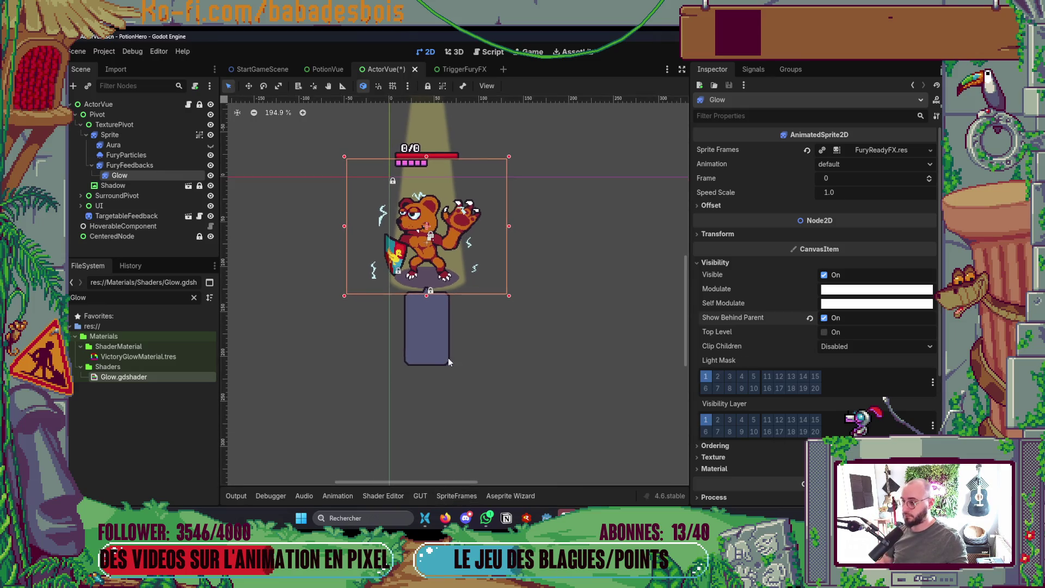
key("ctrl+s")
left_click(130, 165)
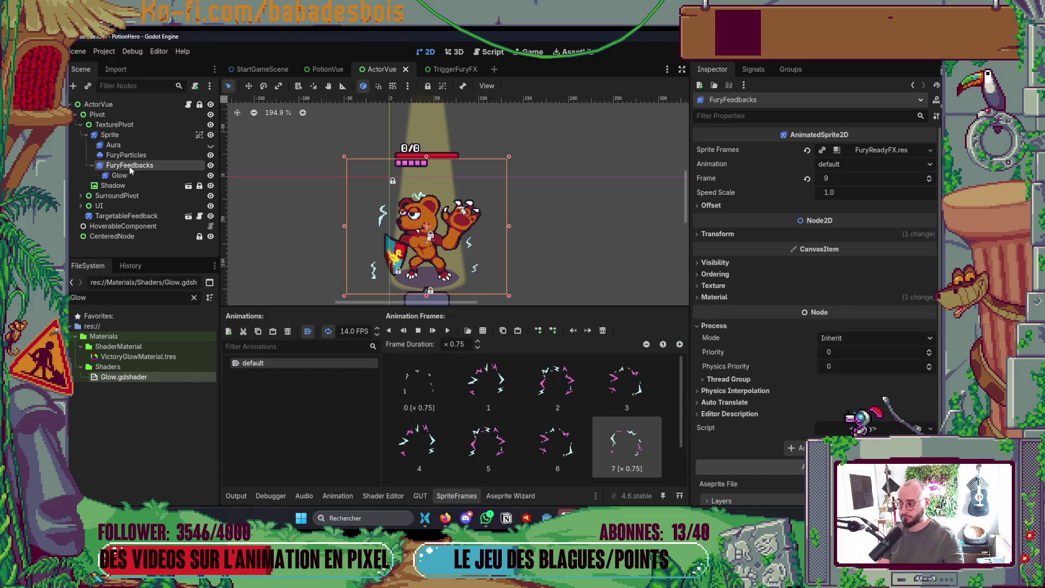
left_click(127, 175)
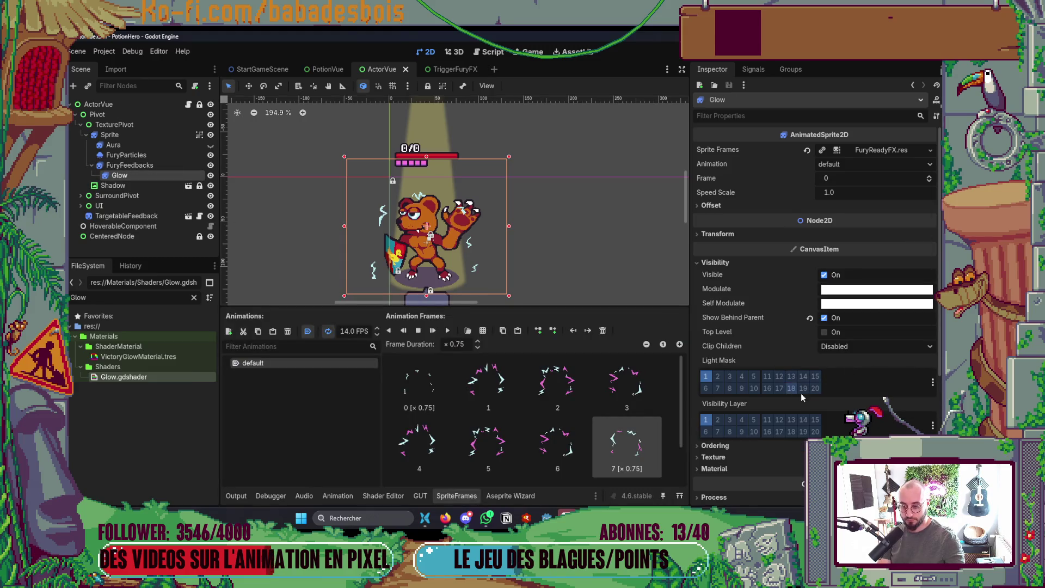
scroll(797, 396, "down", 5)
left_click(460, 496)
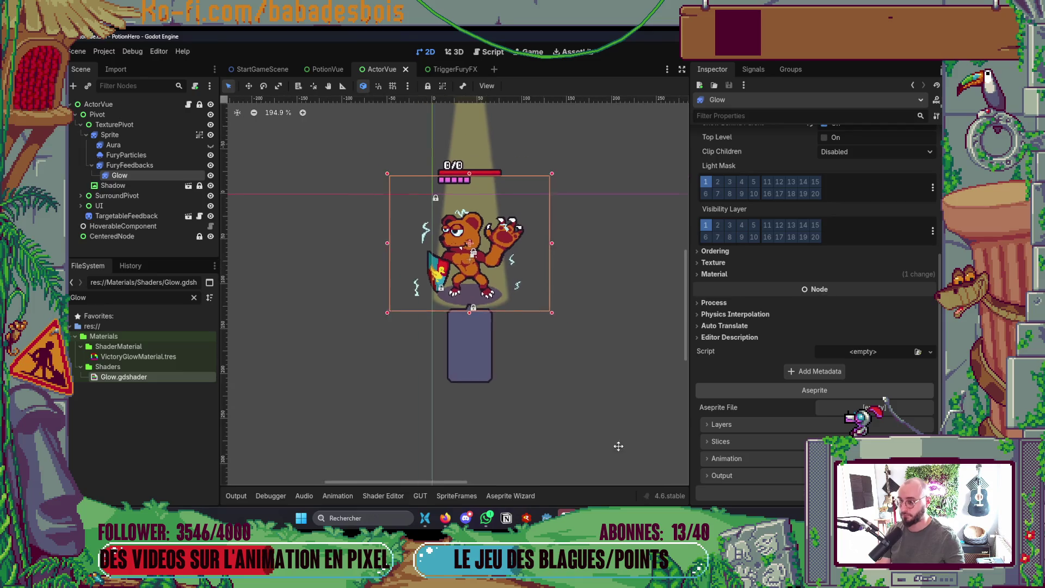
key("super+Tab")
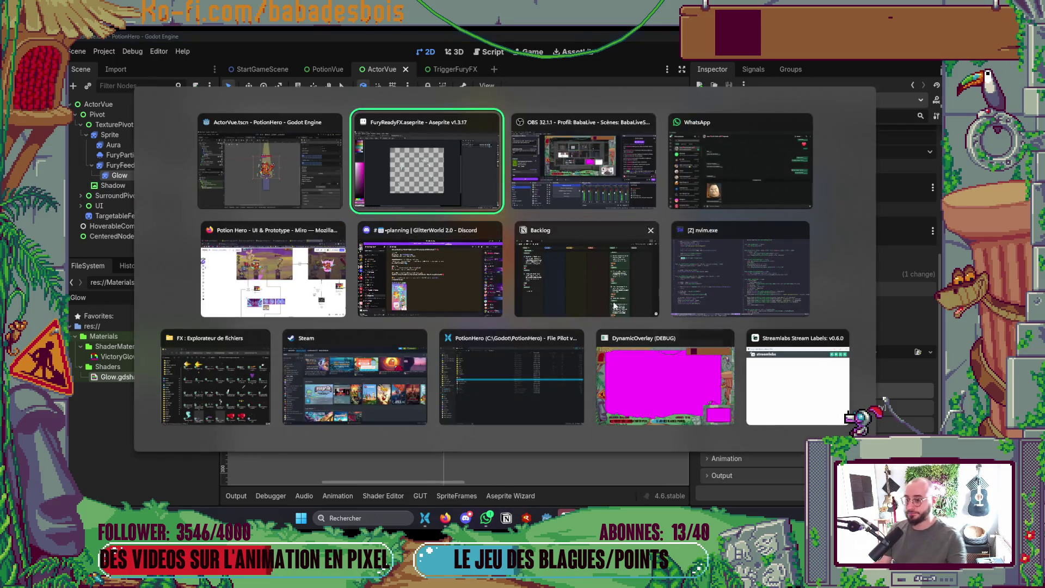
left_click(757, 283)
left_click(769, 283)
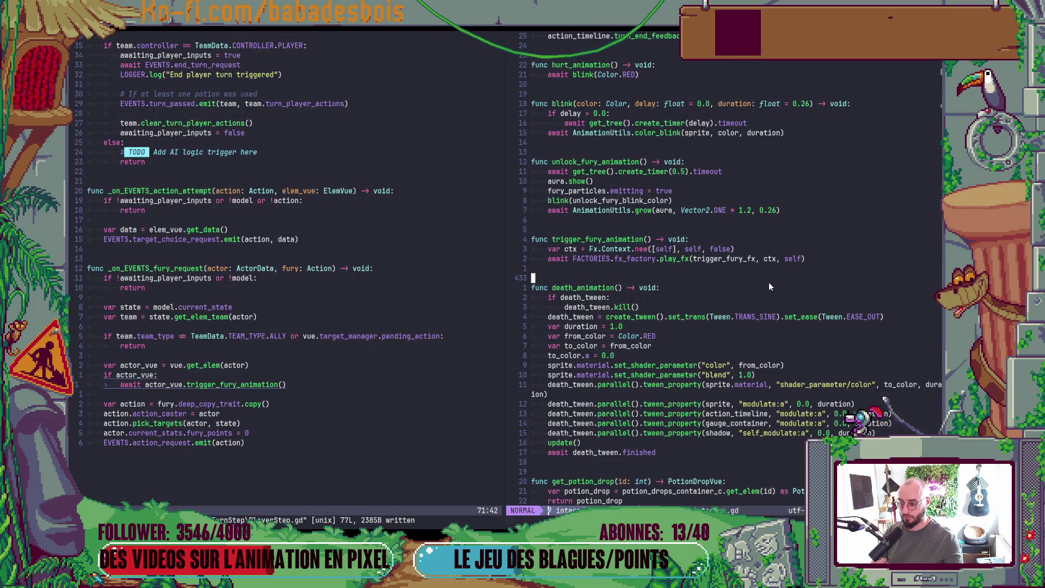
key("g")
key("g")
key("j")
key("j")
key("j")
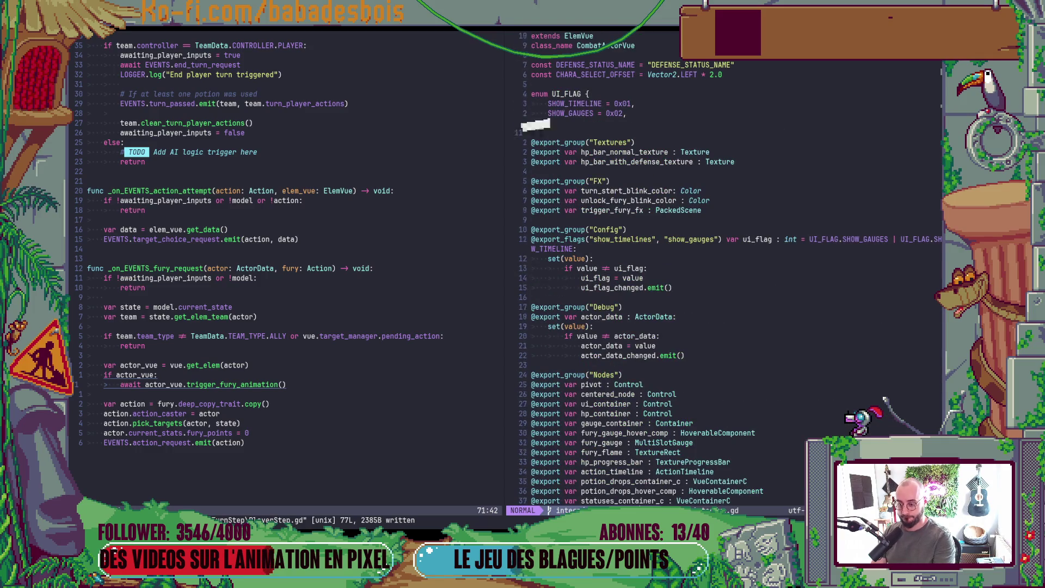
type("o@exd")
key("BackSpace")
type("po")
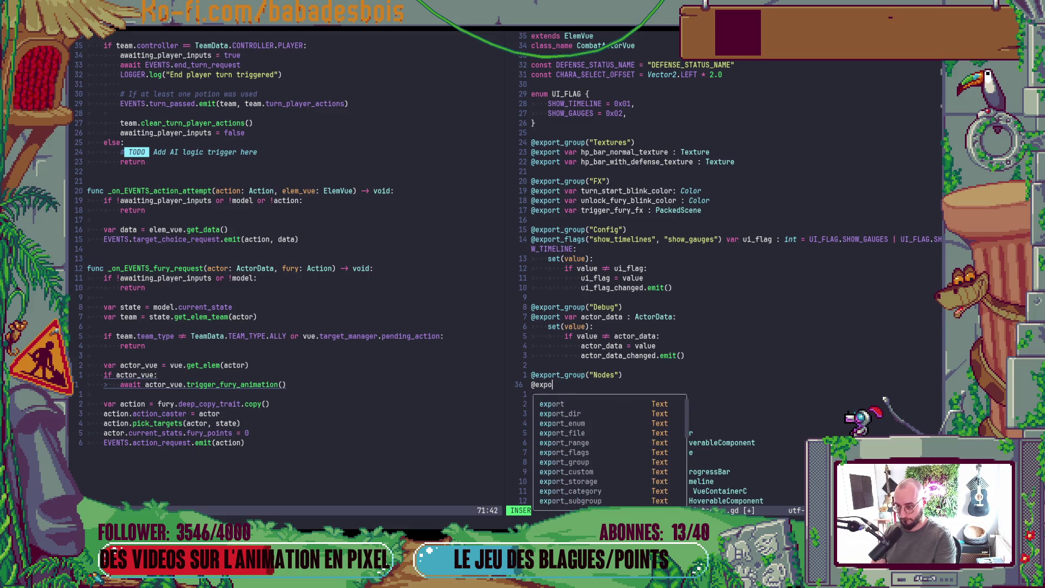
type("rt var fury_feedba")
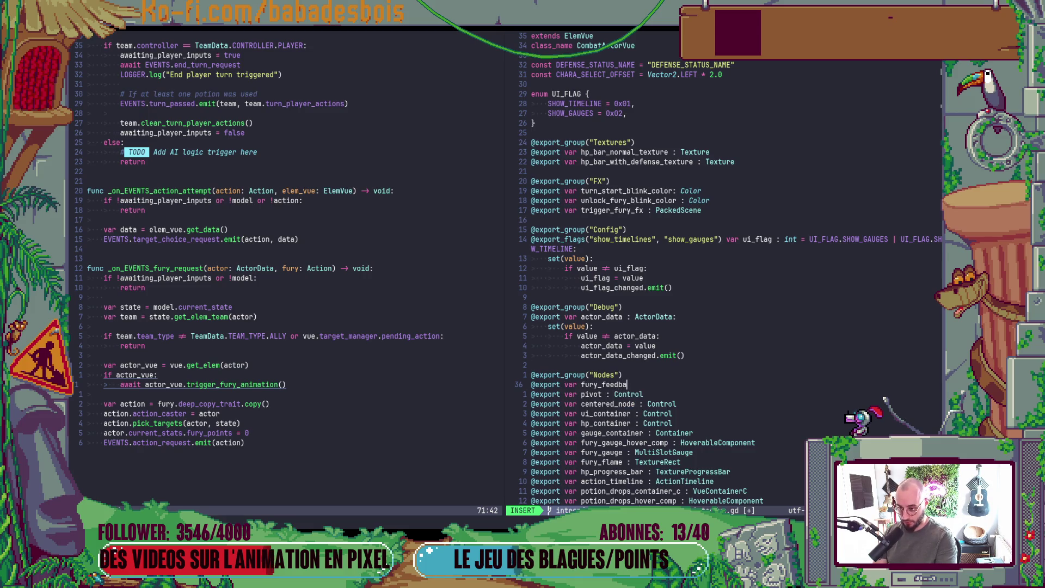
type(": C")
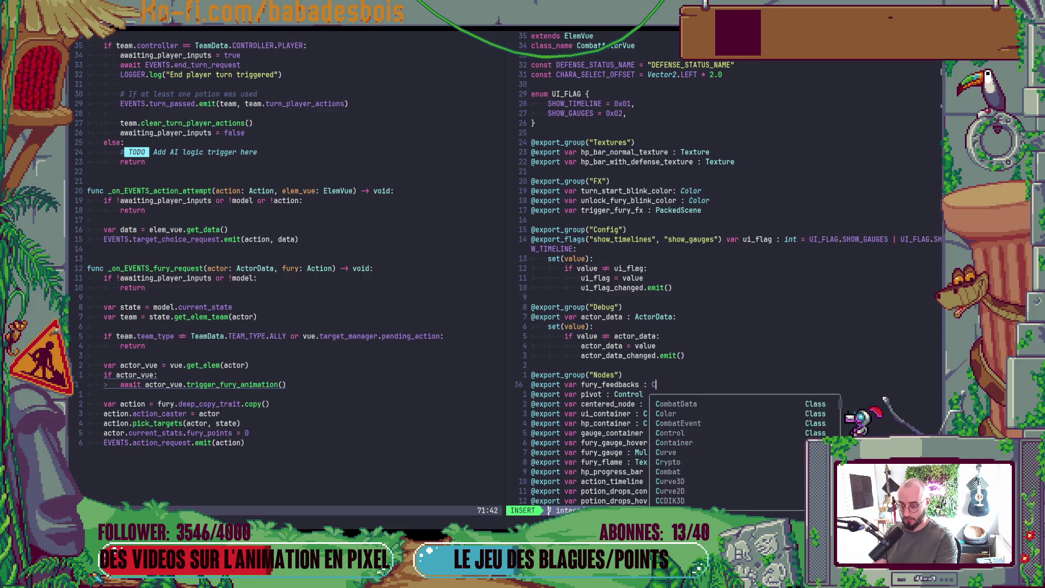
type("Ani")
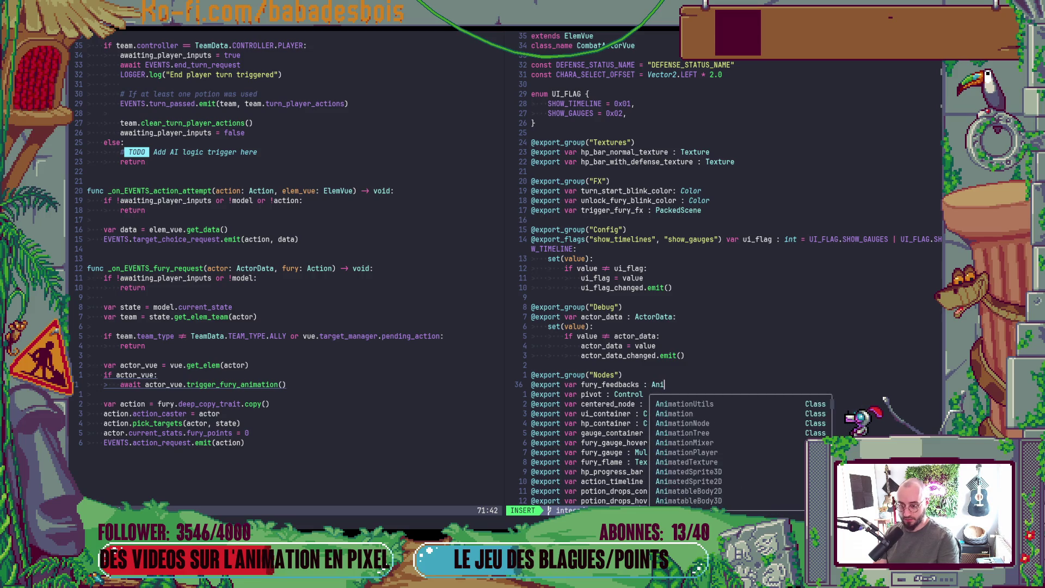
key("Down")
key("Down")
key("Down")
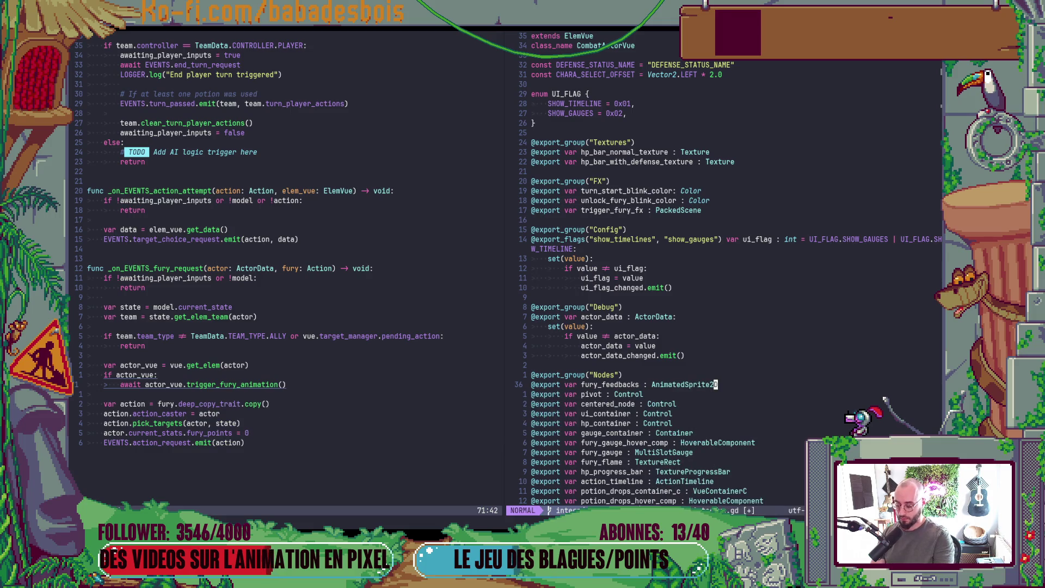
Step: Jump to func update() via the document symbols list
key("space")
type("dsupdate")
key("Return")
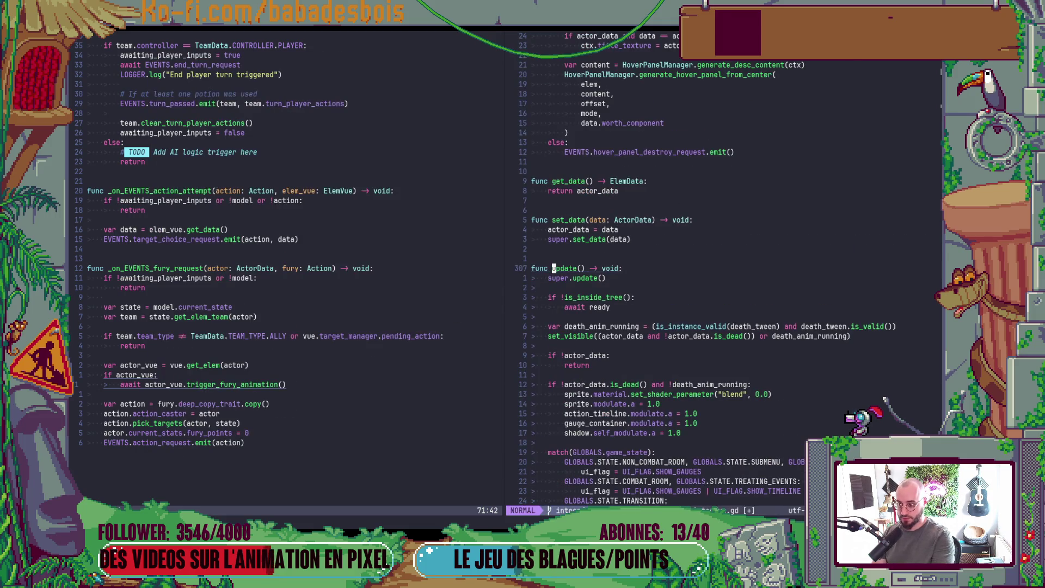
Step: Add 'fury_feedbacks.visible = actor_data.has_fury_ready()' to update() below the surround_pivot lines
key("ctrl+d")
key("j")
key("j")
key("j")
key("o")
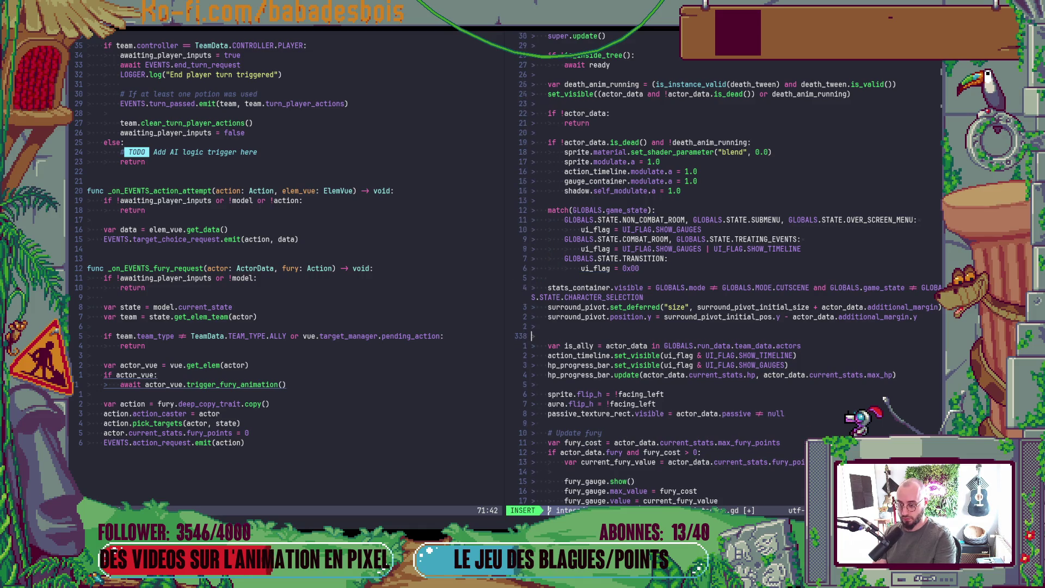
key("Return")
key("Up")
type("an")
key("BackSpace")
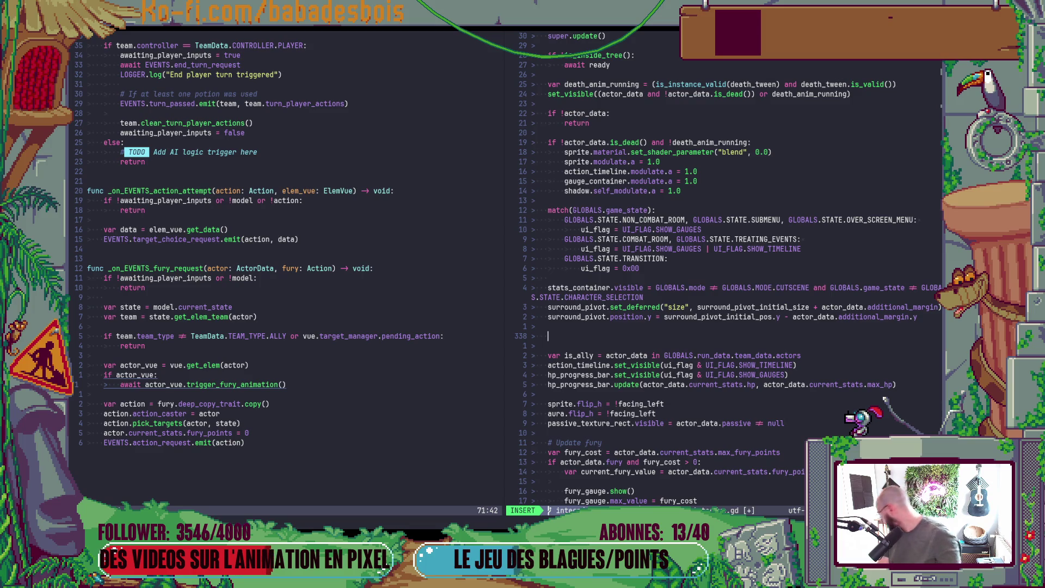
type("fury")
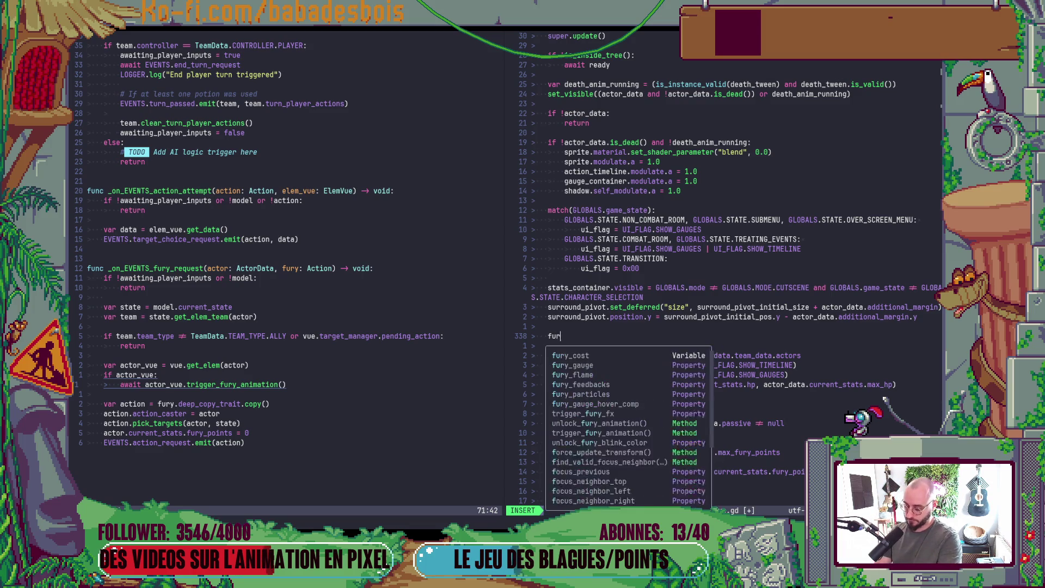
key("Down")
key("Down")
key("Down")
type(".vai")
key("BackSpace")
type("sible =")
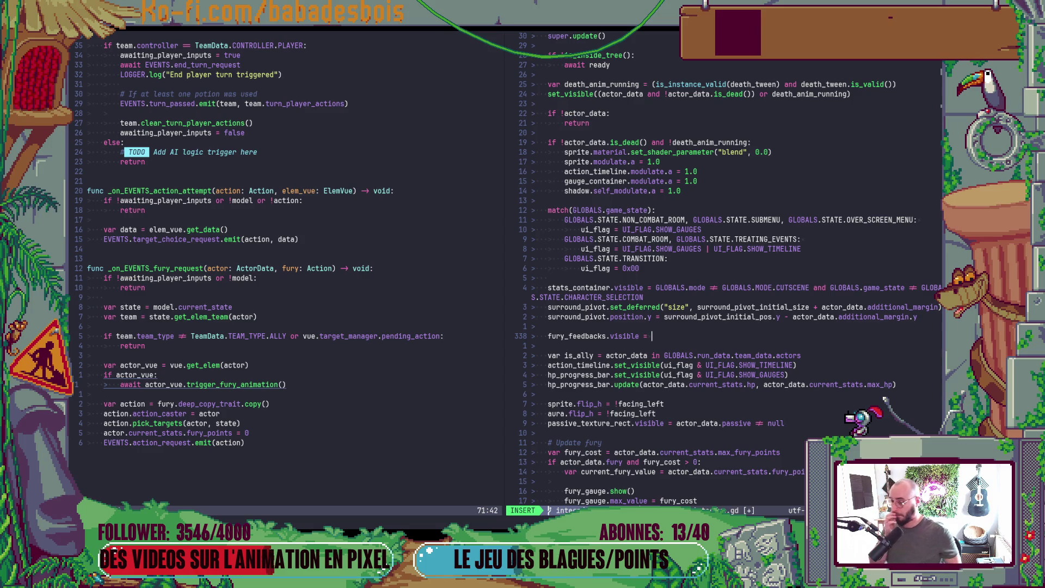
type("is")
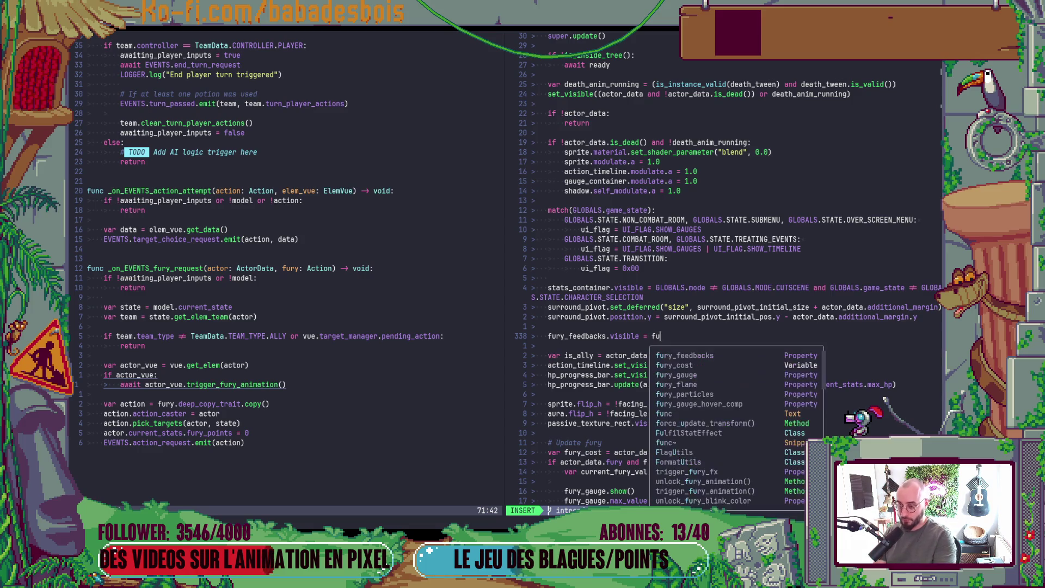
key("BackSpace")
key("BackSpace")
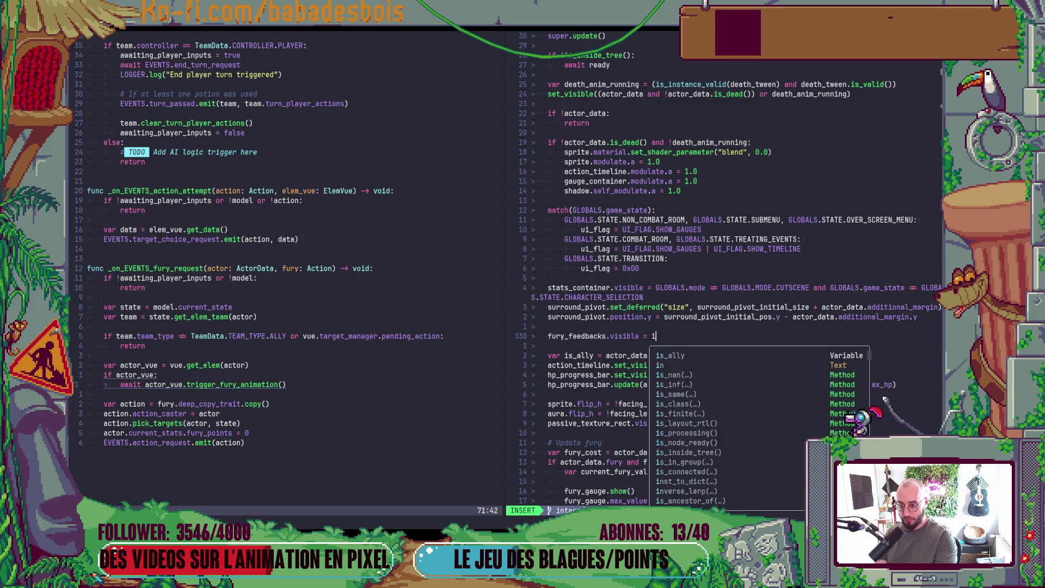
type("aco")
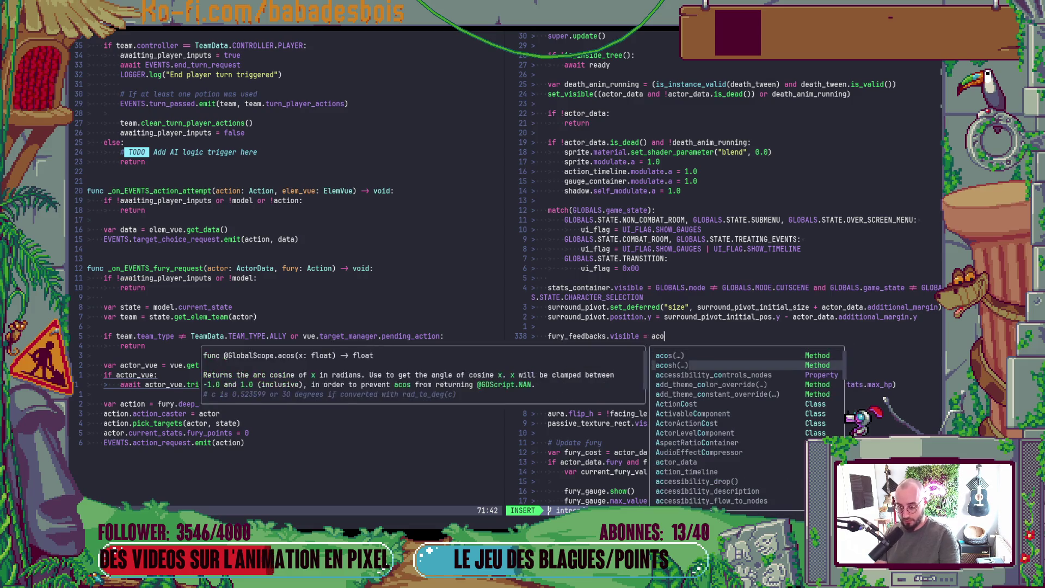
key("BackSpace")
type("tor_data.")
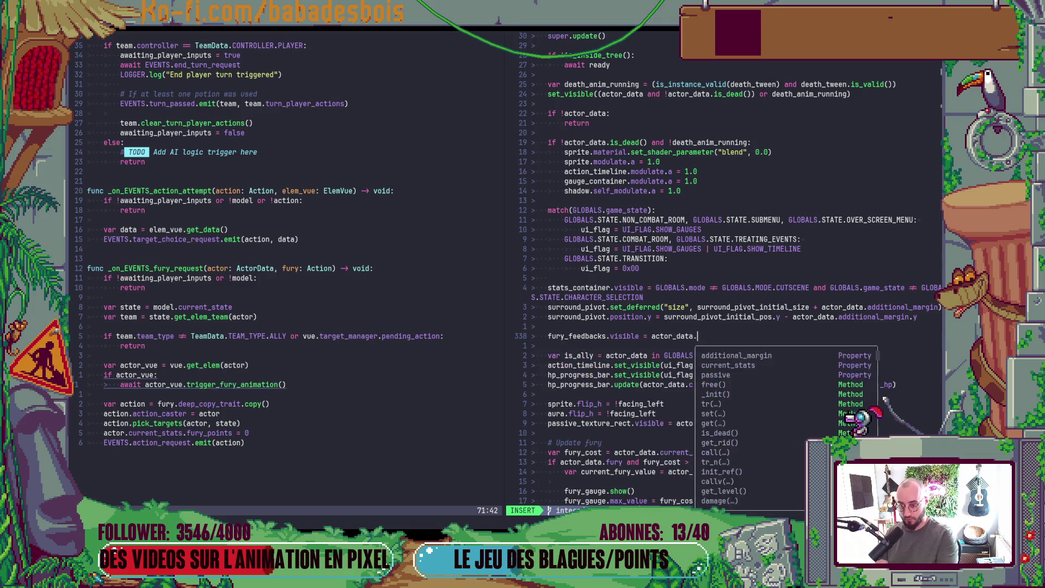
type("has")
key("Return")
Step: Leave insert mode and save CombatActorVue.gd with :w
key("Escape")
type(":w")
key("Return")
key("alt+Tab")
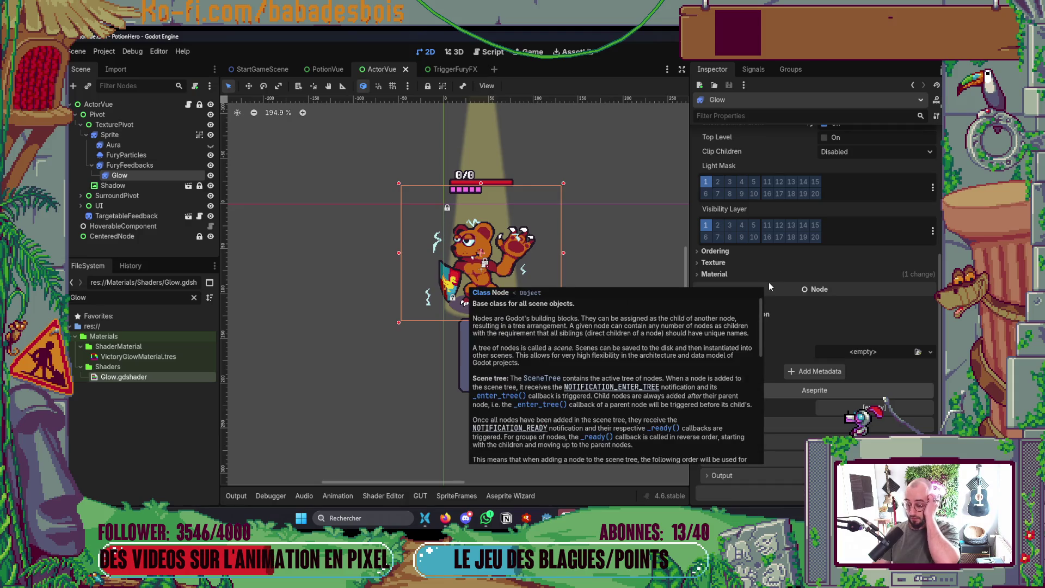
Step: Assign the FuryFeedbacks node to ActorVue's Fury Feedbacks export, then test-run the game
key("F5")
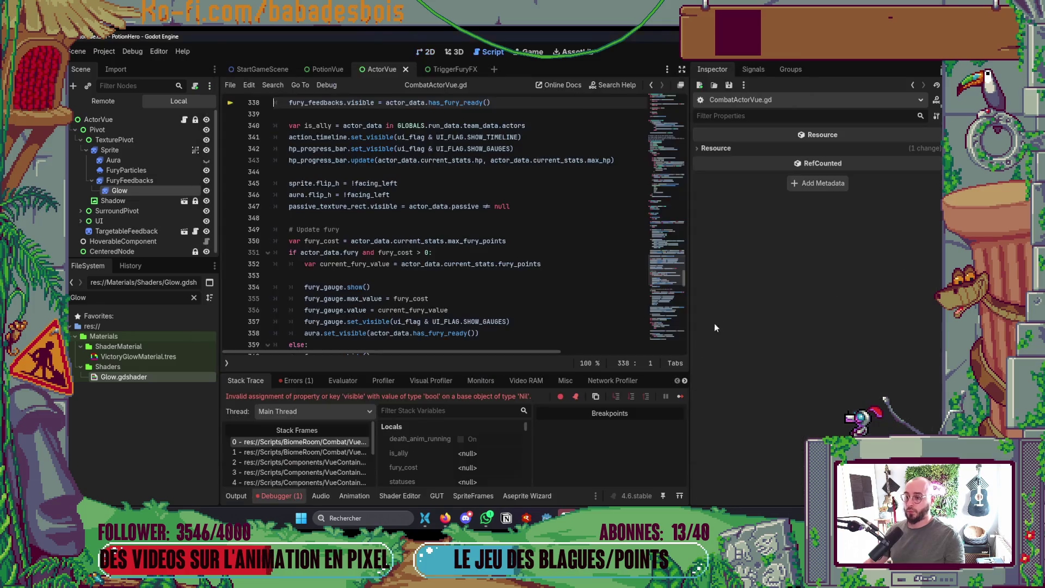
key("F8")
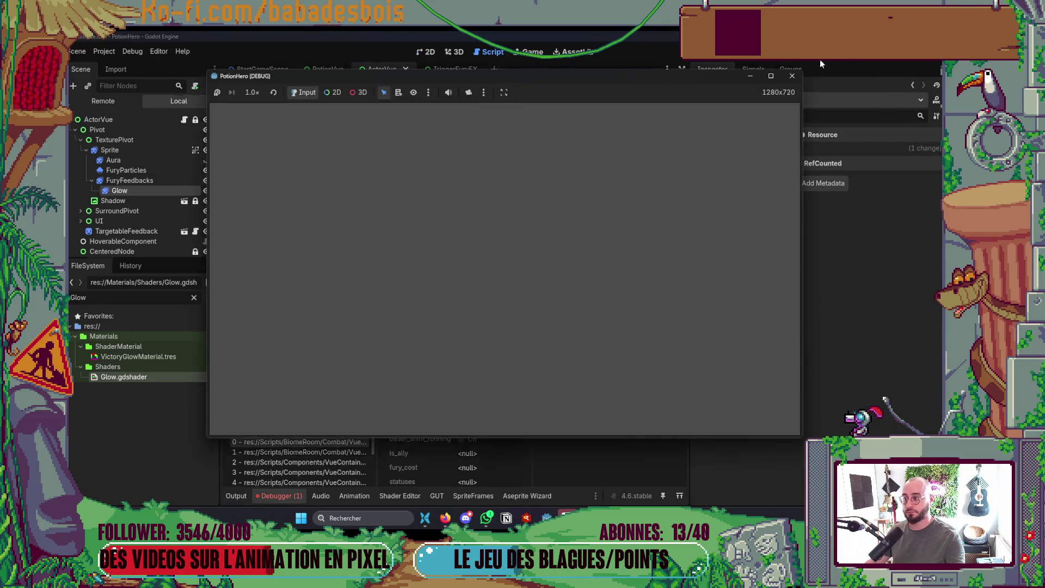
left_click(139, 103)
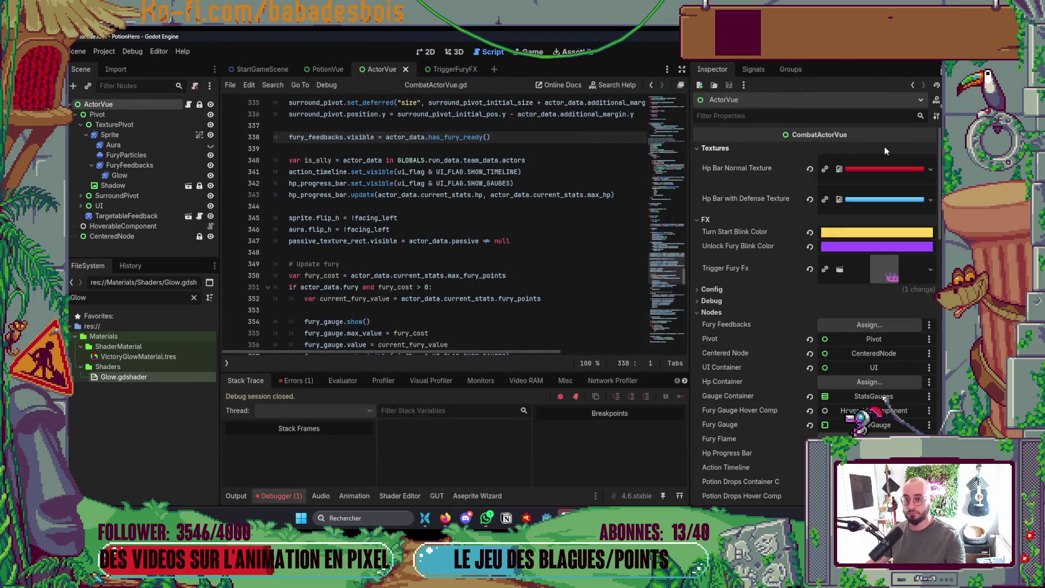
left_click(857, 321)
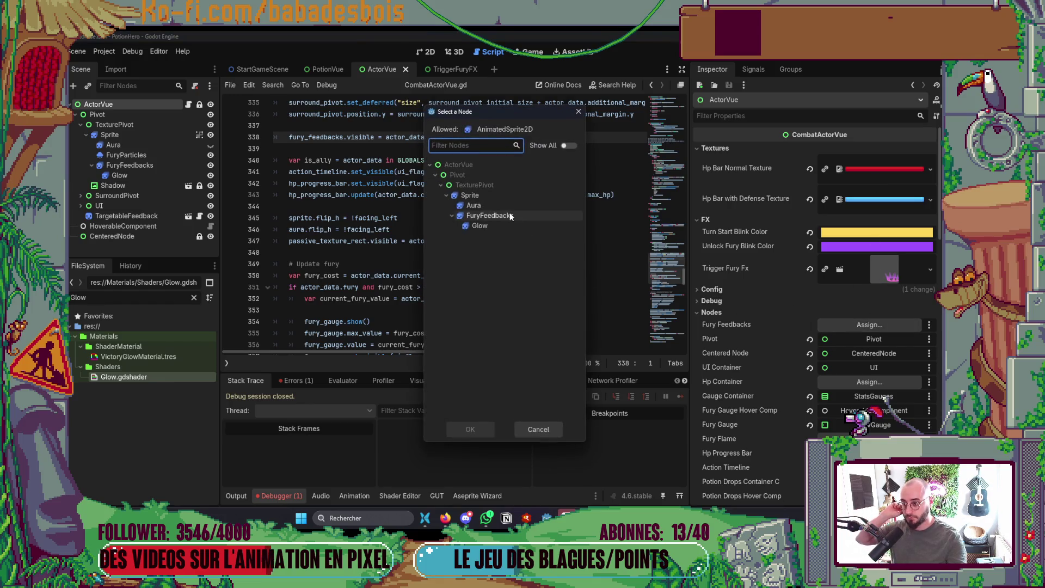
double_click(489, 215)
left_click(425, 51)
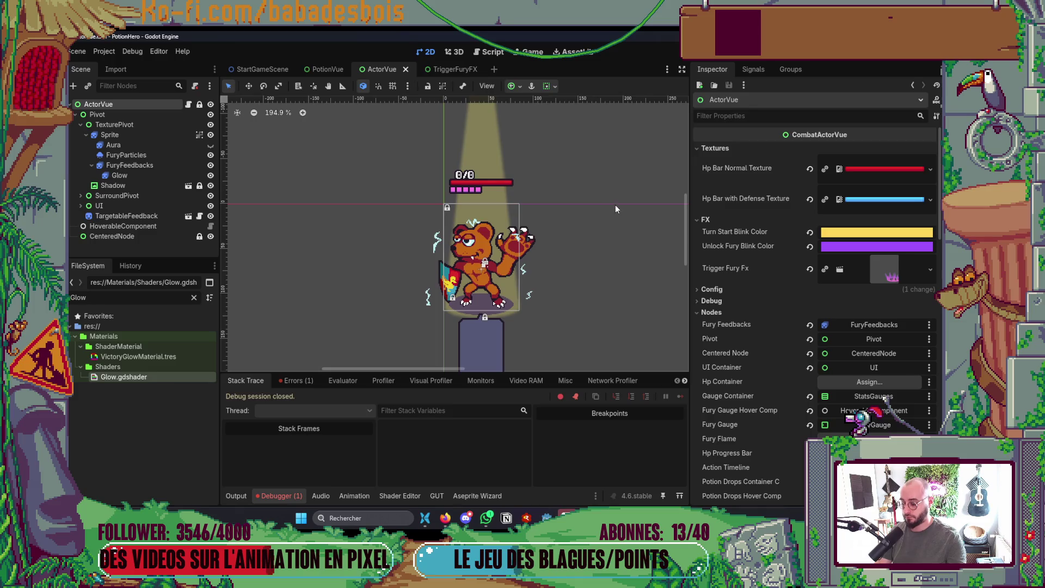
key("F5")
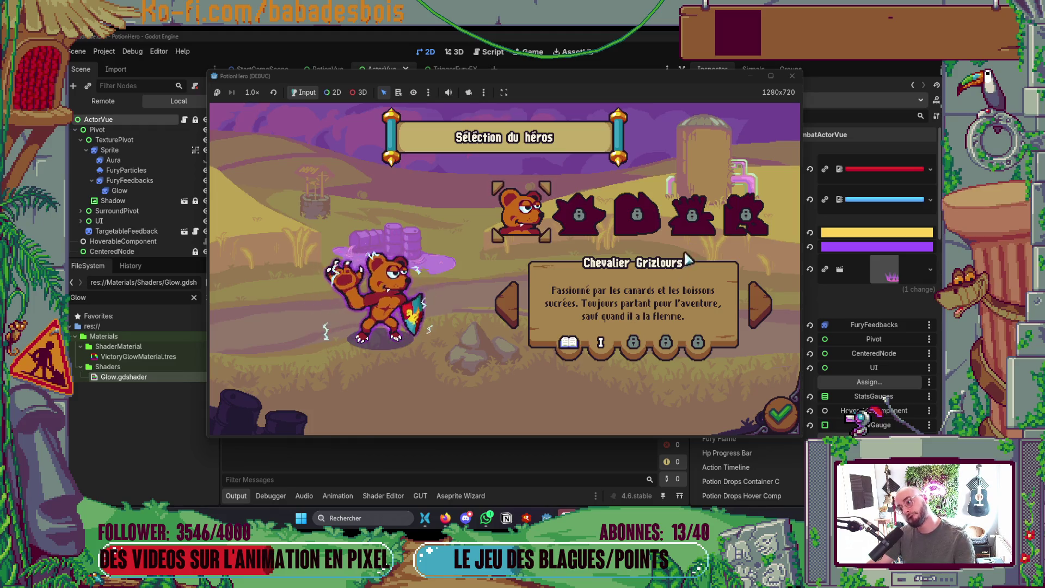
left_click(792, 75)
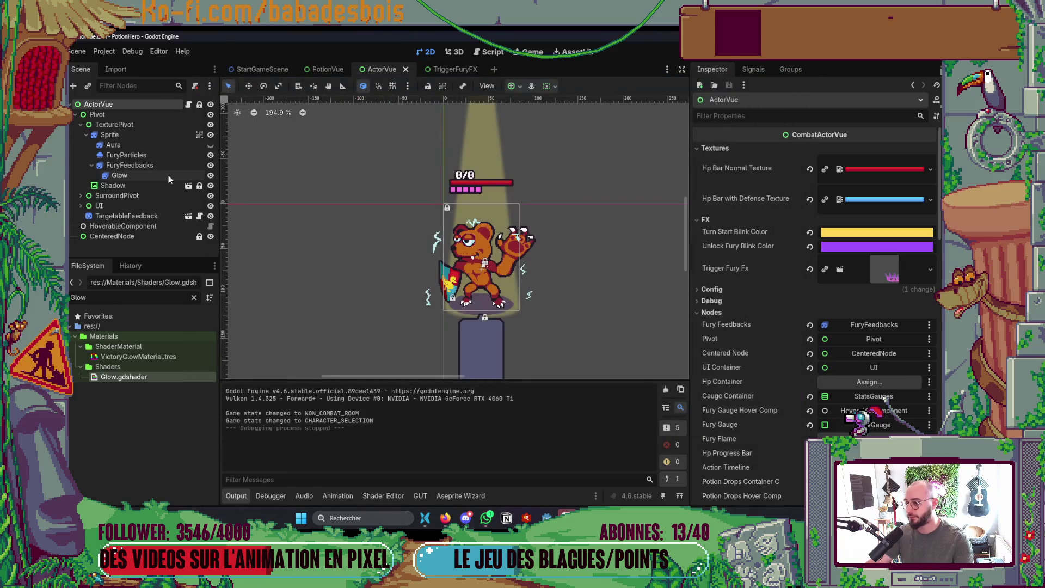
Step: Inspect the material settings of the Glow and FuryFeedbacks nodes and save the ActorVue scene
left_click(169, 180)
left_click(741, 273)
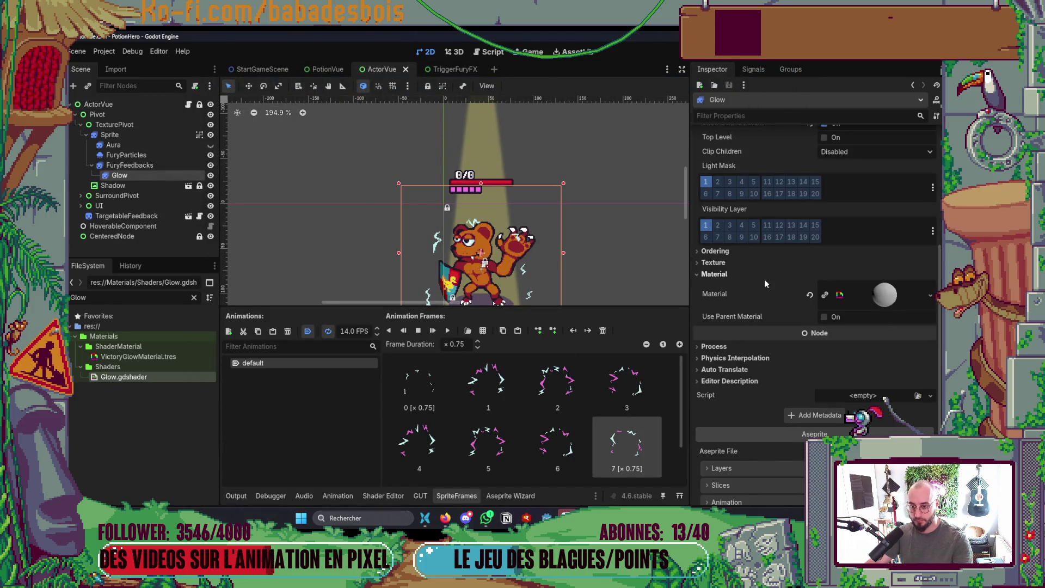
left_click(865, 297)
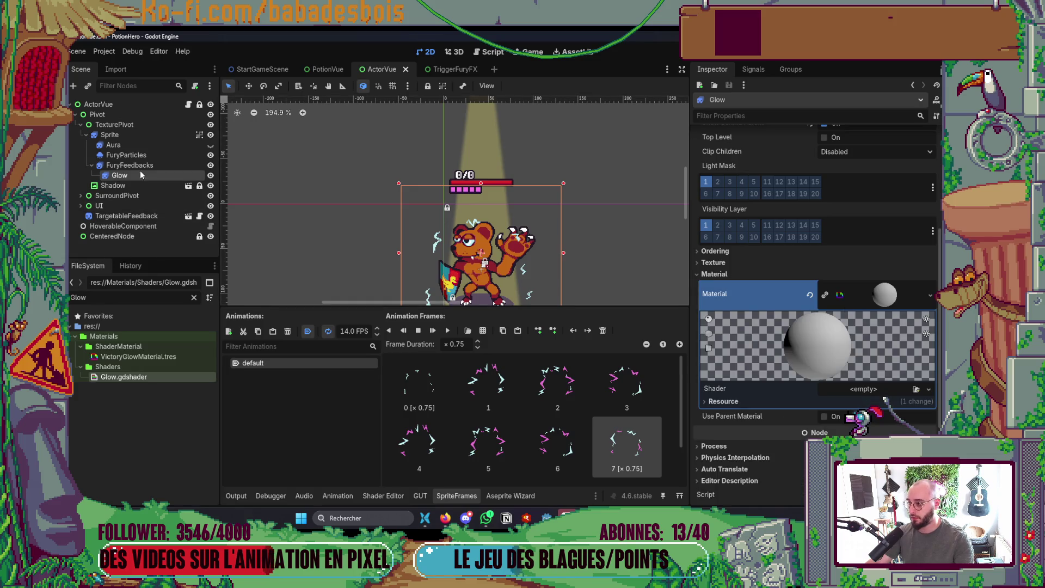
left_click(129, 165)
left_click(772, 298)
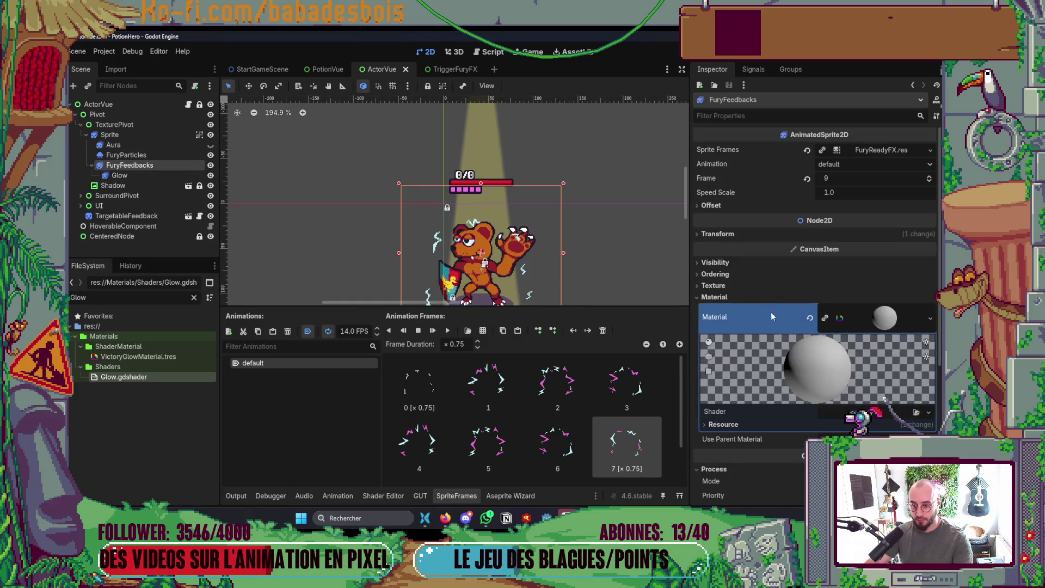
key("ctrl+s")
Step: Reopen the ActorVue scene and clear the material from FuryFeedbacks
left_click(405, 69)
key("ctrl+shift+t")
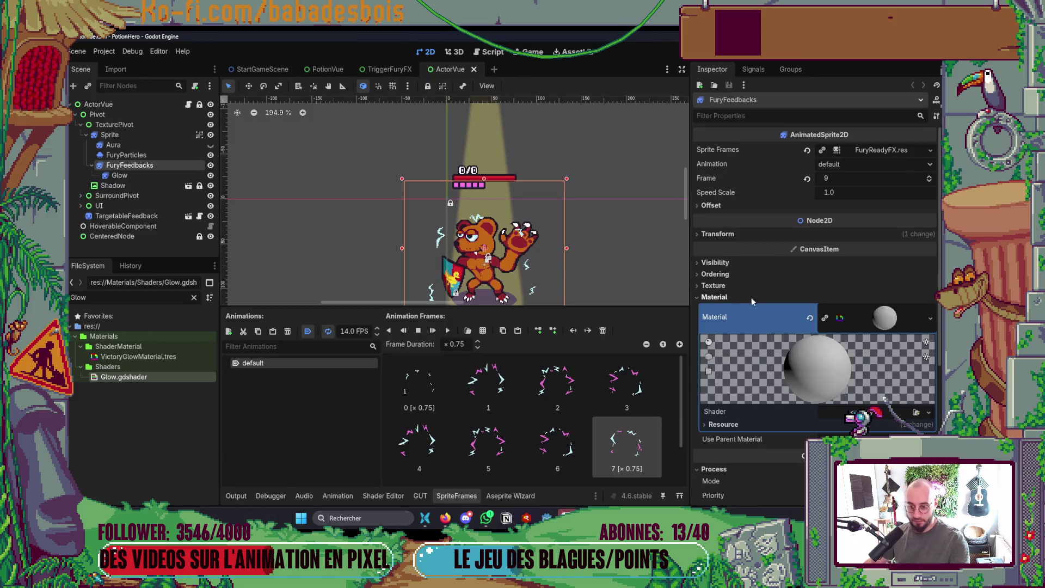
left_click(159, 176)
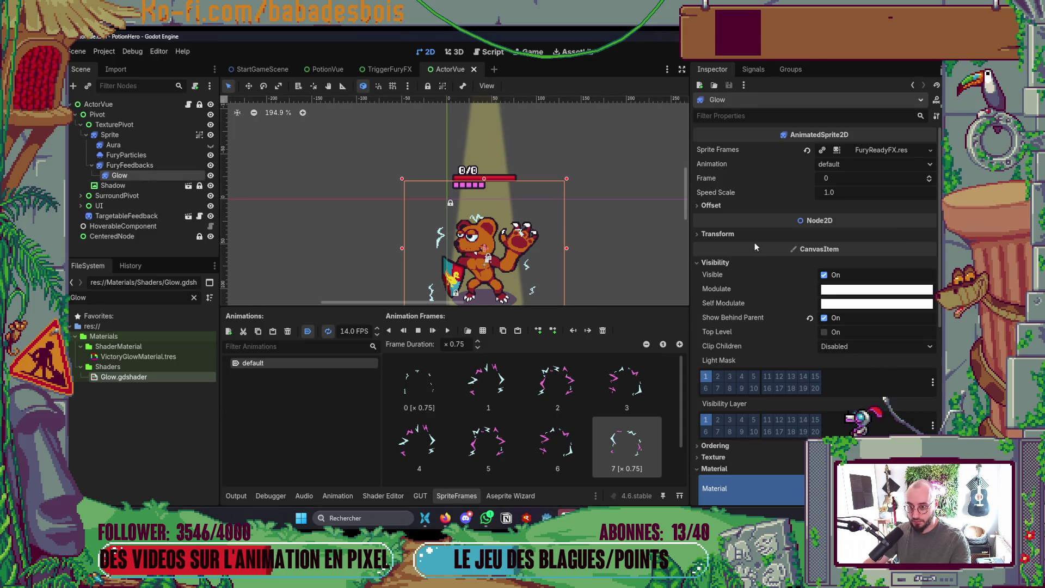
left_click(164, 165)
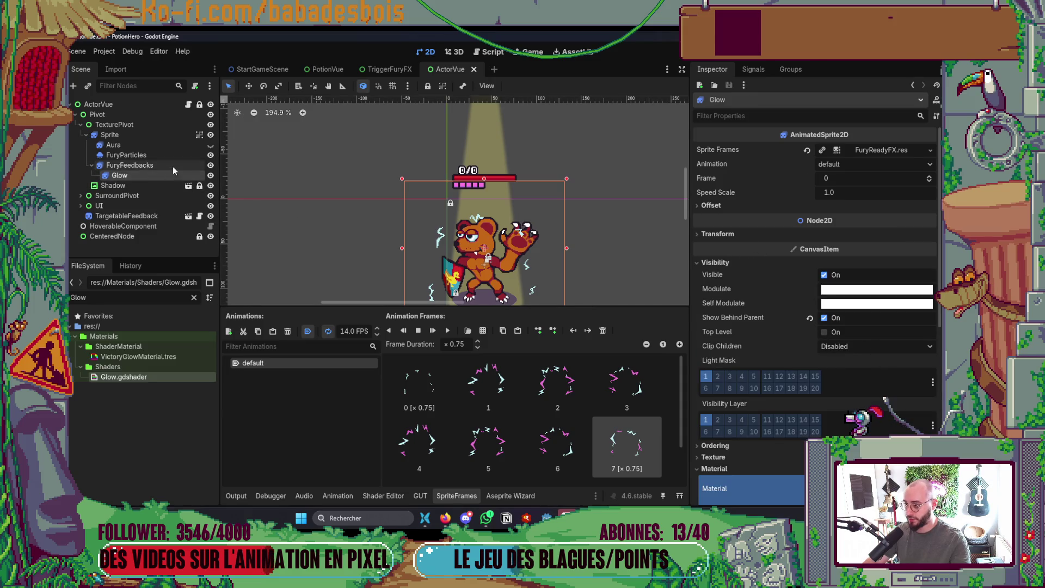
left_click(810, 318)
Step: Give Glow's ShaderMaterial the Glow.gdshader shader and hide the shader code panel
key("Down")
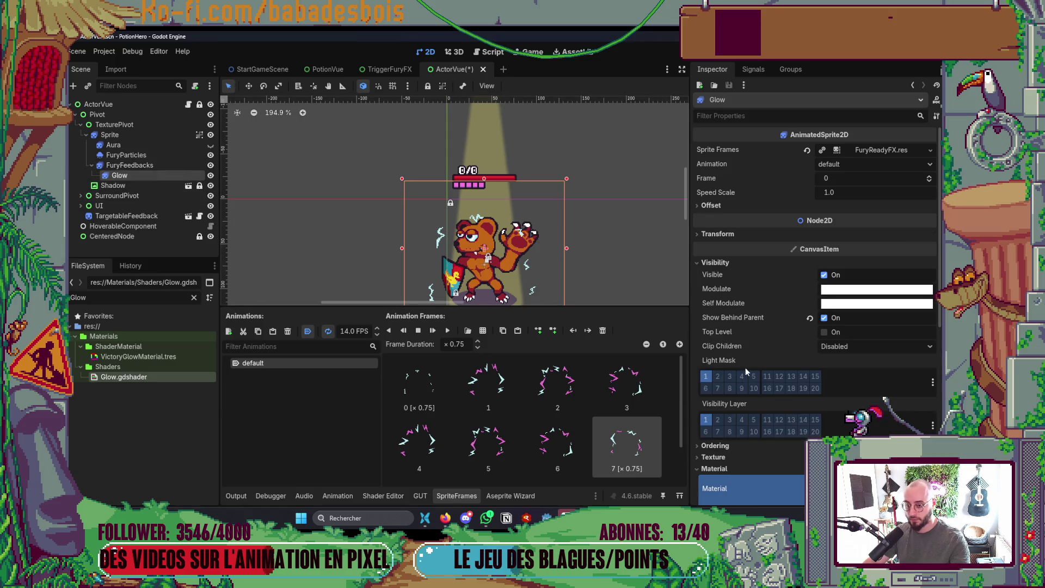
scroll(817, 370, "down", 4)
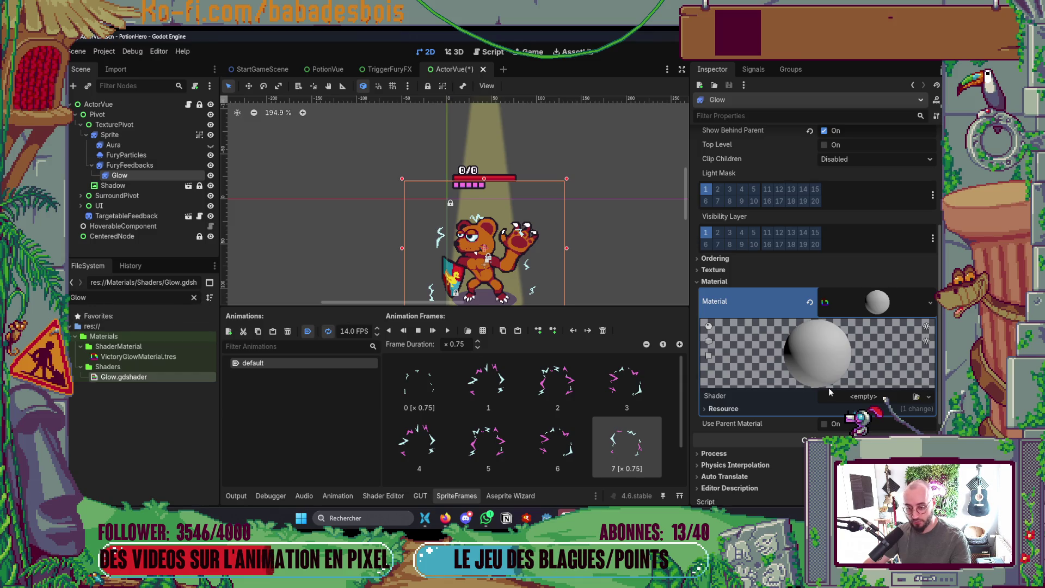
left_click_drag(130, 383, 865, 396)
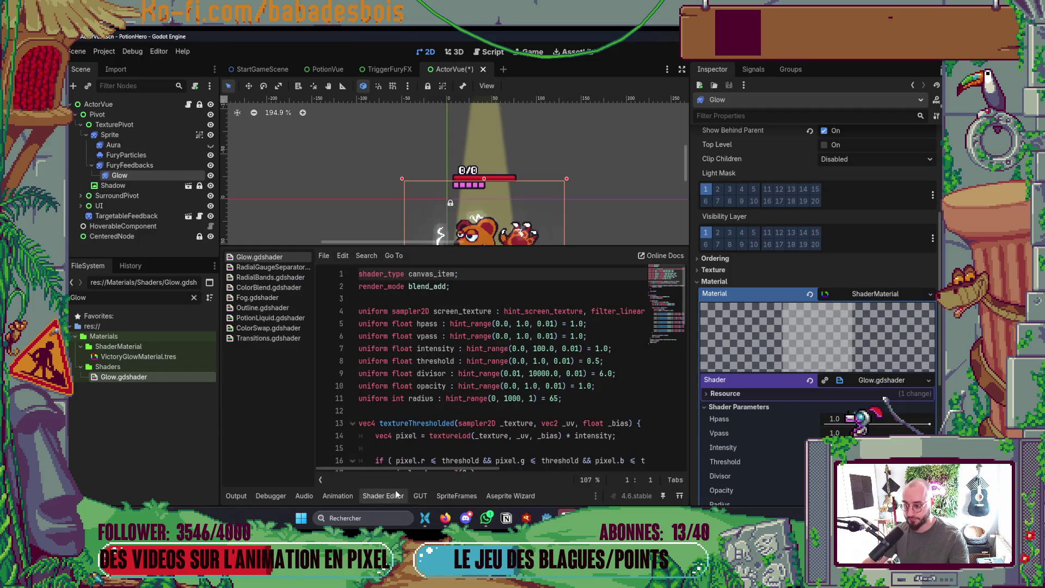
left_click(397, 494)
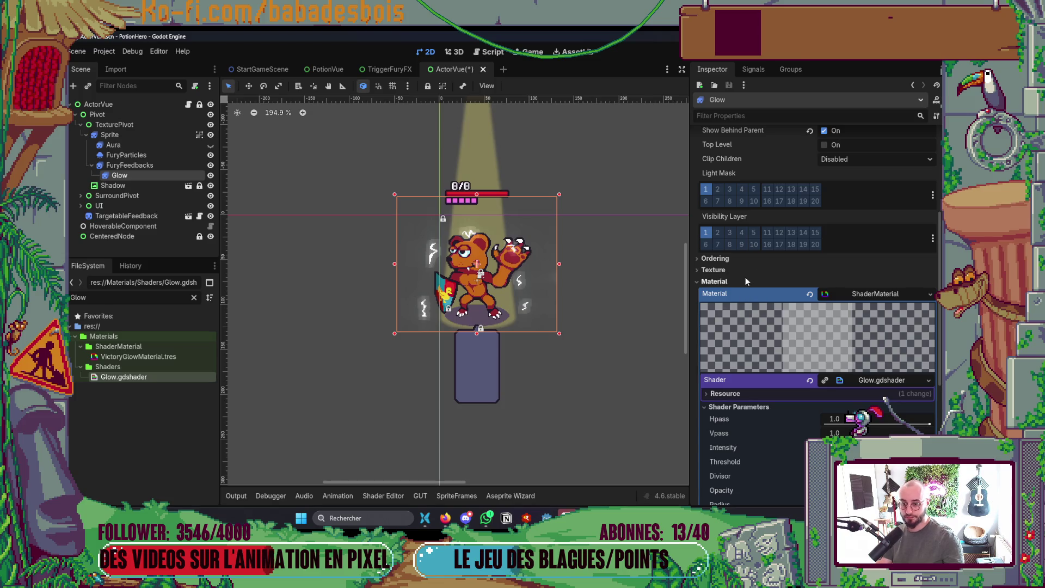
Step: Reset FuryFeedbacks' preview frame to 0 and centre the bear in the view
left_click(714, 258)
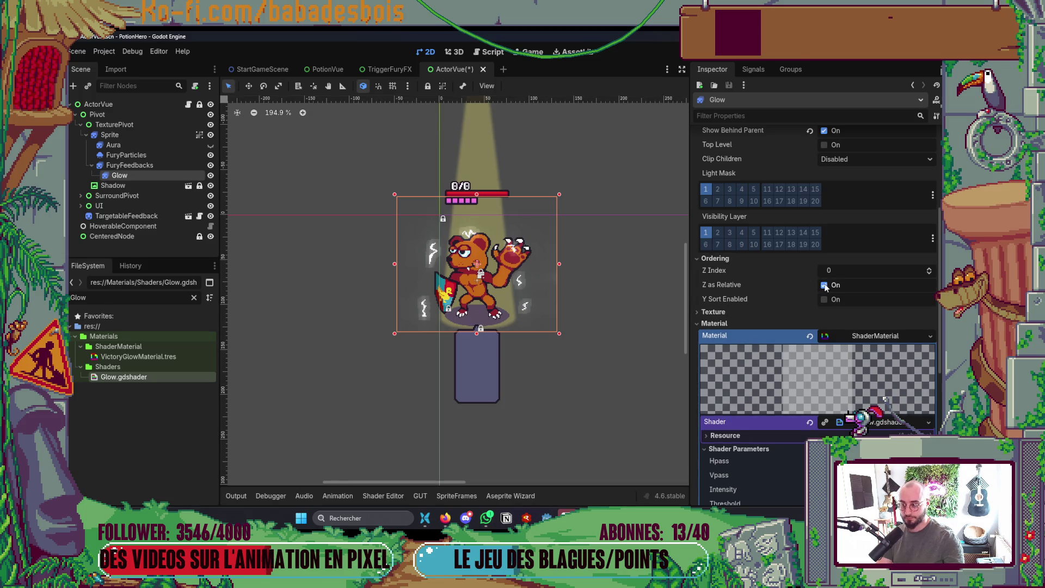
left_click(130, 165)
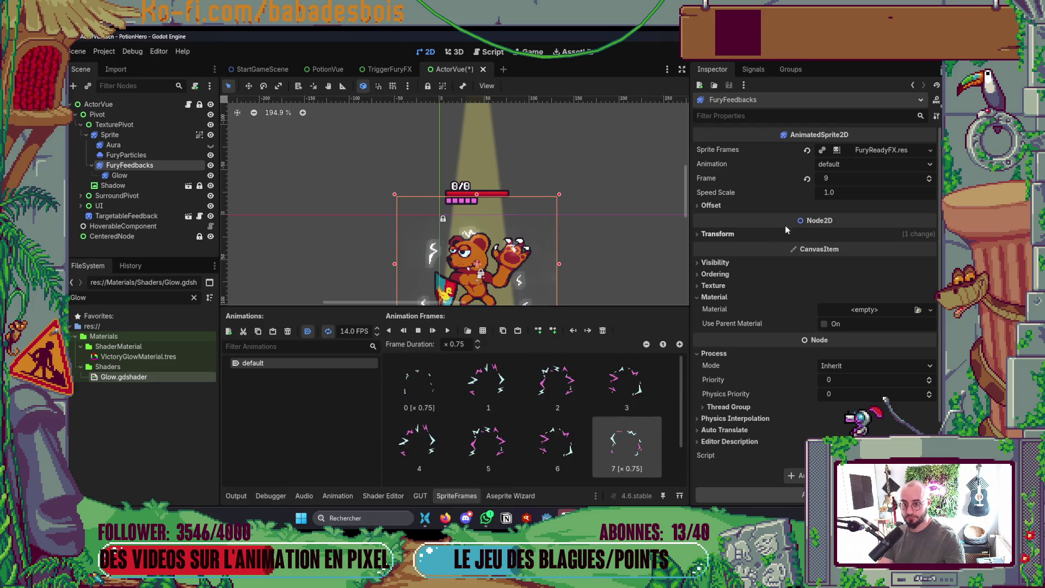
left_click(807, 179)
left_click_drag(619, 258, 612, 200)
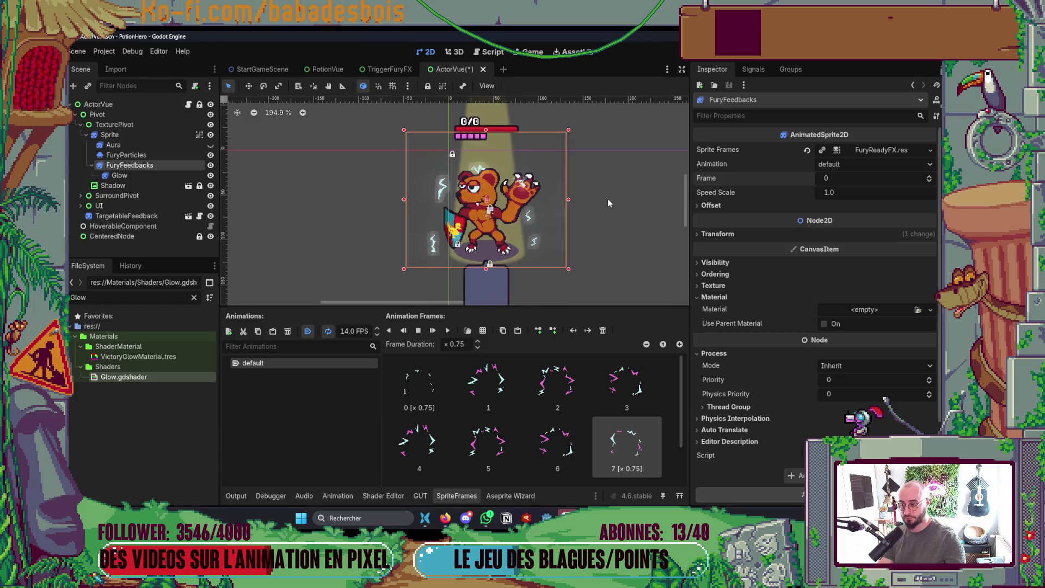
Step: Lower Glow's Opacity shader parameter to 0.22, save, and test-run the game
left_click(119, 175)
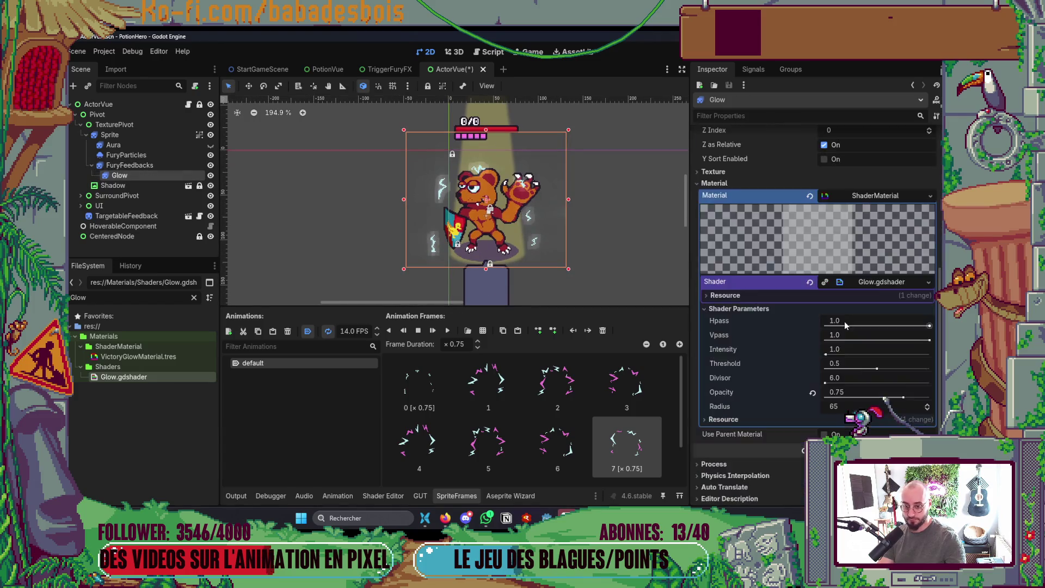
scroll(849, 327, "down", 5)
left_click_drag(900, 237, 848, 239)
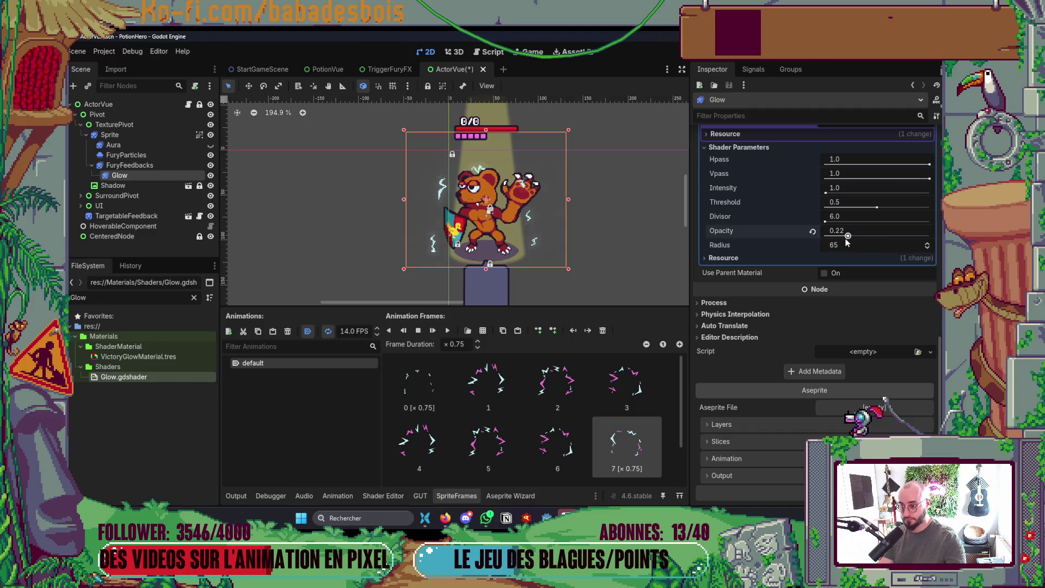
key("ctrl+s")
key("F5")
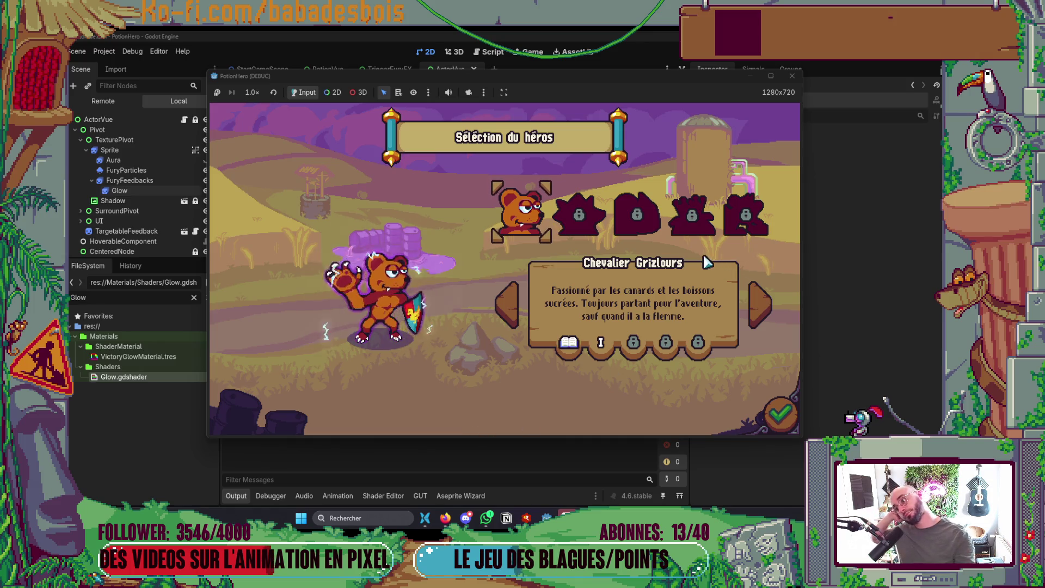
left_click(792, 76)
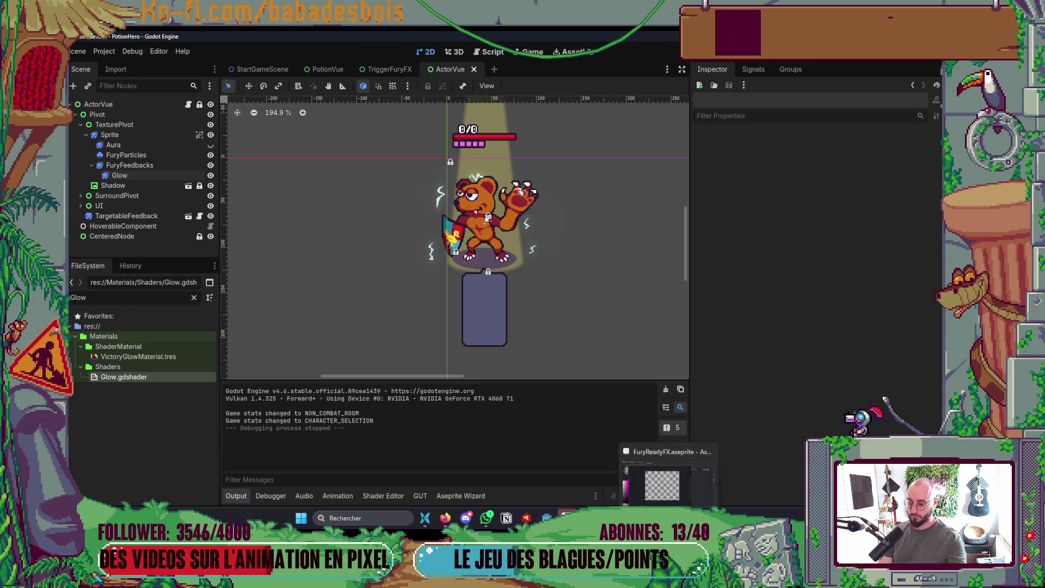
Step: In Aseprite, crop the FuryReadyFX canvas to 167px wide and save it
left_click(668, 479)
key("ctrl+alt+c")
left_click_drag(617, 364, 599, 369)
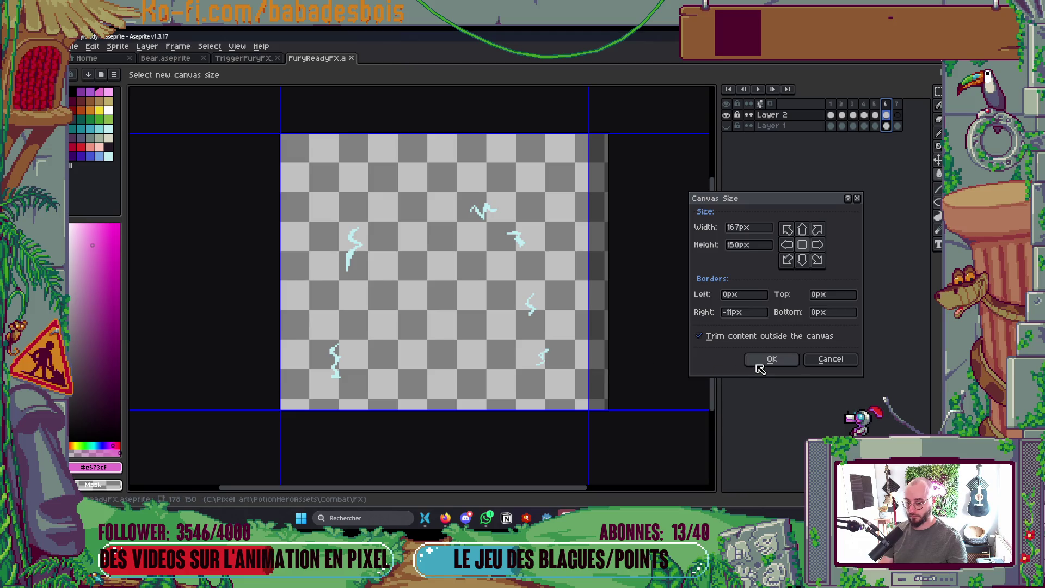
left_click(762, 360)
key("ctrl+s")
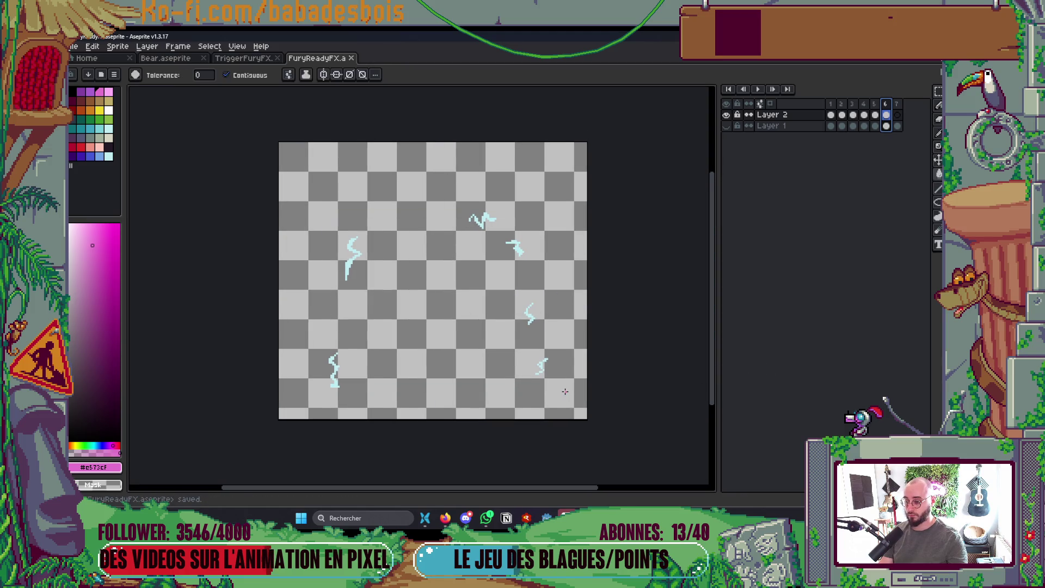
key("alt+Tab")
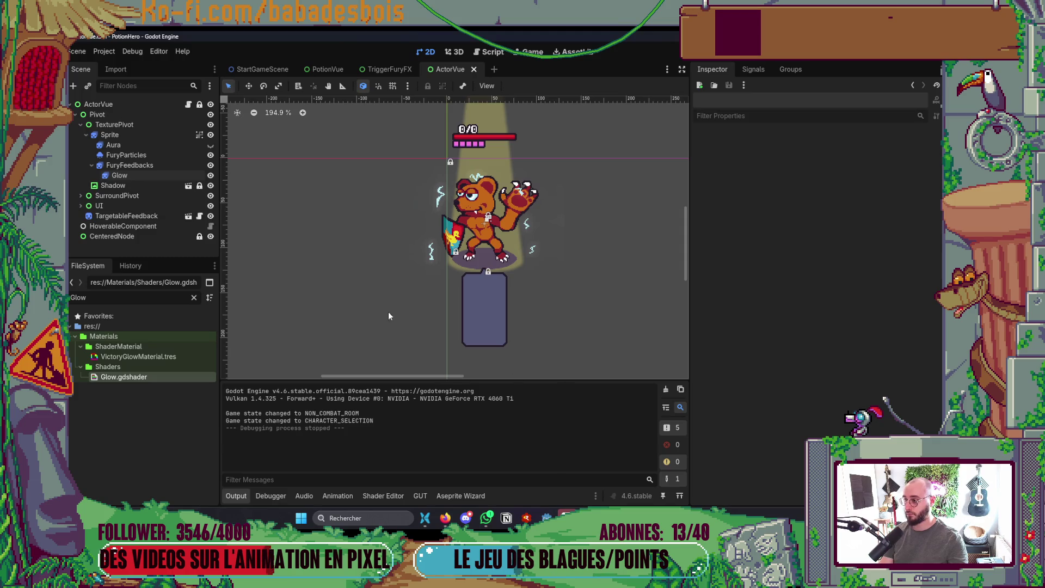
left_click(188, 167)
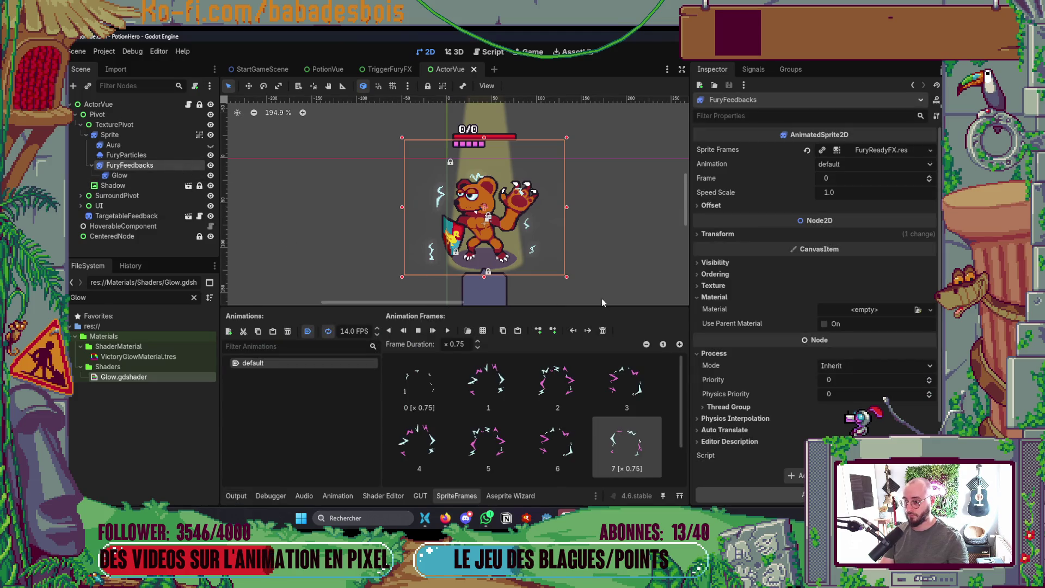
Step: Step through the lightning loop's preview frames, save, and test-run the game
left_click(930, 177)
left_click(930, 177)
left_click(930, 177)
left_click(930, 176)
left_click(931, 176)
left_click(930, 177)
left_click(930, 177)
left_click(930, 177)
left_click(930, 177)
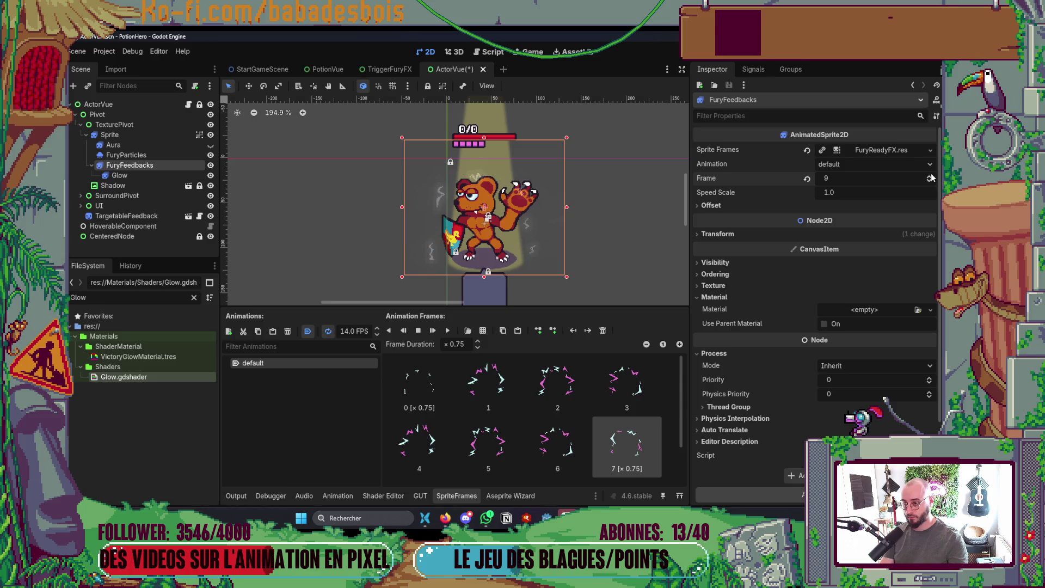
left_click(929, 181)
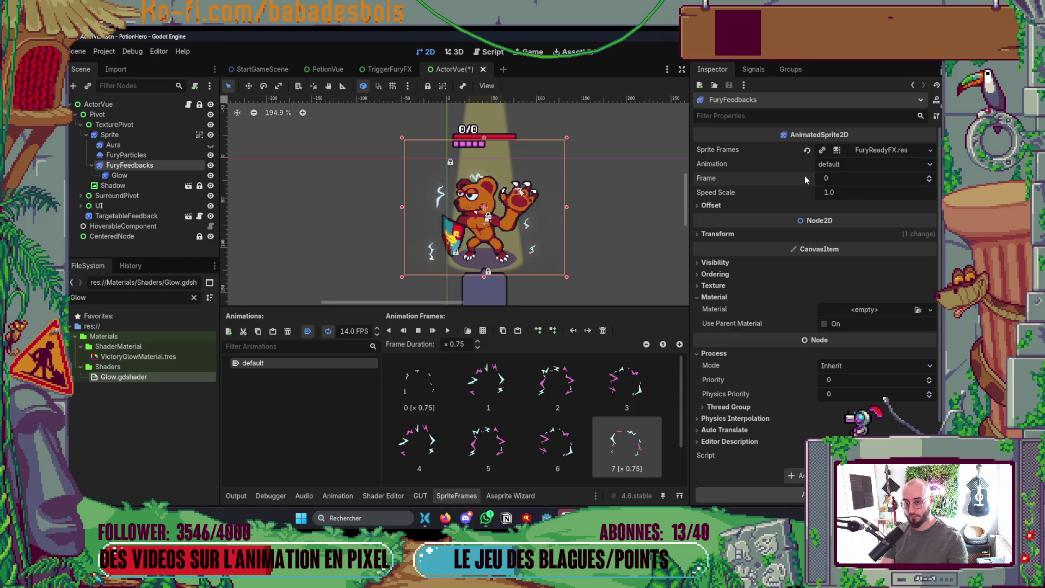
key("ctrl+s")
key("alt+Tab")
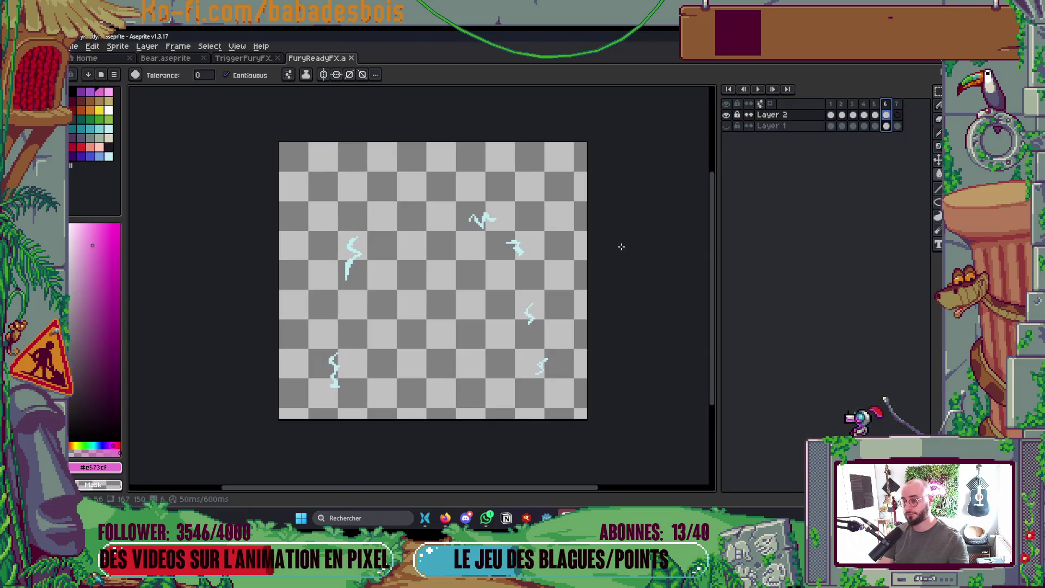
key("alt+Tab")
key("F5")
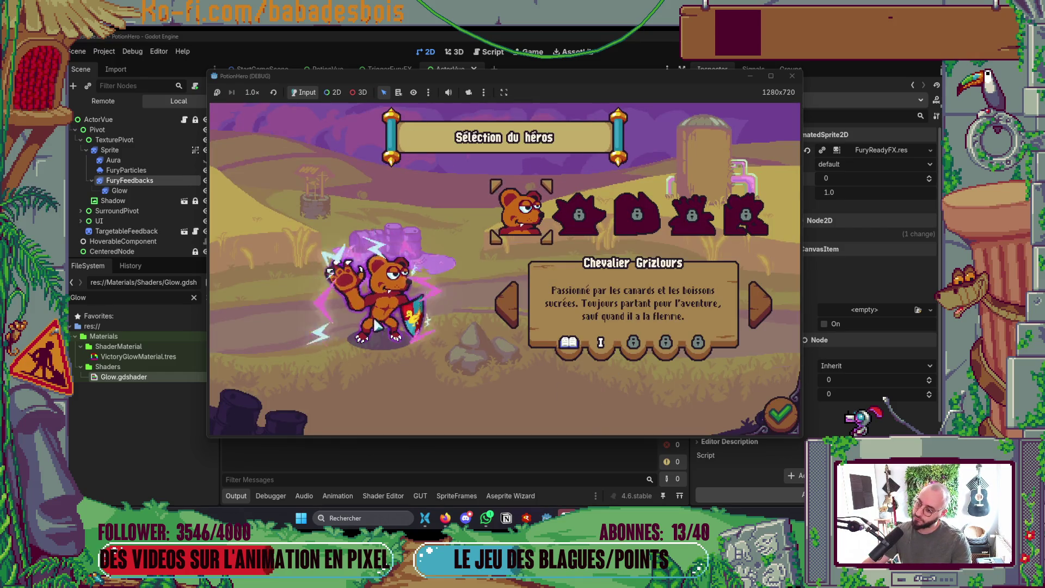
left_click(792, 76)
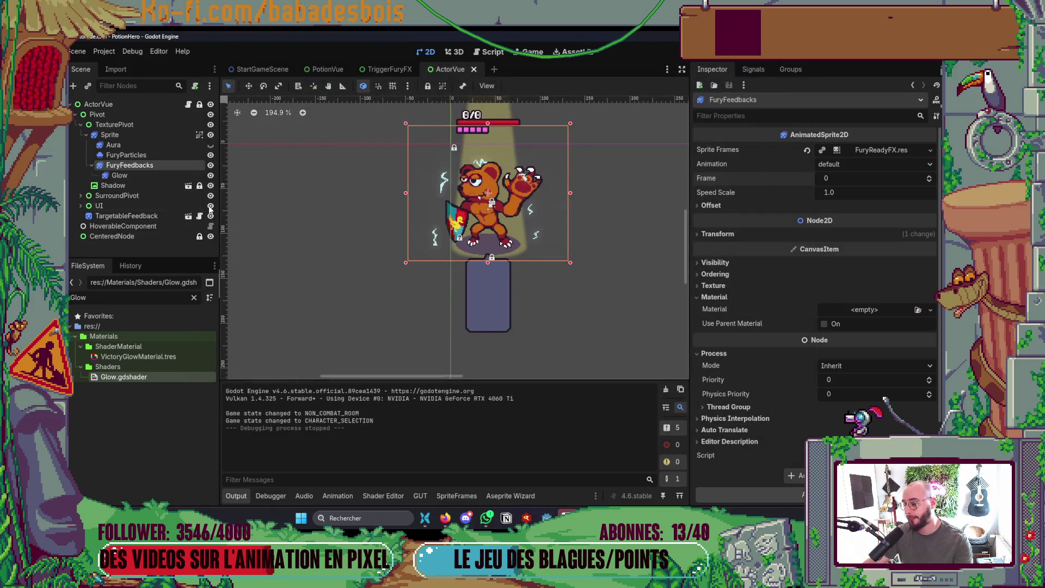
Step: Nudge FuryFeedbacks one pixel right and check its placement in the game
key("Right")
key("Right")
key("Right")
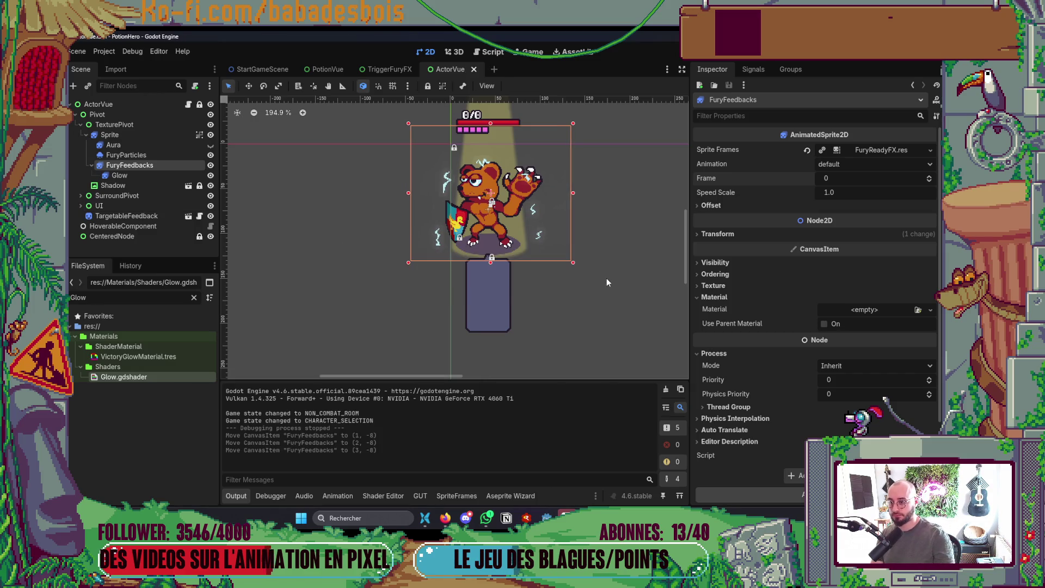
key("Right")
key("Left")
key("F5")
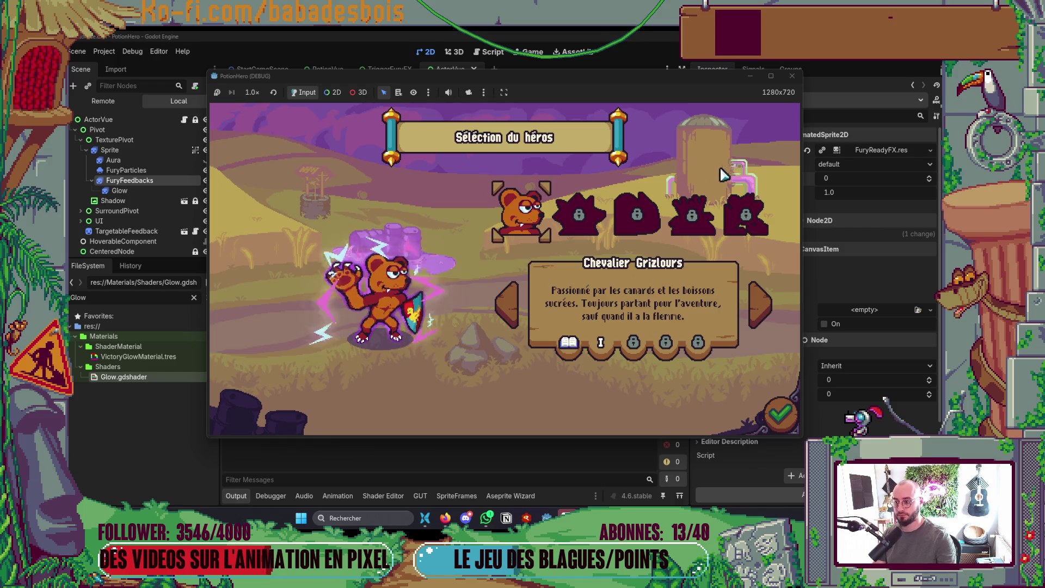
key("F8")
Step: Move FuryFeedbacks further right to (7, -8), re-testing each change on hero selection
key("Right")
key("Right")
key("F5")
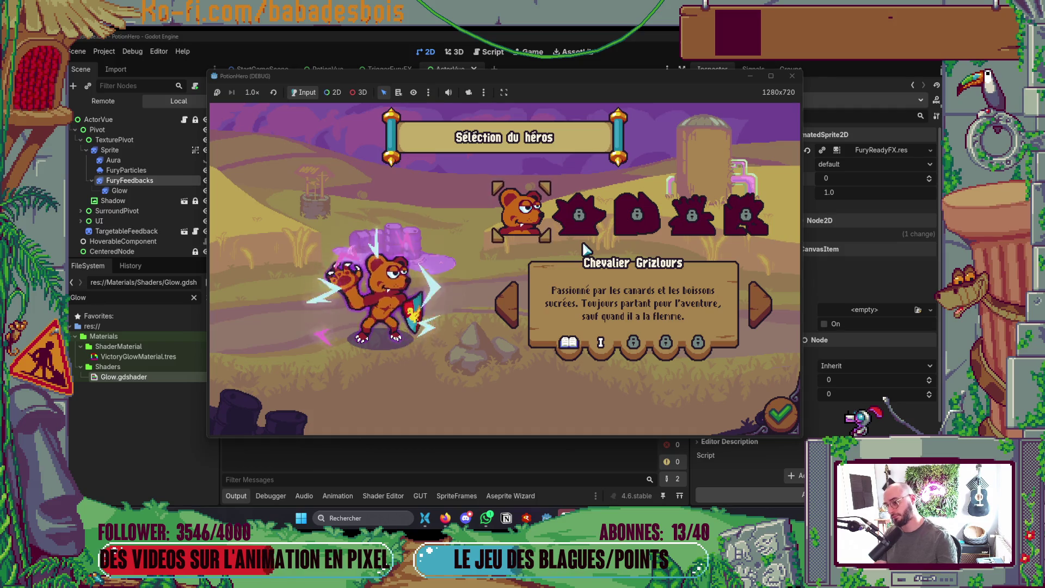
key("F8")
key("Right")
key("Right")
key("F5")
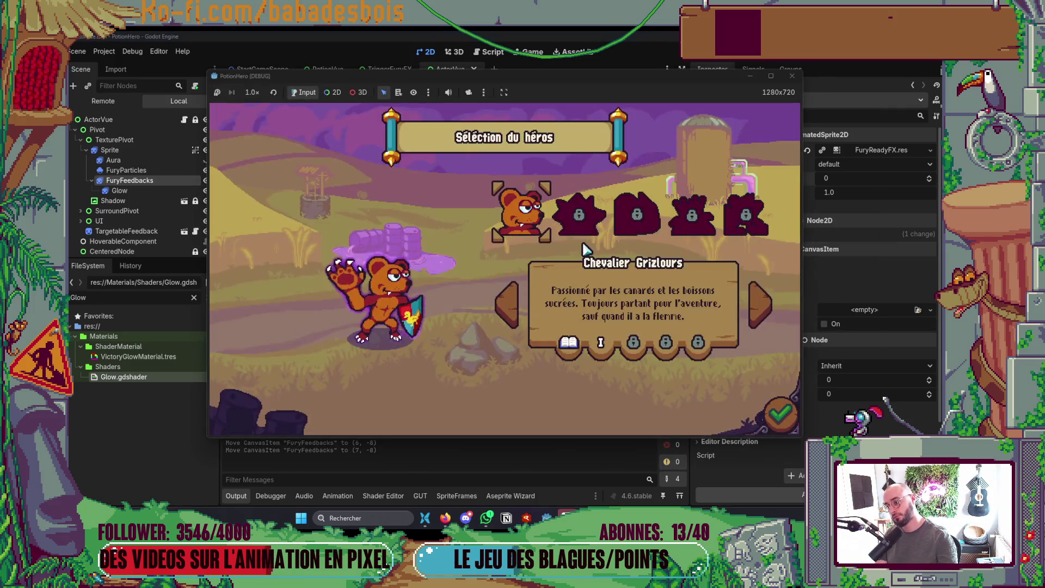
key("F8")
key("F5")
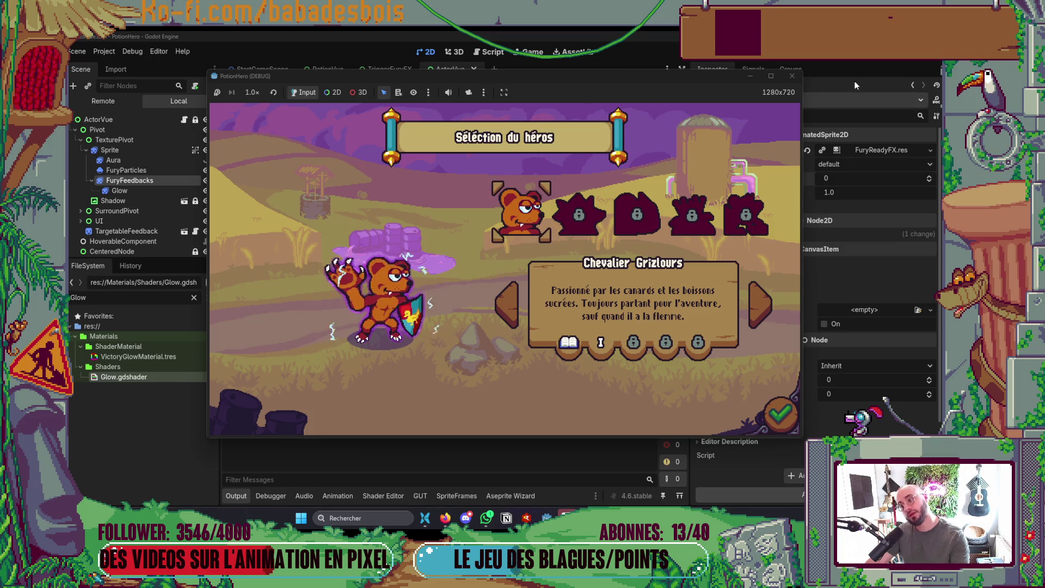
left_click(792, 75)
key("alt+Tab")
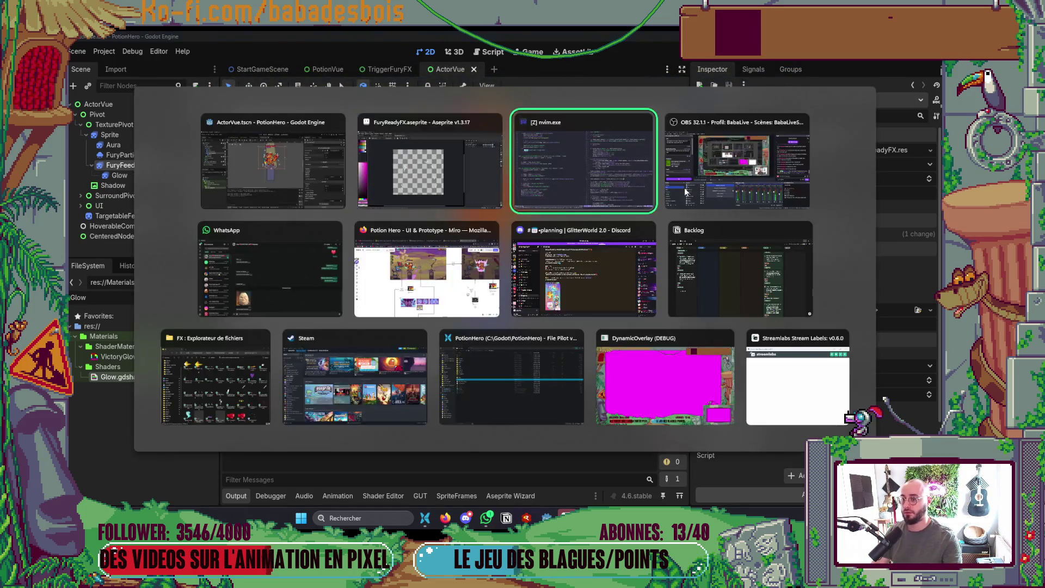
Step: Delete the aura.flip_h and aura visibility lines and save the script
scroll(673, 270, "down", 3)
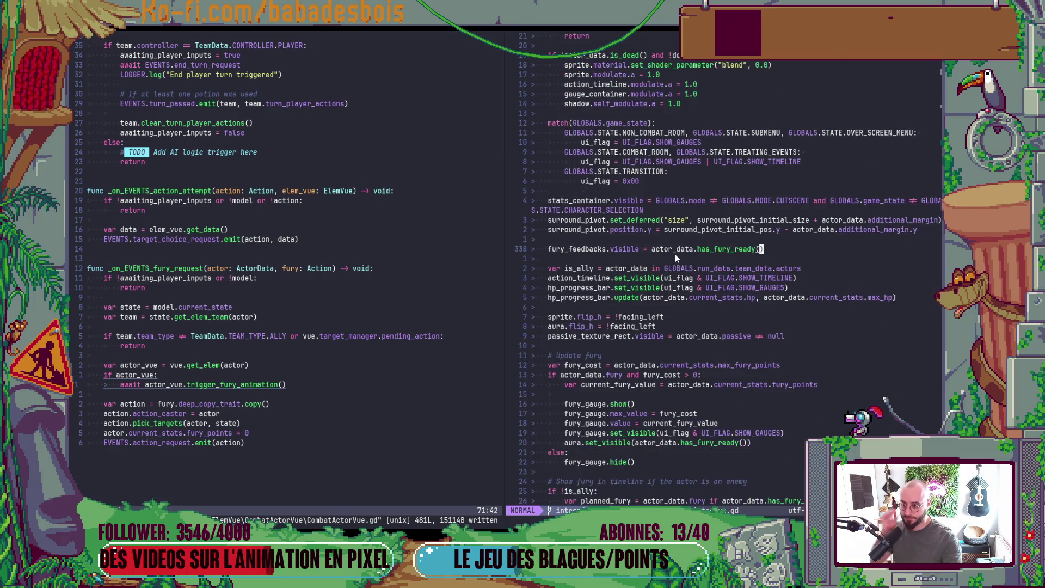
left_click(671, 328)
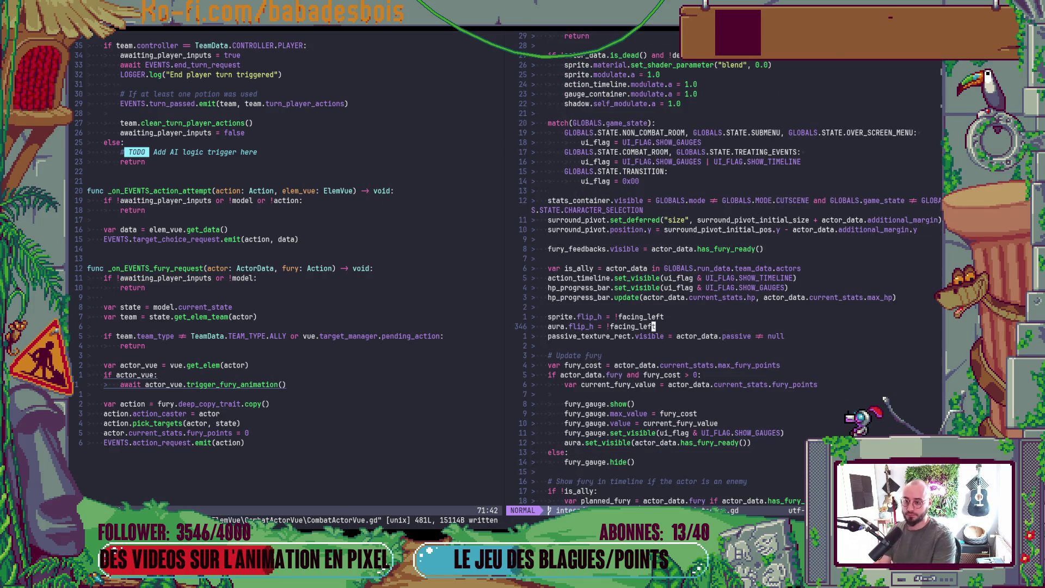
key("d")
key("d")
key("colon")
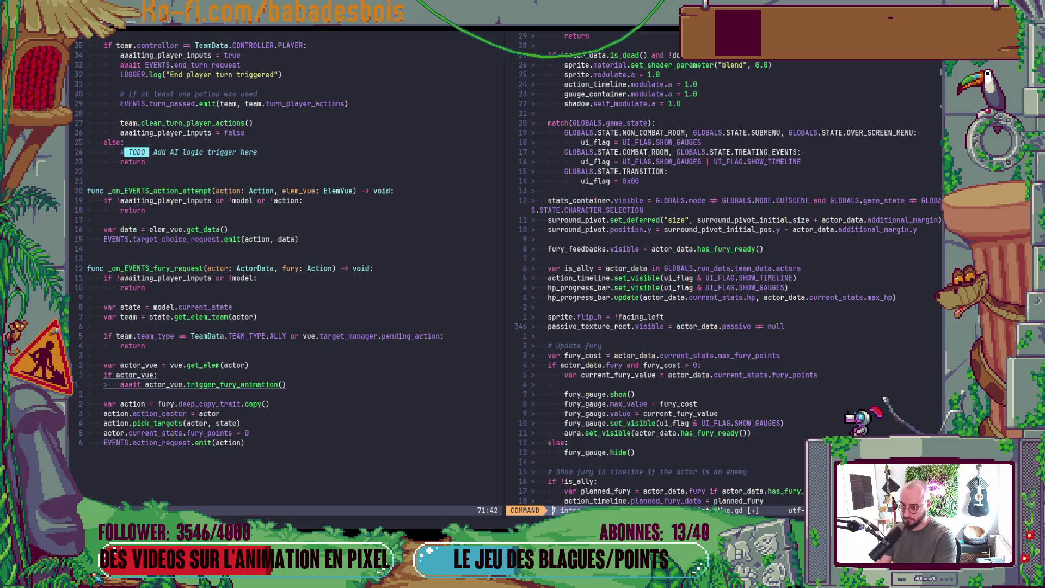
type("ra")
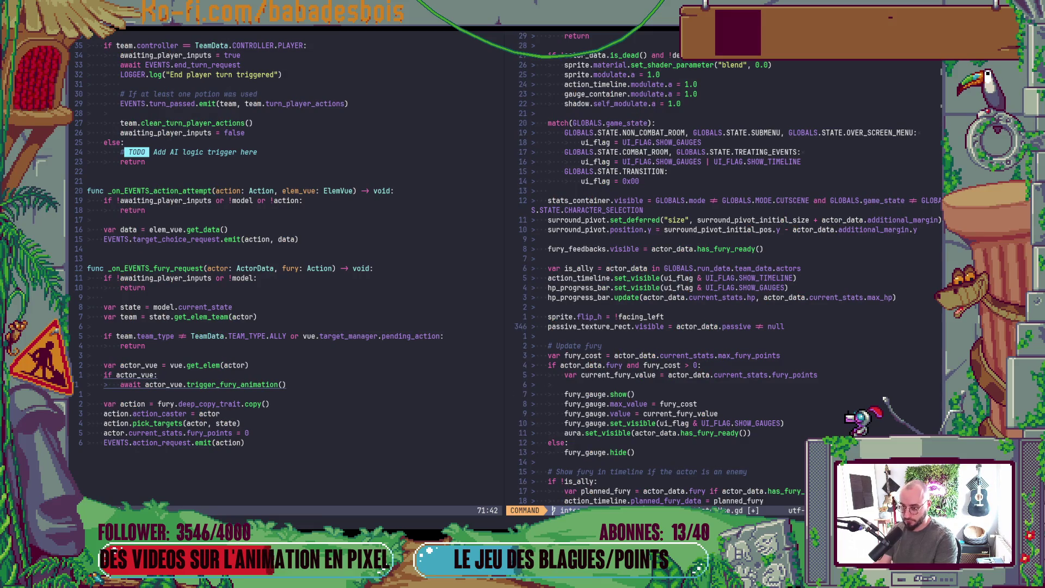
key("Return")
key("d")
key("d")
type(":w")
key("Return")
Step: Move the fury_feedbacks.visible line after fury_gauge.set_visible and delete the leftover blank line
key("k")
key("k")
key("k")
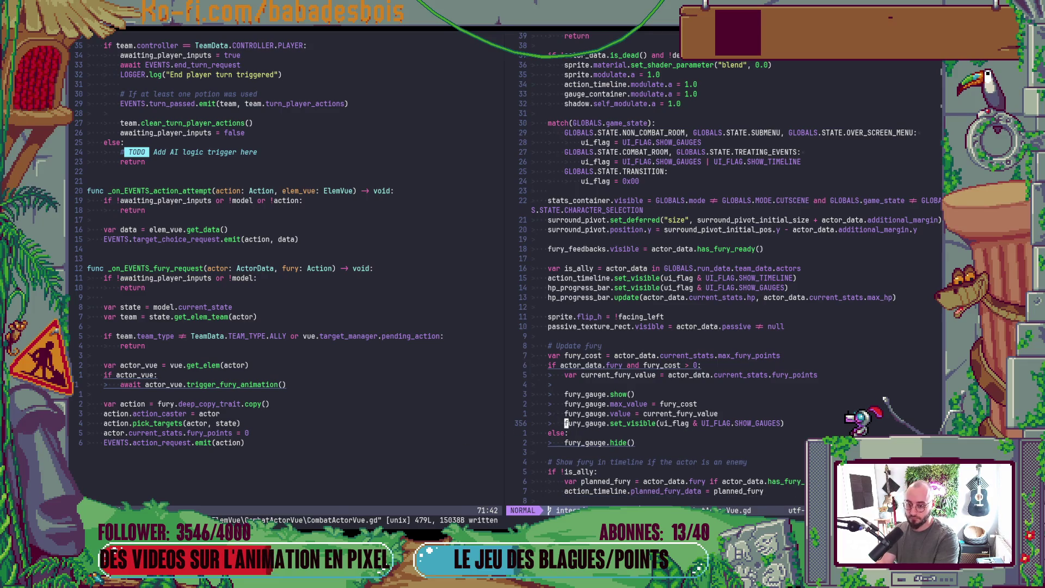
key("k")
key("k")
key("k")
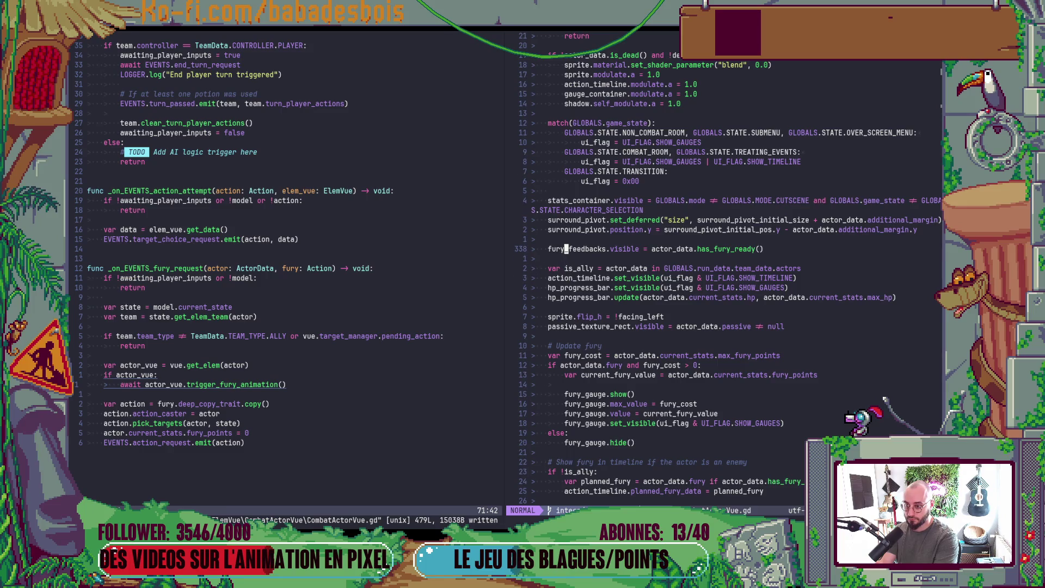
key("shift+v")
key("d")
key("j")
key("j")
key("j")
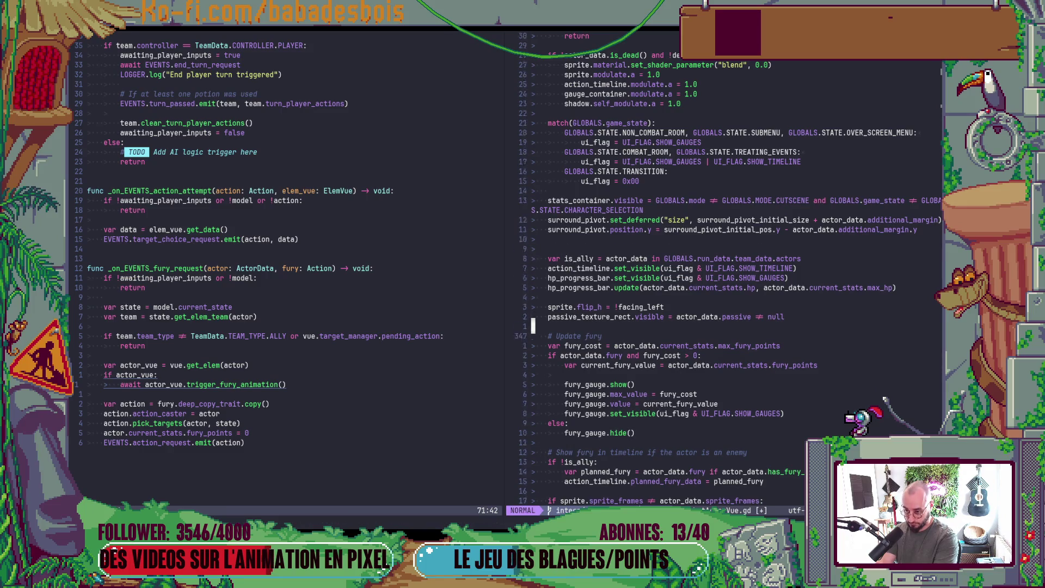
key("j")
key("p")
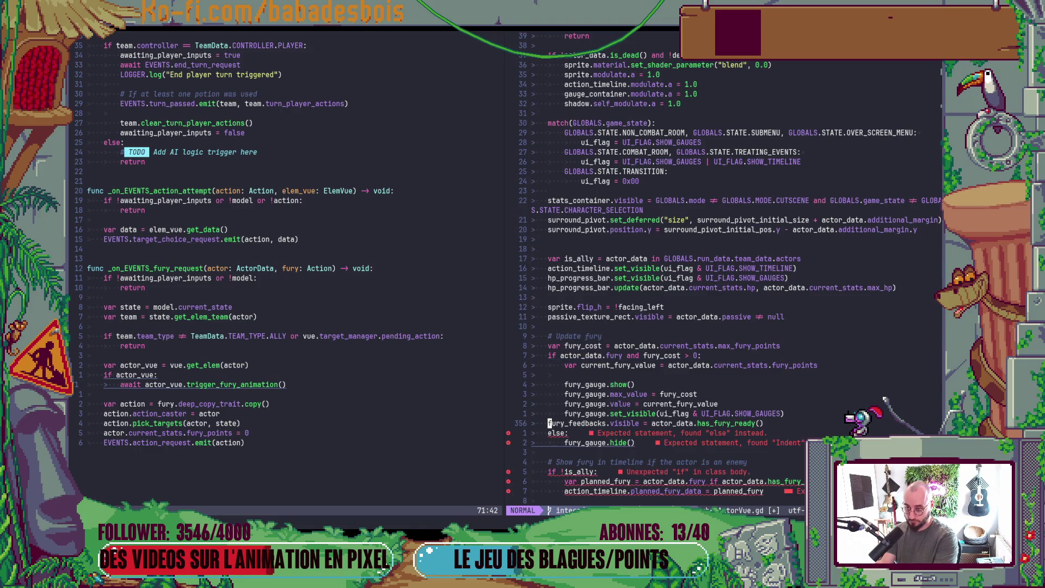
key("k")
key("k")
key("k")
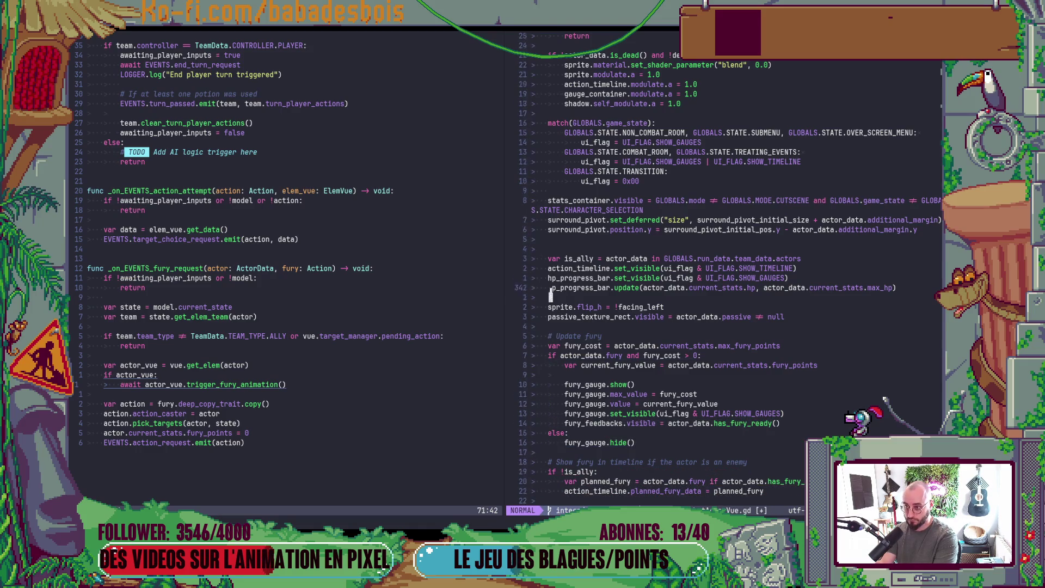
key("d")
key("d")
Step: Save the script and launch the game
key("shift+semicolon")
key("alt+Tab")
key("F5")
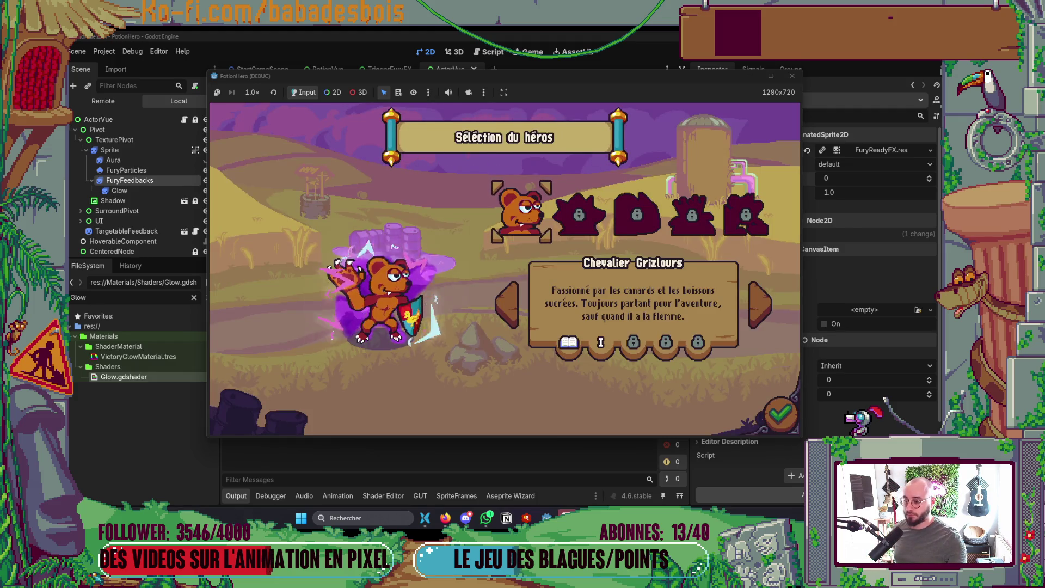
Step: Stop the test run, select the Aura node, and return to the update code in Neovim
key("F8")
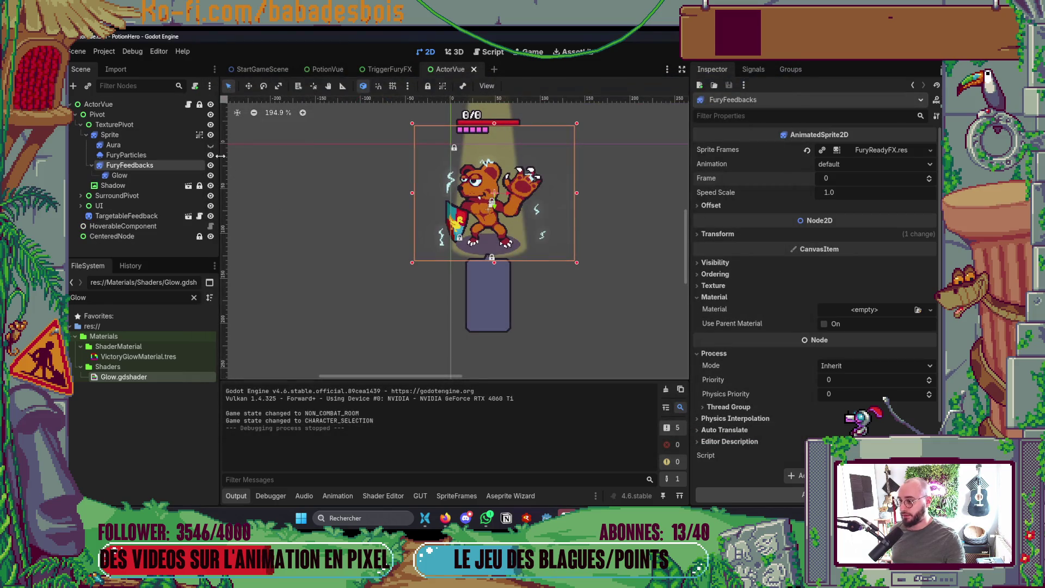
left_click(176, 143)
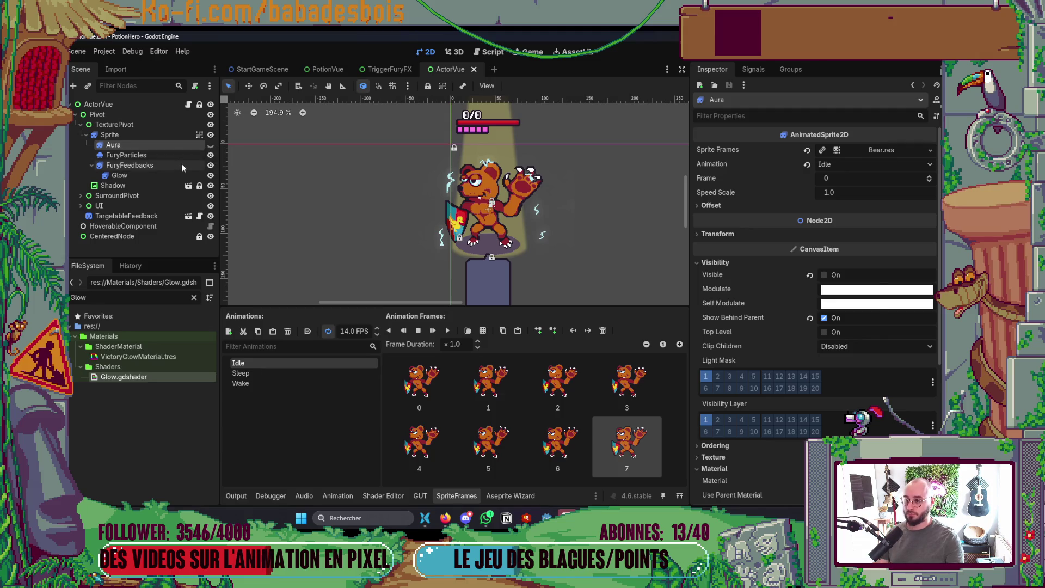
key("alt+Tab")
left_click(760, 319)
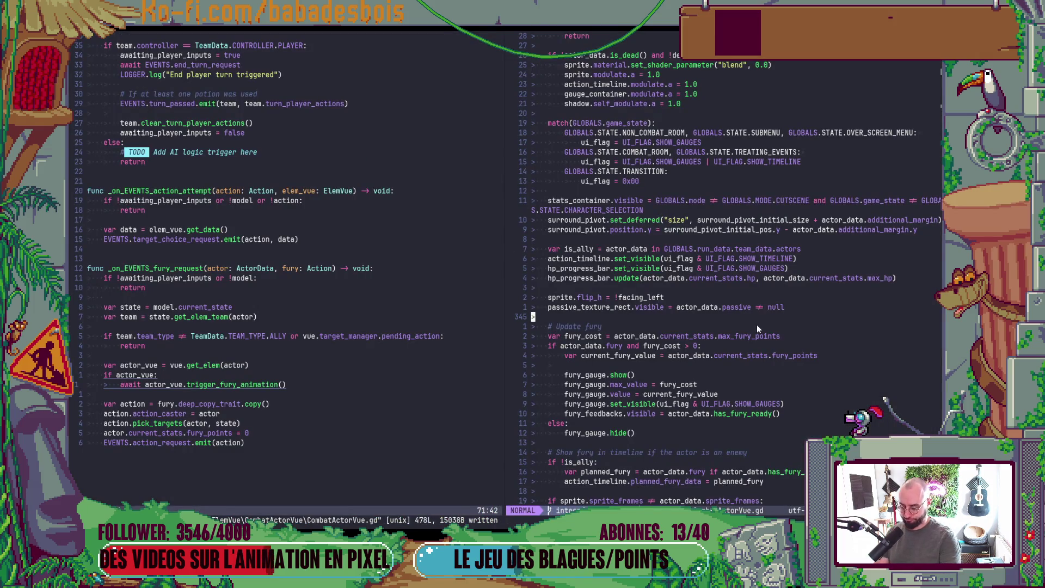
Step: Delete the aura.sprite_frames, aura.offset, aura.play and aura.show() lines
key("j")
key("j")
key("j")
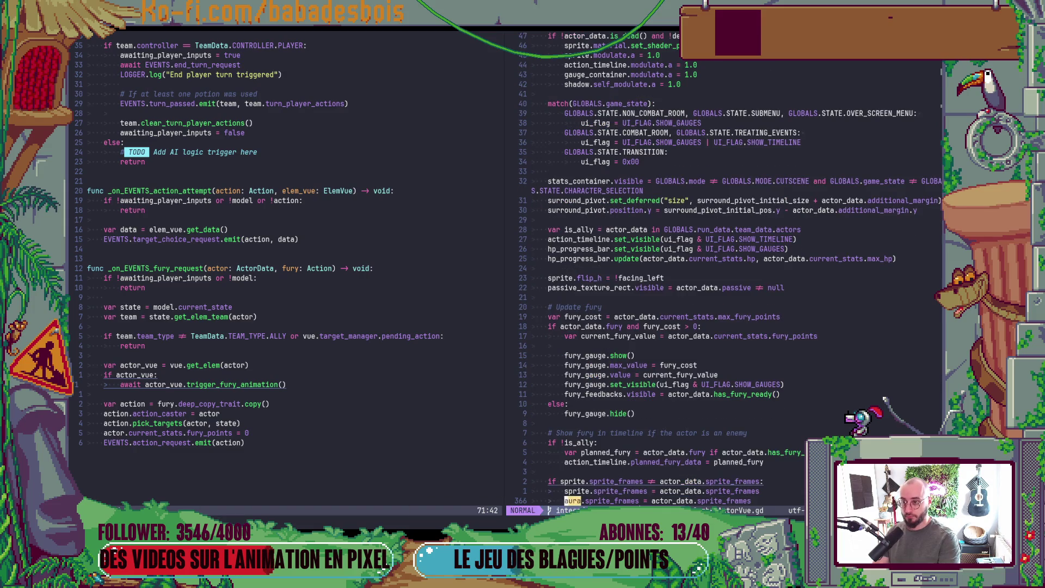
scroll(763, 318, "down", 4)
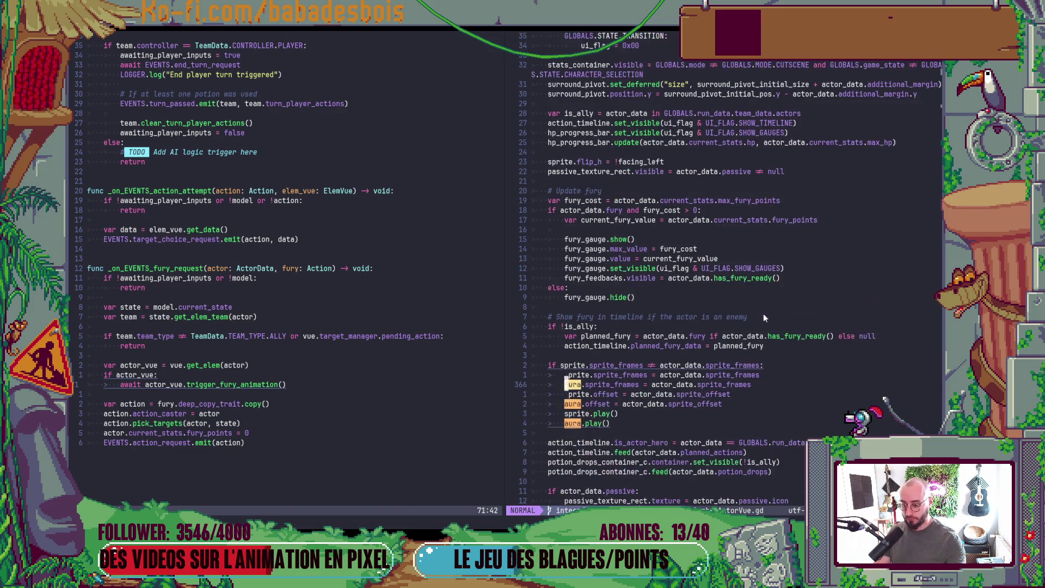
key("d")
key("d")
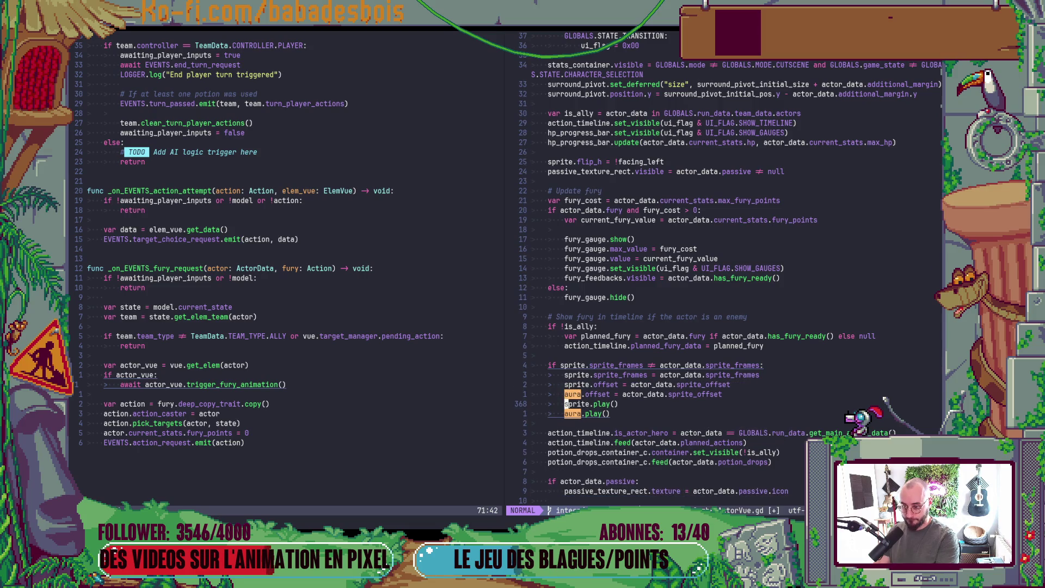
key("d")
key("d")
key("j")
key("d")
key("d")
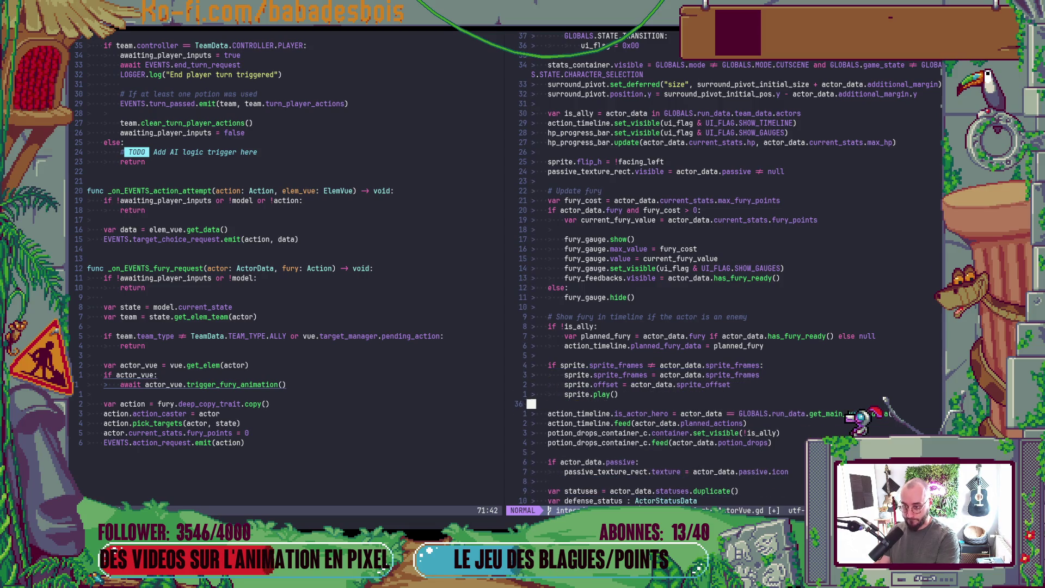
key("n")
key("d")
key("d")
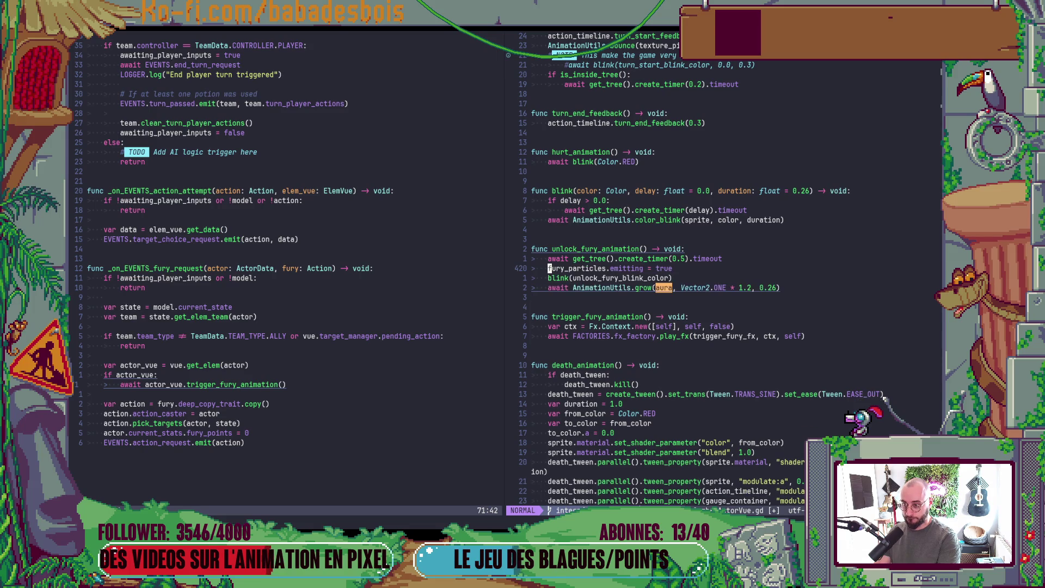
Step: Remove the AnimationUtils.grow(aura) line and add await before the blink() call
key("n")
key("d")
key("d")
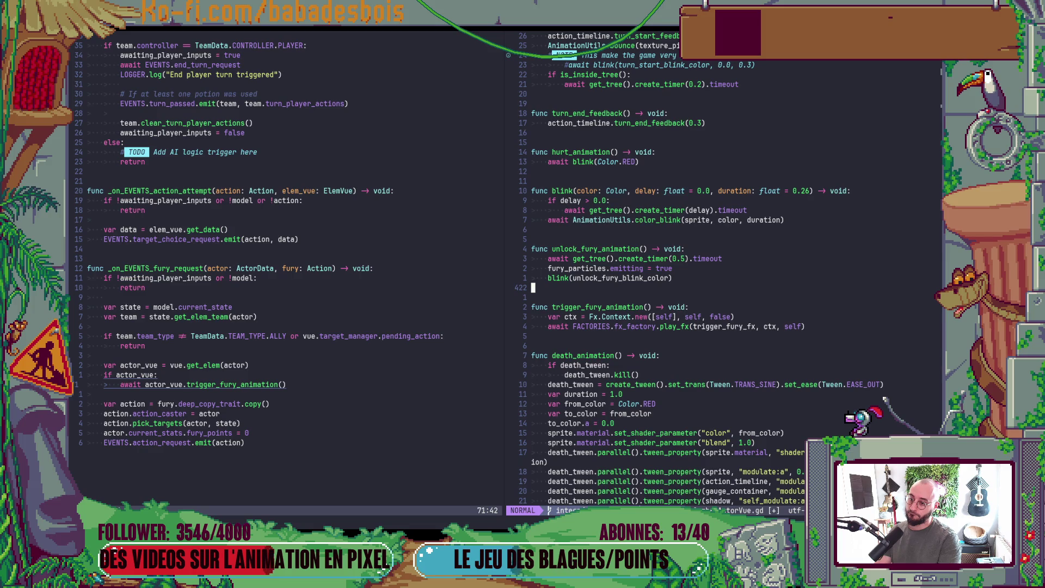
key("k")
key("k")
type("I")
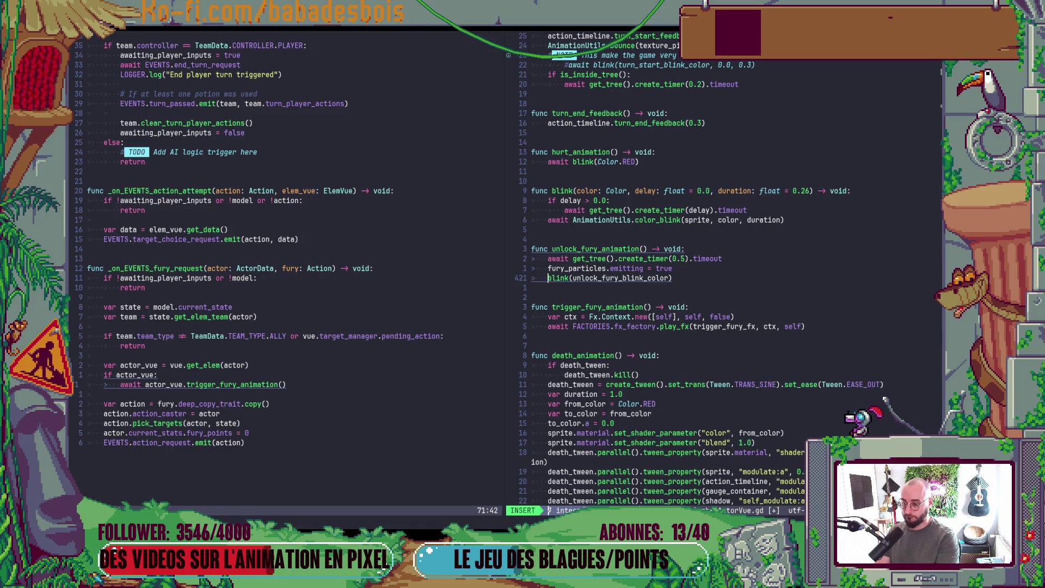
type("await")
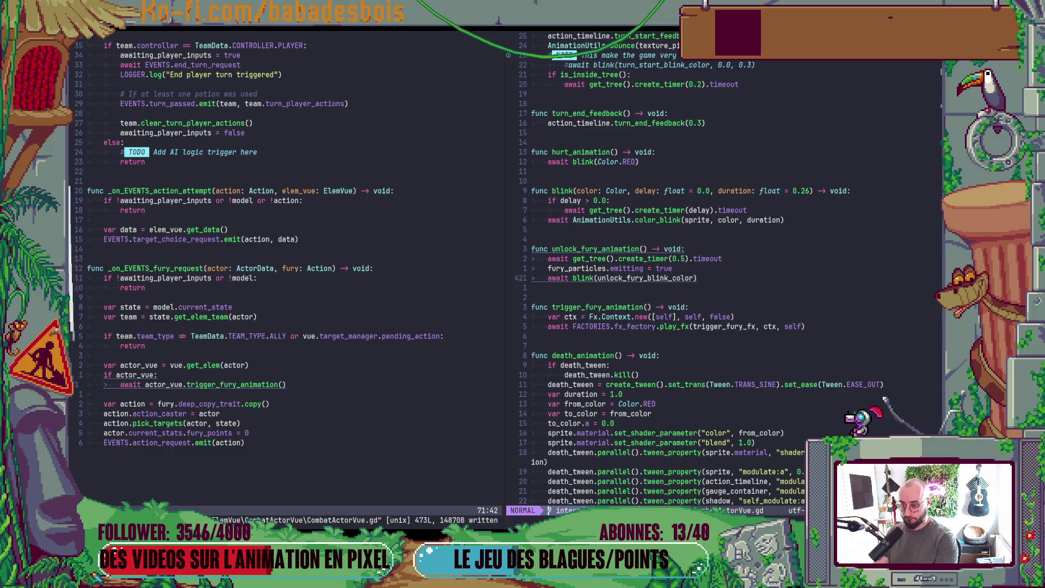
key("alt+Tab")
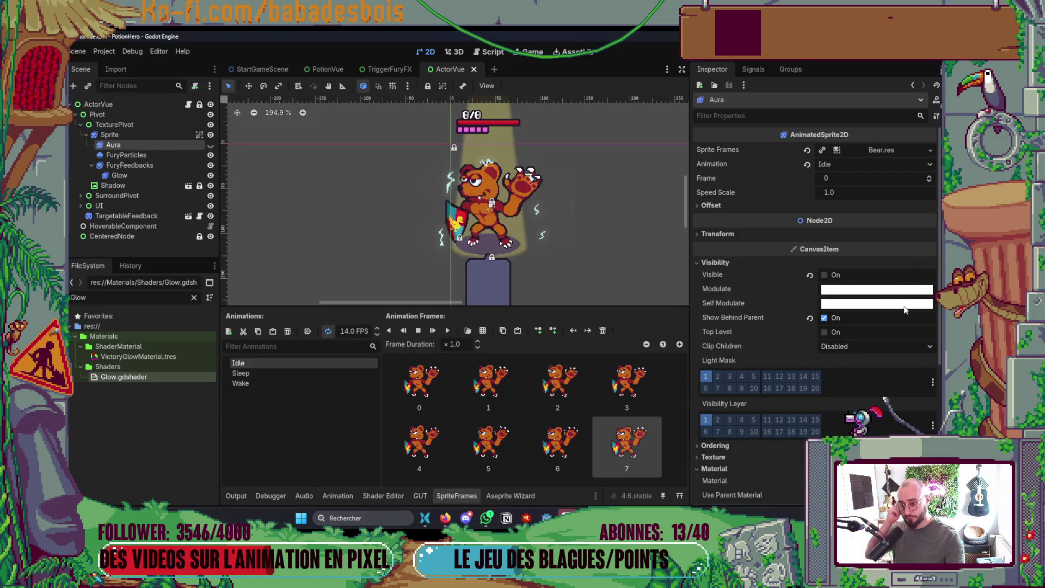
Step: Run the game from ActorVue to check the bear on hero selection, then select Aura
left_click(103, 105)
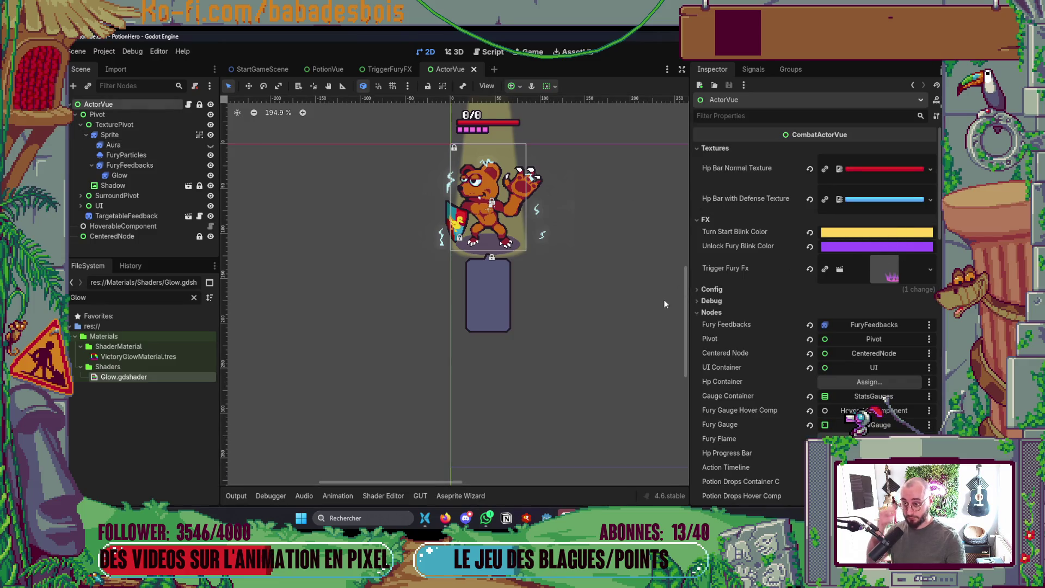
key("F5")
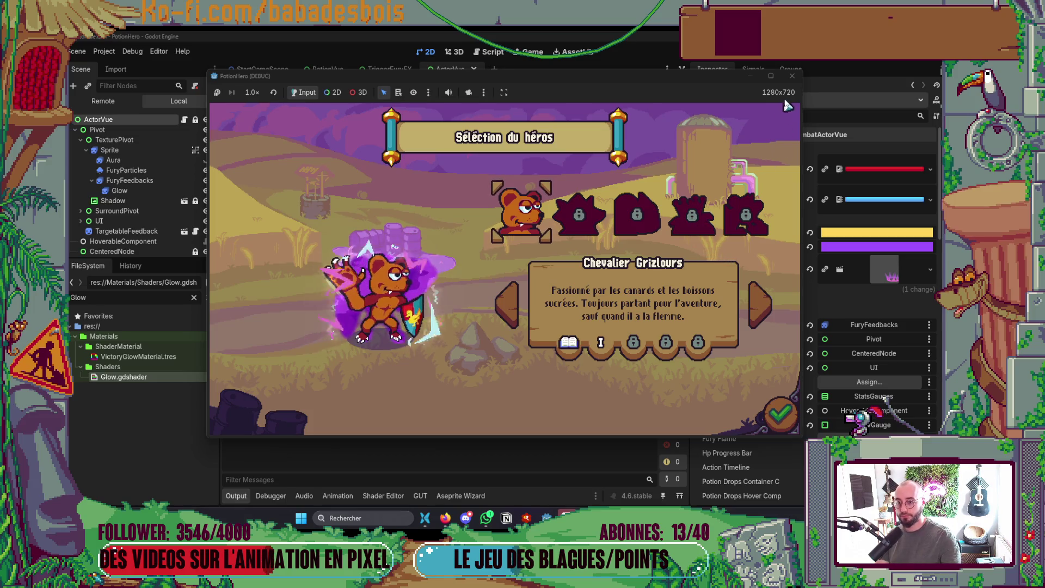
left_click(792, 76)
left_click(114, 145)
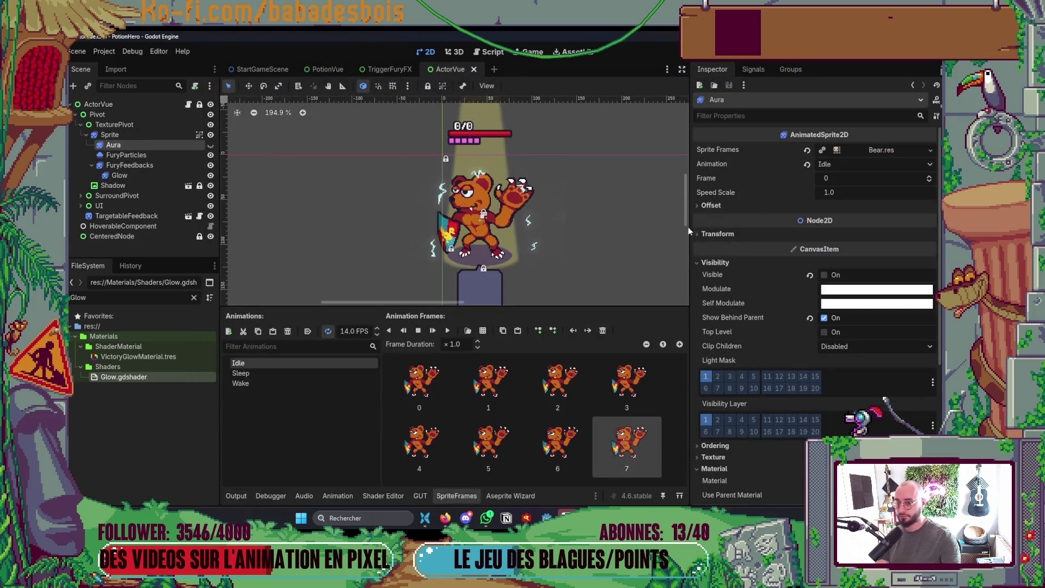
key("alt+Tab")
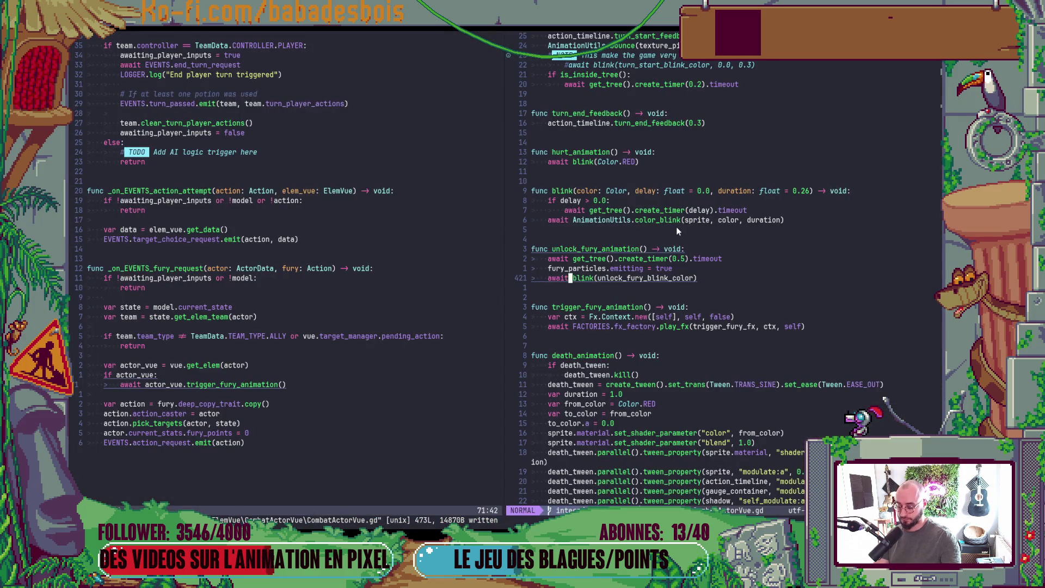
key("g")
key("g")
type("j")
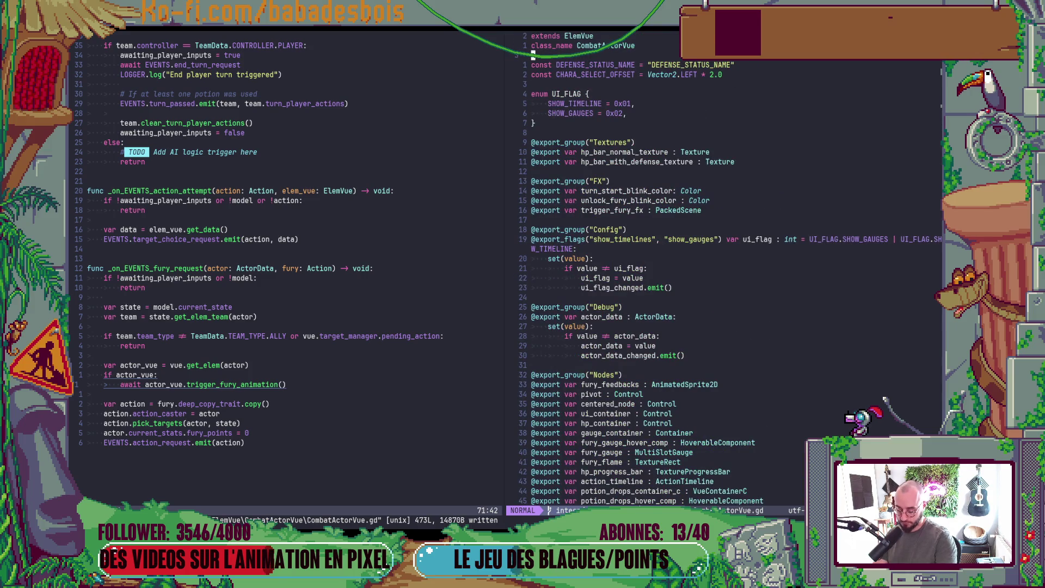
type("/aura")
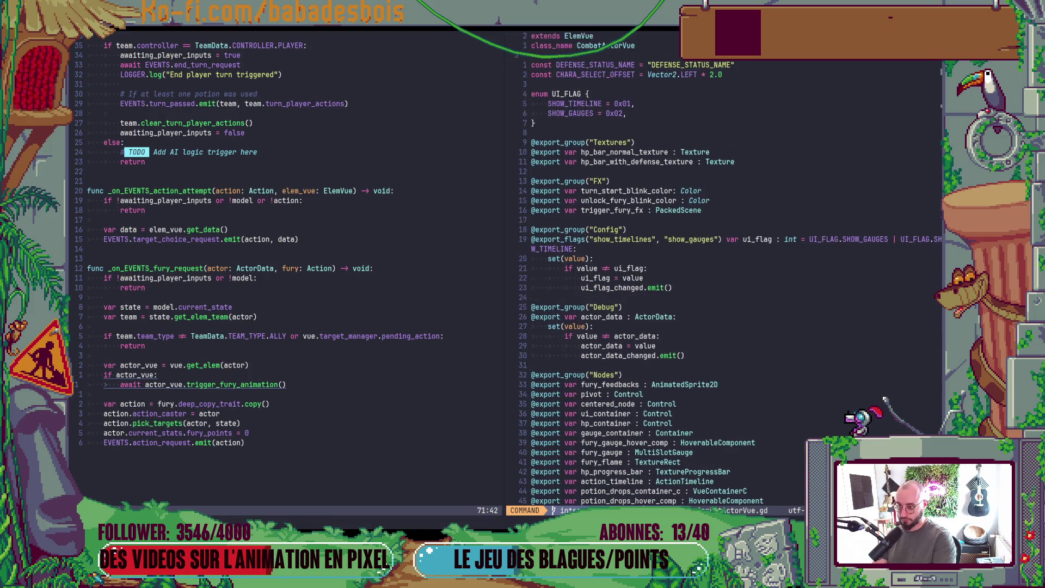
key("Return")
key("d")
key("d")
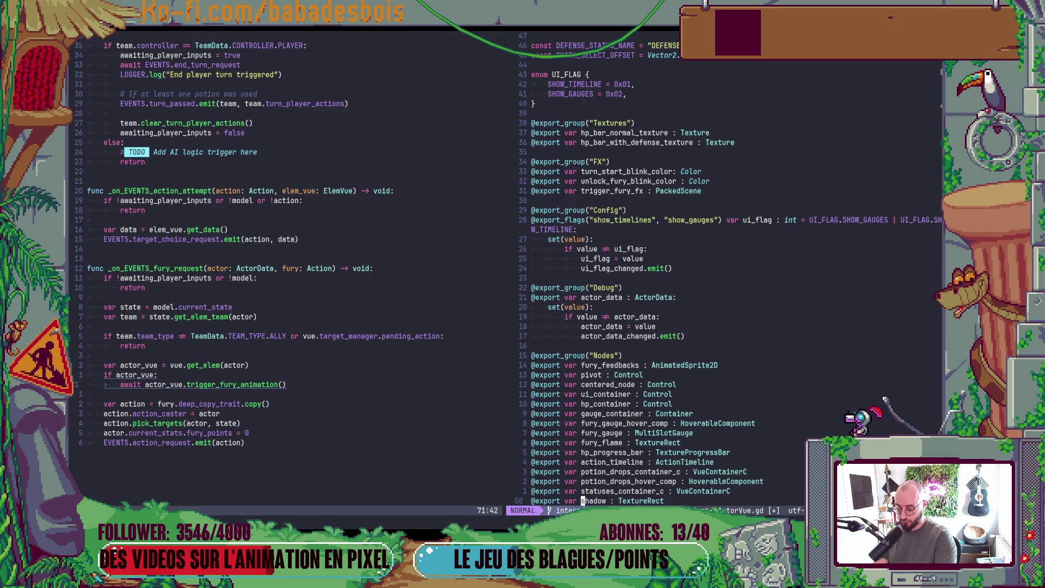
key("n")
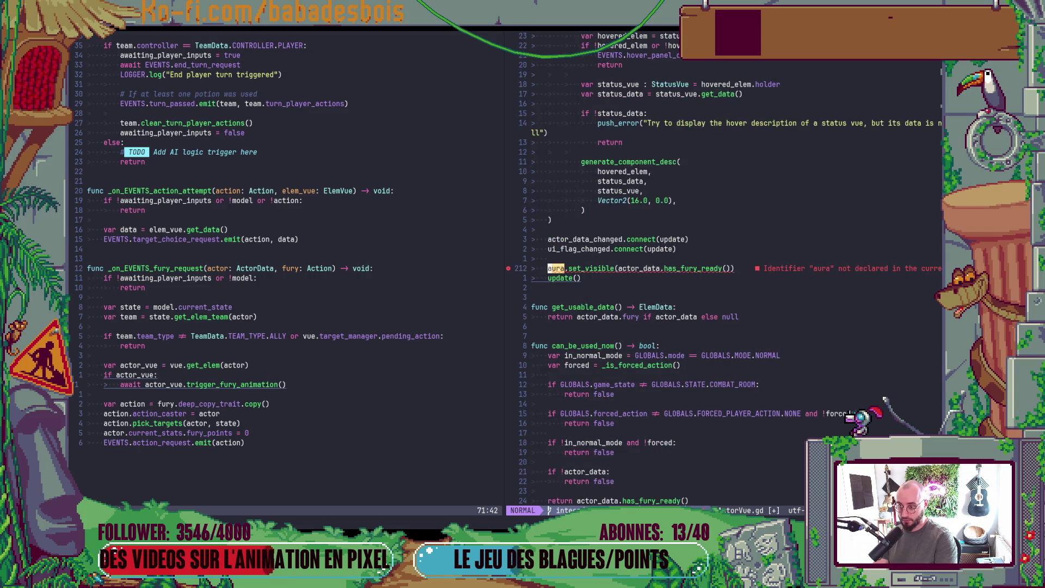
key("d")
key("d")
key("alt+Tab")
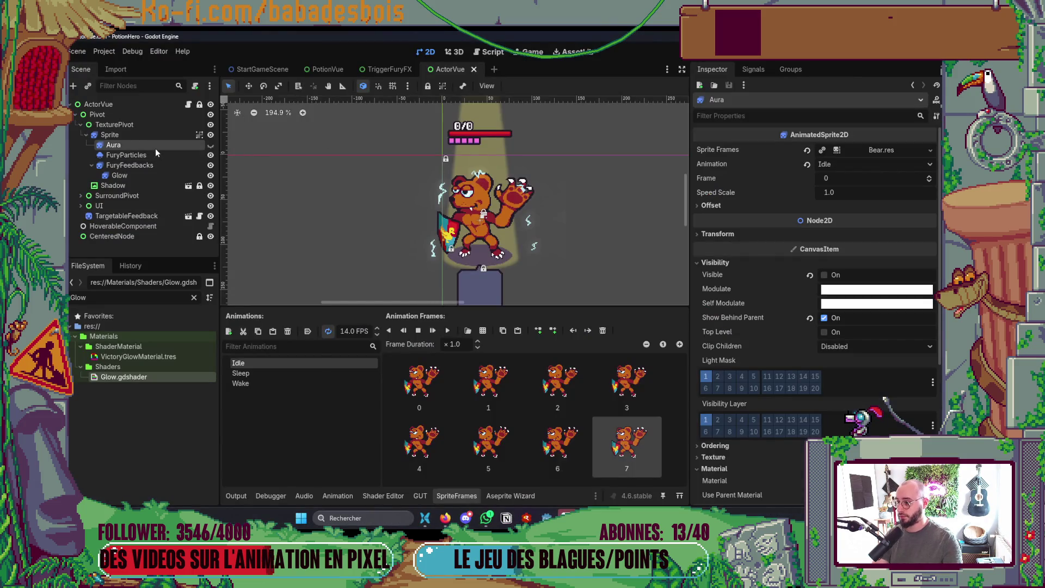
Step: Delete the Aura node from the scene tree, confirming the deletion
right_click(157, 147)
left_click(187, 397)
left_click(496, 290)
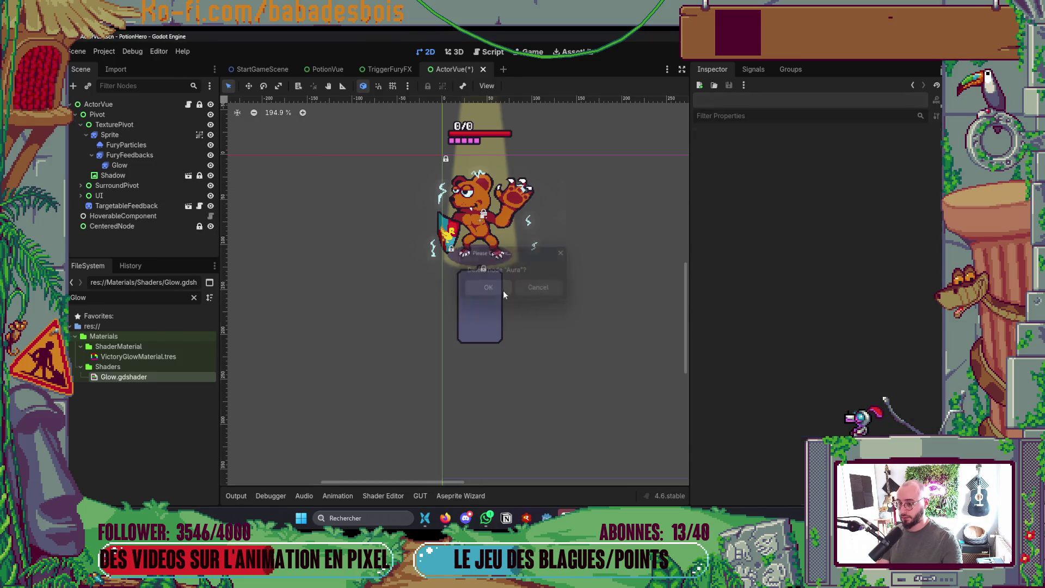
Step: Run the game, confirm the bear as hero, and choose the 'Réveil de l'ours' adventure
key("F6")
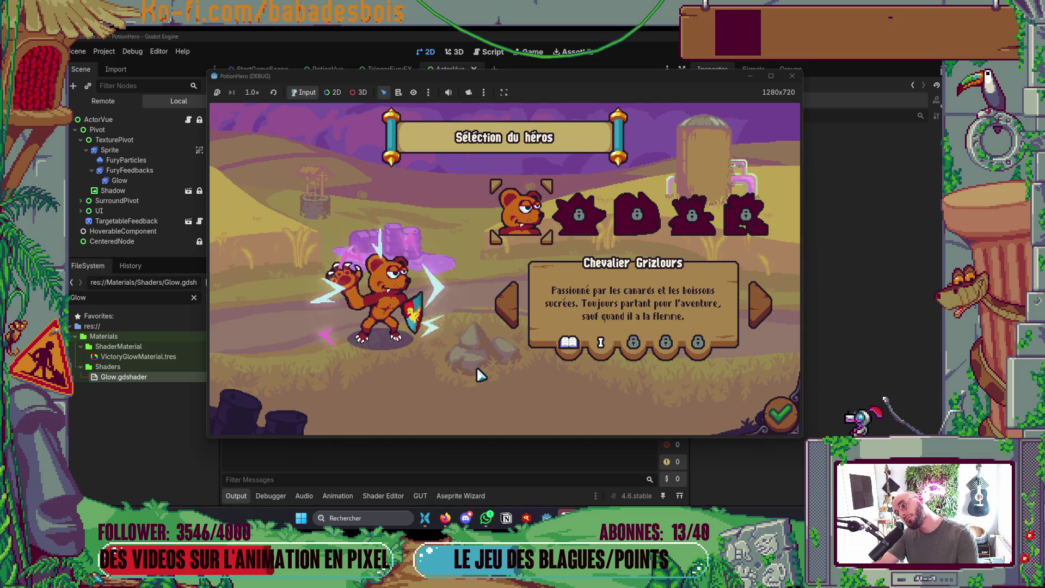
left_click(775, 419)
left_click(595, 220)
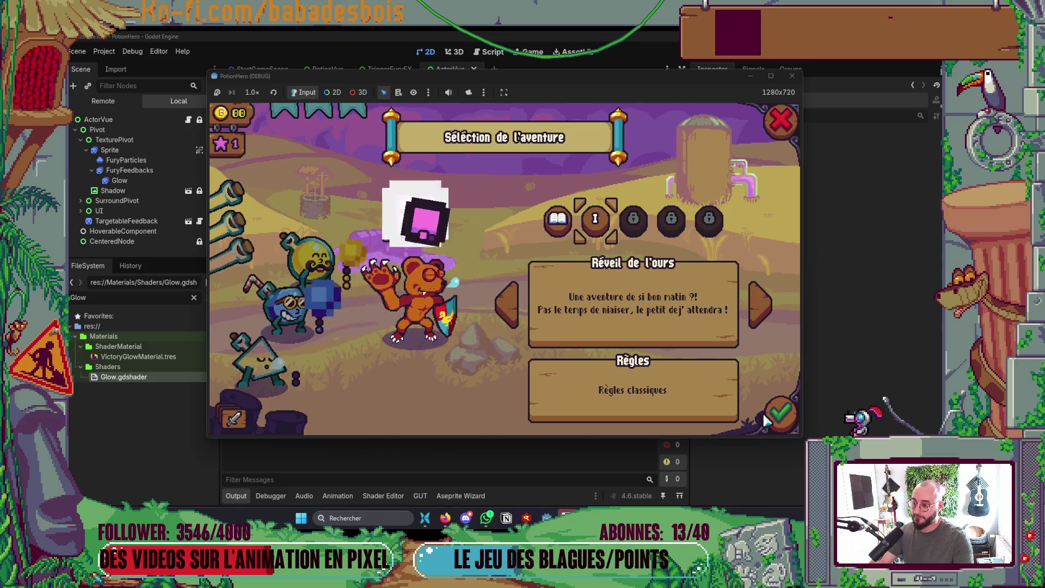
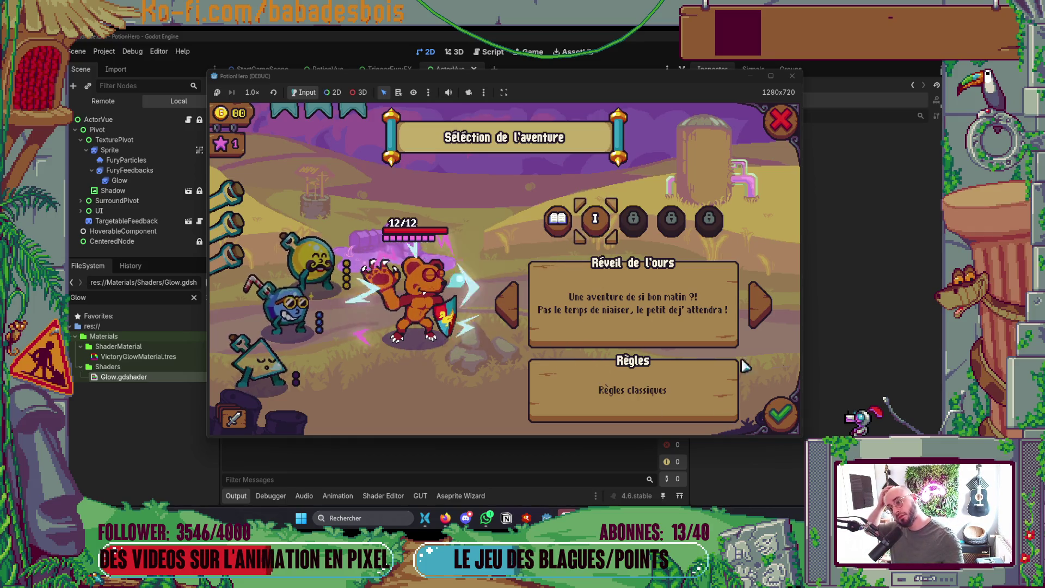
Step: Confirm the adventure in the test game, close the game window, and switch to FuryReadyFX in Aseprite
left_click(781, 415)
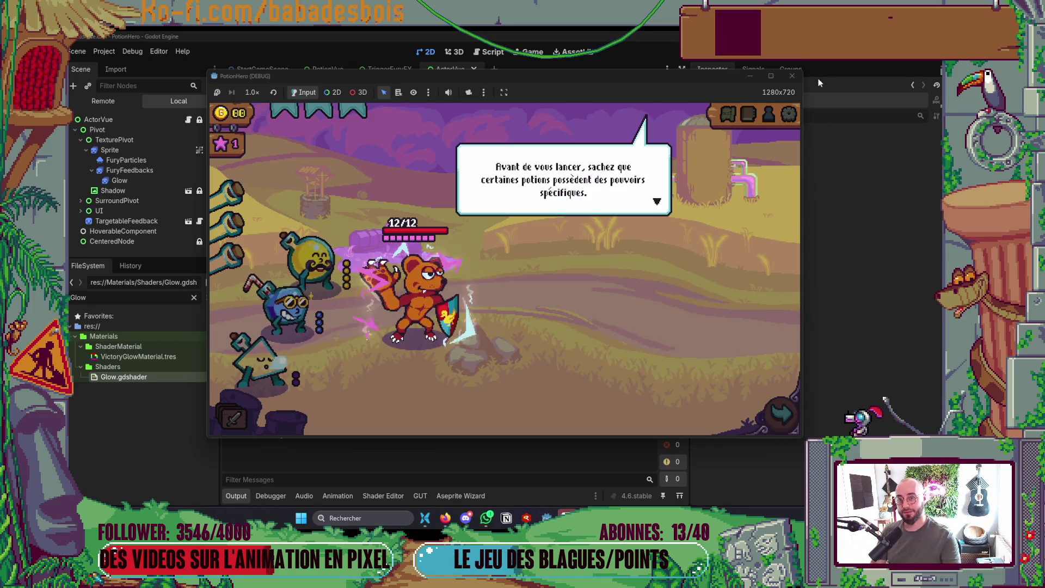
left_click(792, 76)
key("alt+Tab")
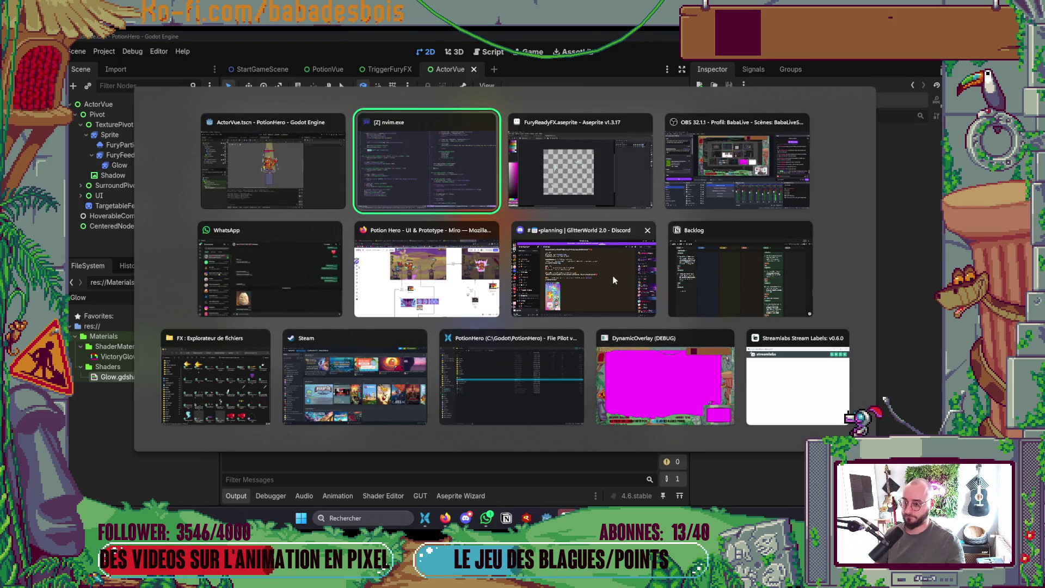
key("Tab")
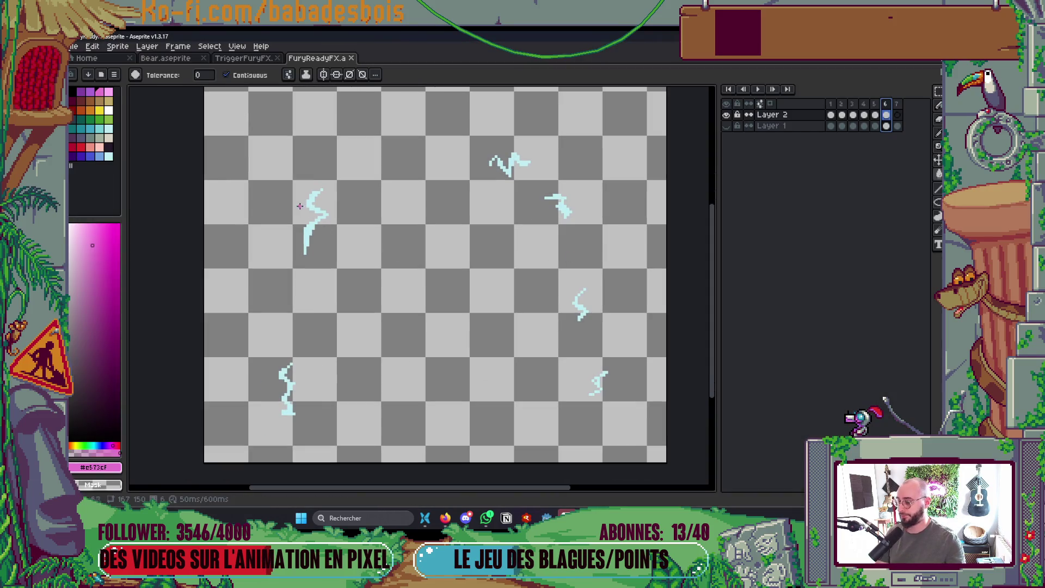
Step: Sample the pale cyan of the lightning strokes as the current colour
left_click(89, 156)
key("ctrl")
key("ctrl")
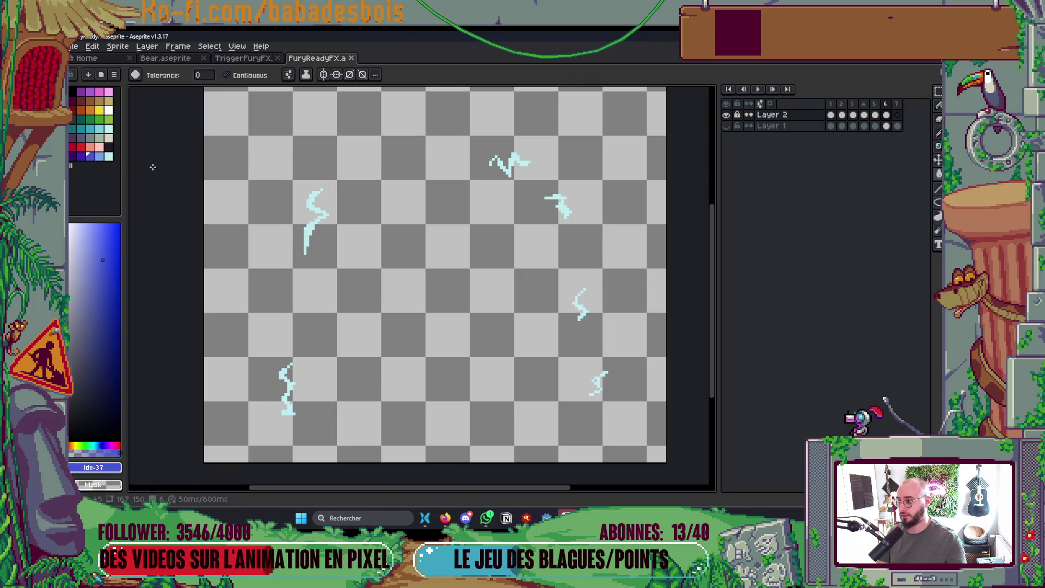
key("alt")
left_click(309, 226)
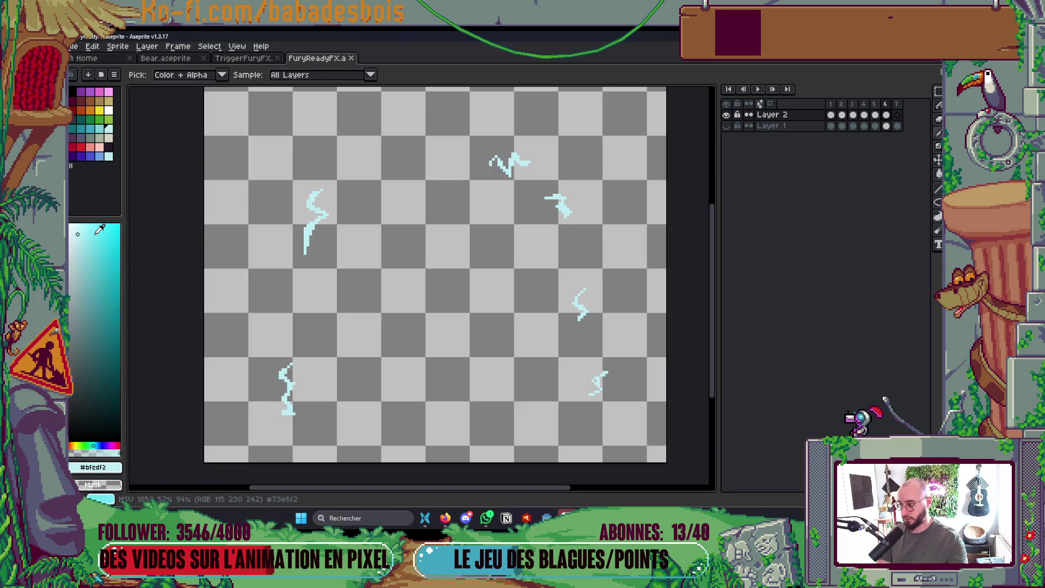
Step: Replace the pale cyan with light blue 79cfd9 across frames 1–6 of Layer 2
left_click_drag(831, 115, 887, 117)
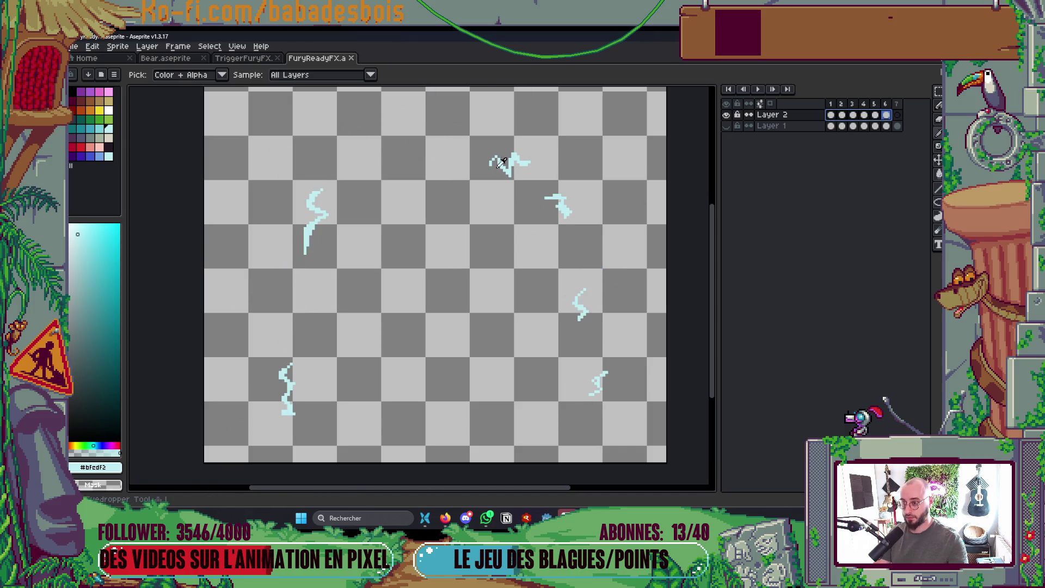
key("shift+r")
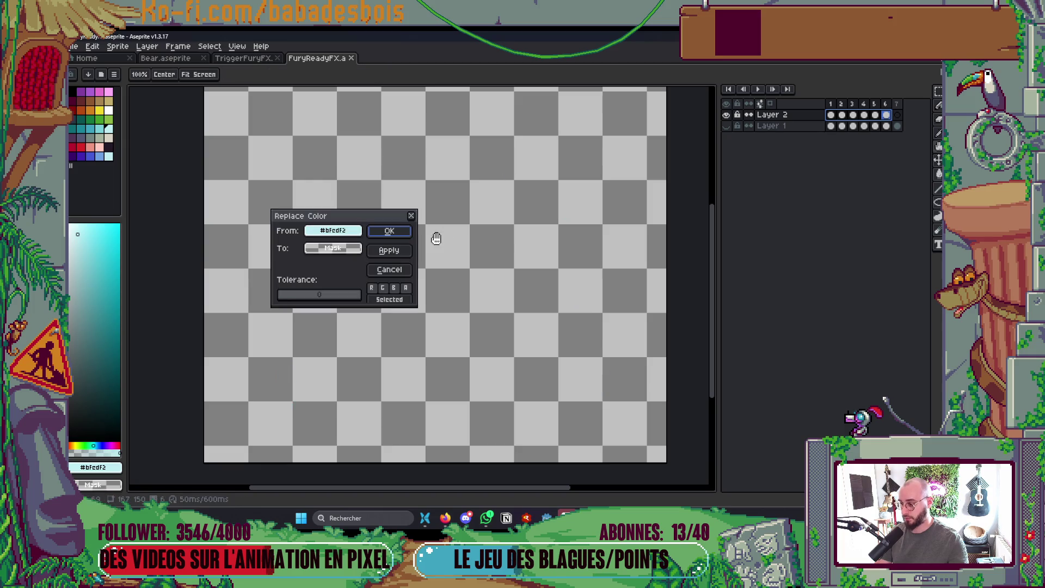
left_click(333, 249)
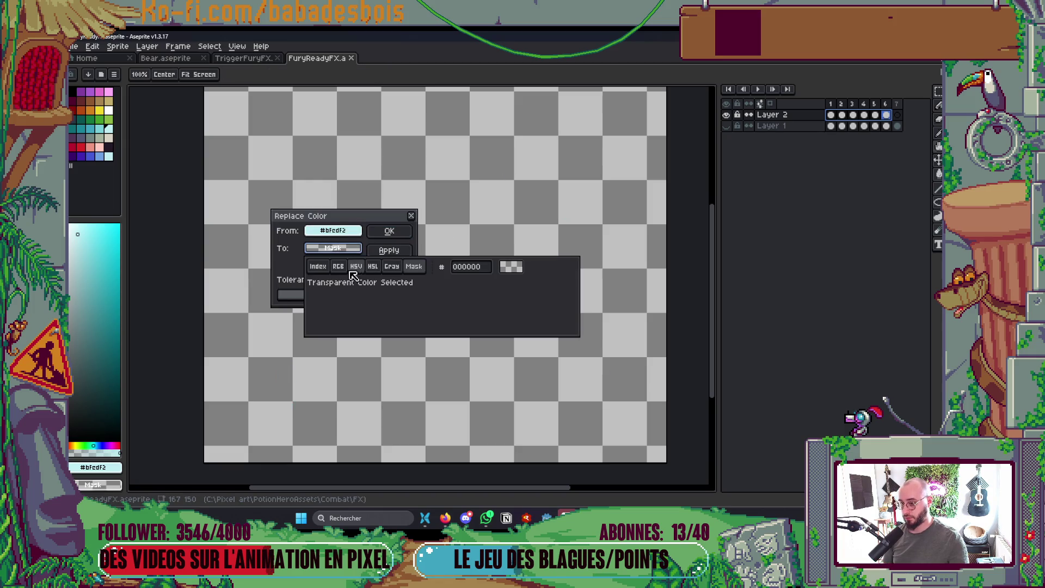
left_click(399, 269)
left_click(373, 267)
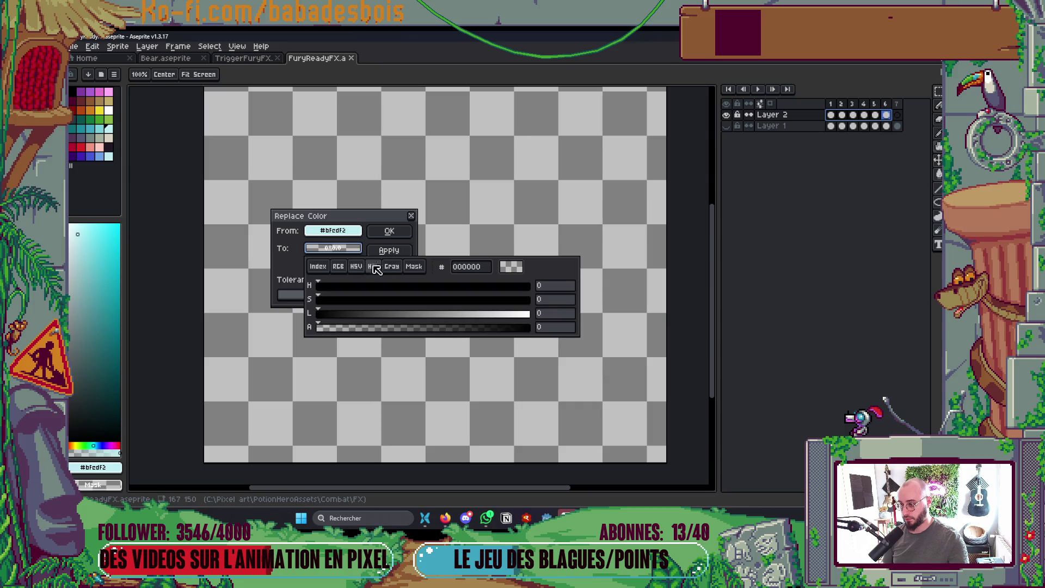
left_click(318, 266)
left_click(486, 287)
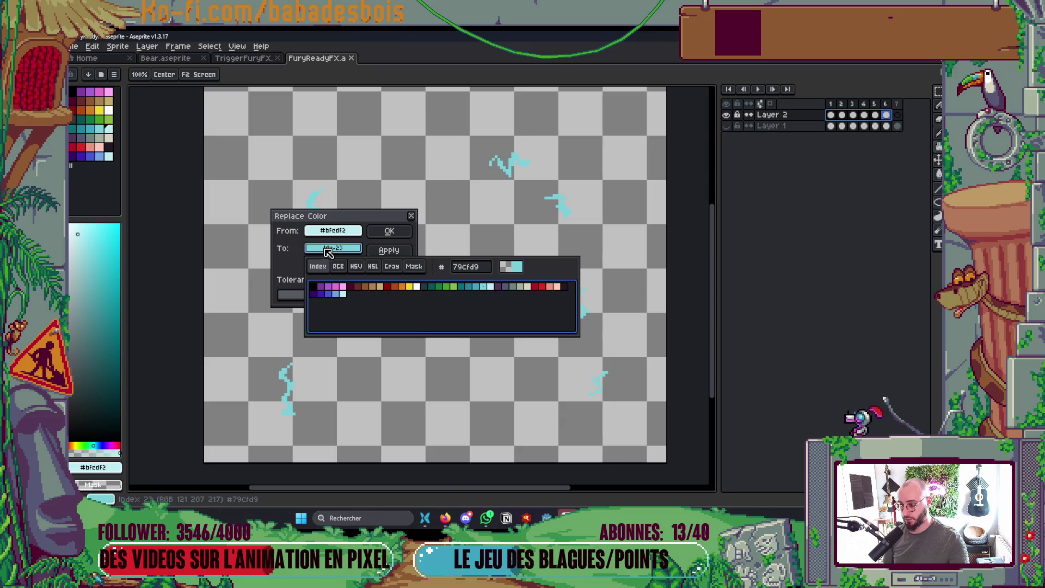
left_click(414, 228)
left_click(407, 231)
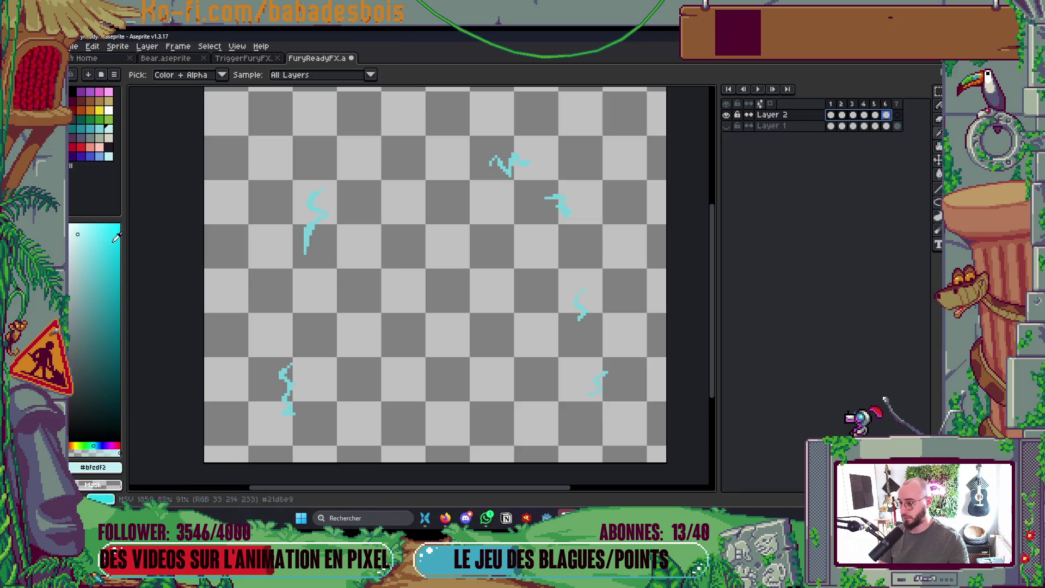
Step: Sample the recoloured cyan and add it to the palette as a new colour
left_click(313, 218)
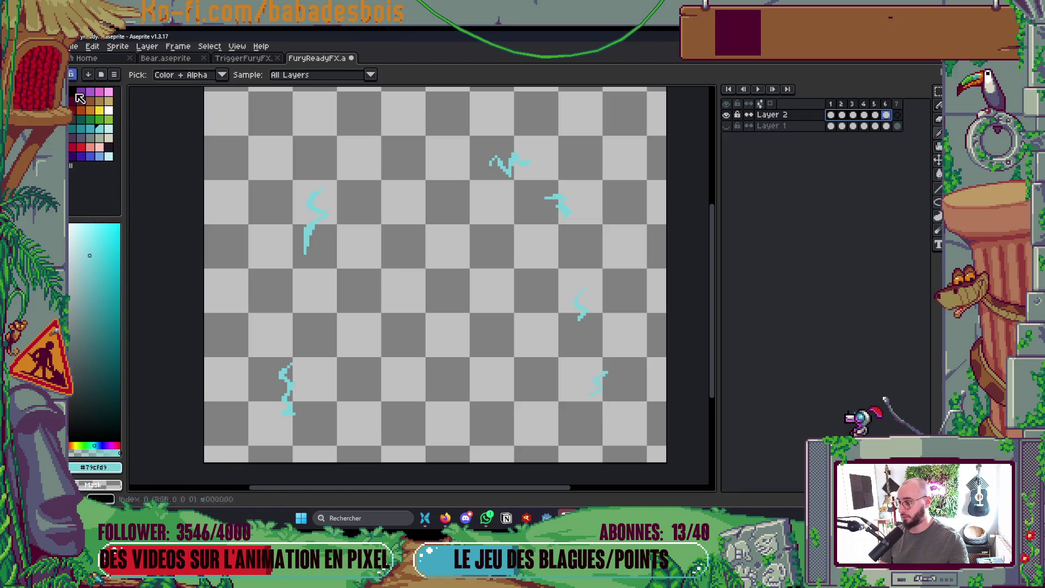
left_click(104, 129)
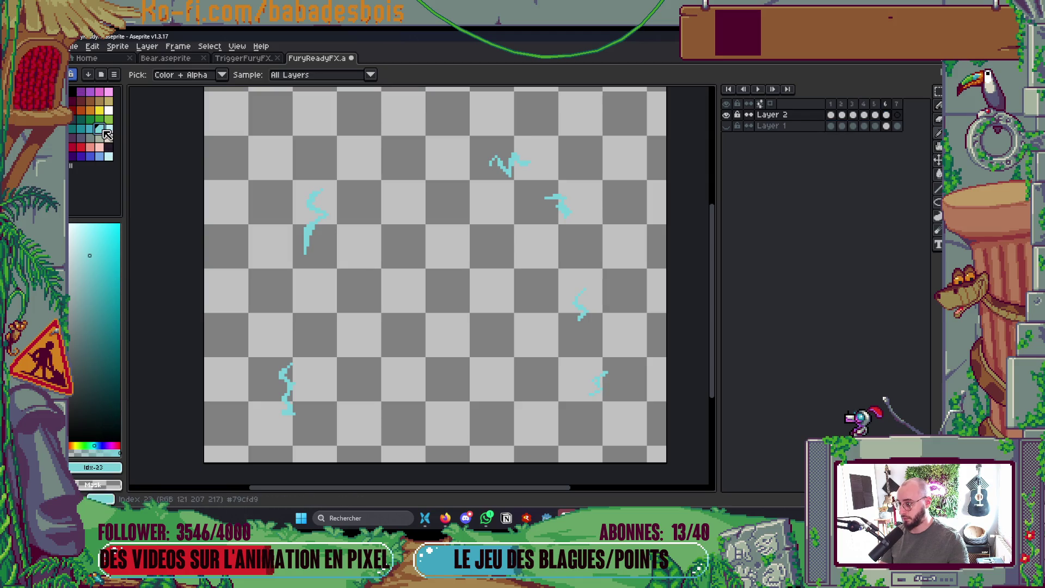
left_click(73, 165)
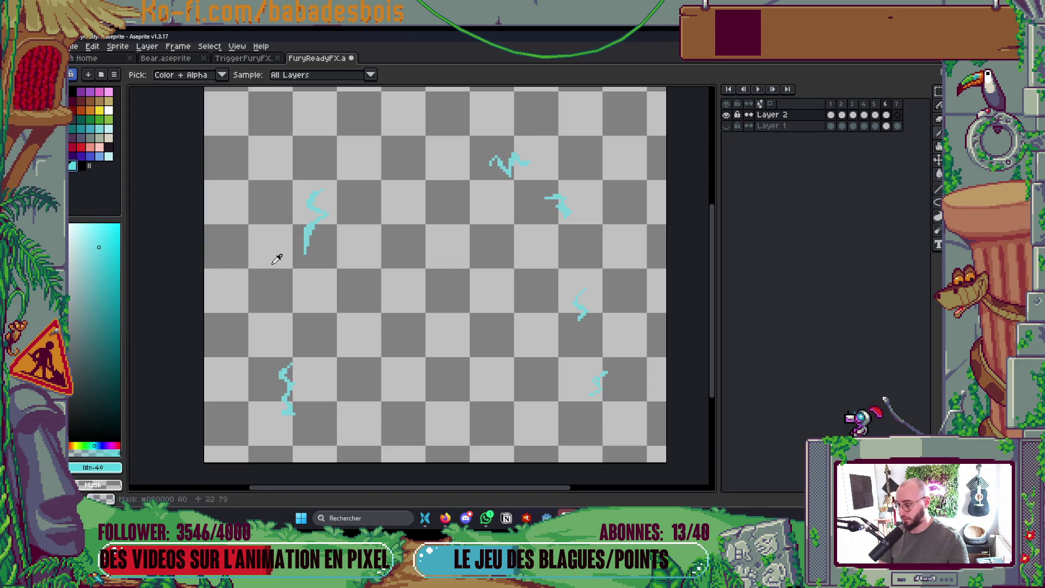
key("g")
Step: Replace palette colour Idx-23 with the new cyan Idx-40 in frames 1–6
left_click_drag(836, 119, 886, 115)
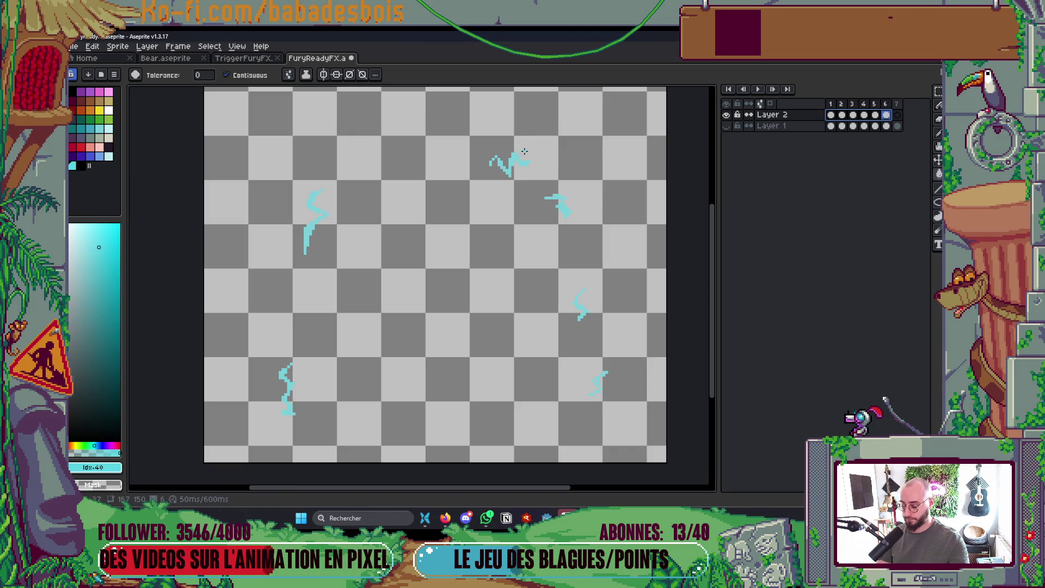
key("shift+r")
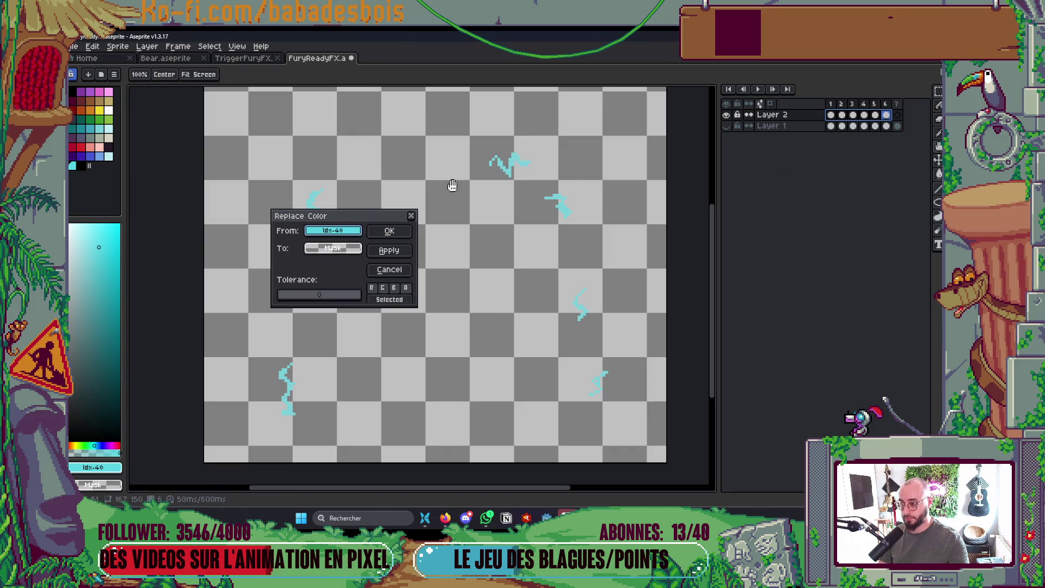
left_click(356, 235)
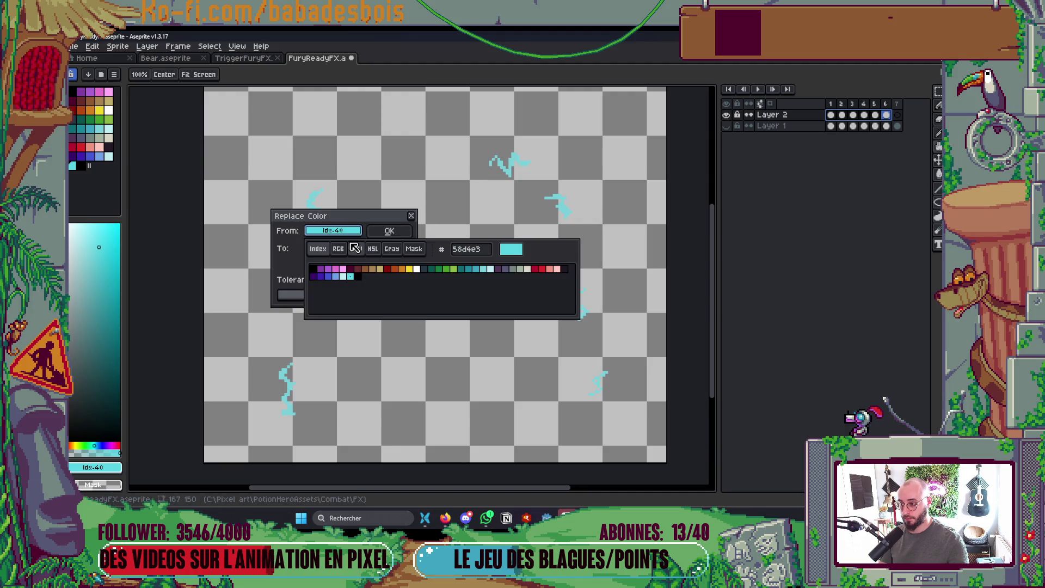
left_click(485, 269)
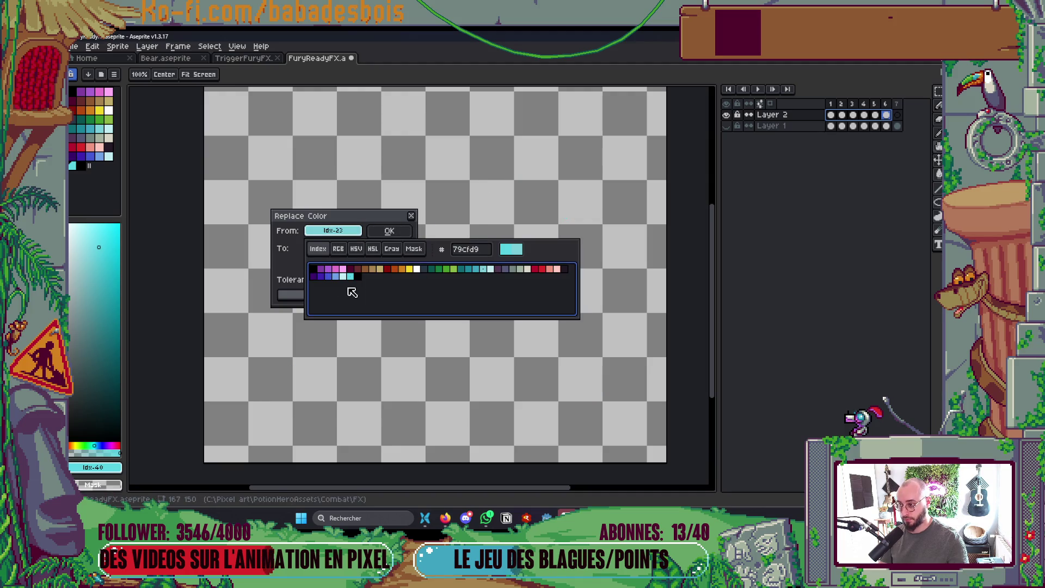
left_click(288, 277)
left_click(333, 248)
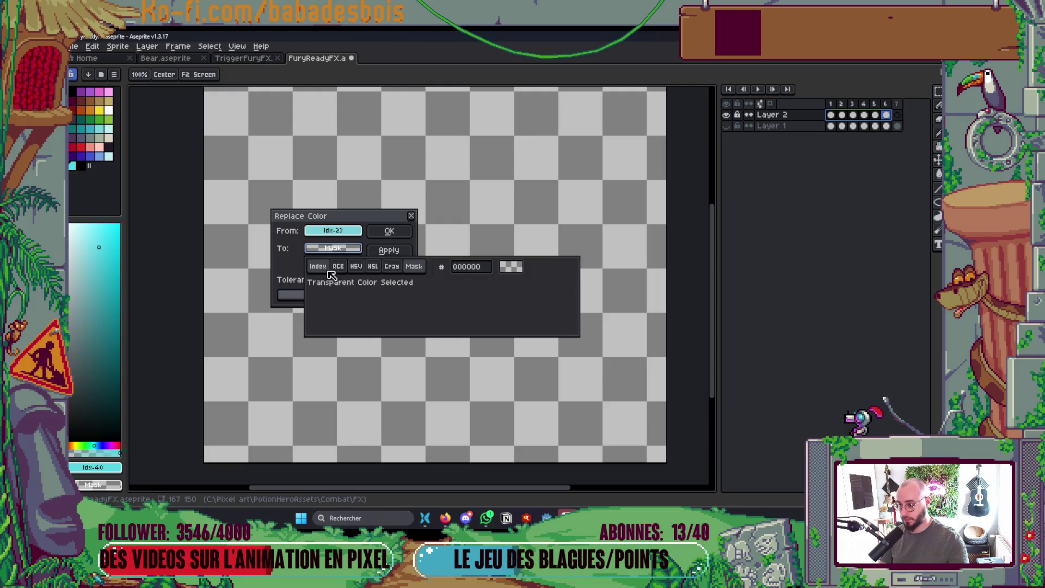
left_click(328, 270)
left_click(350, 294)
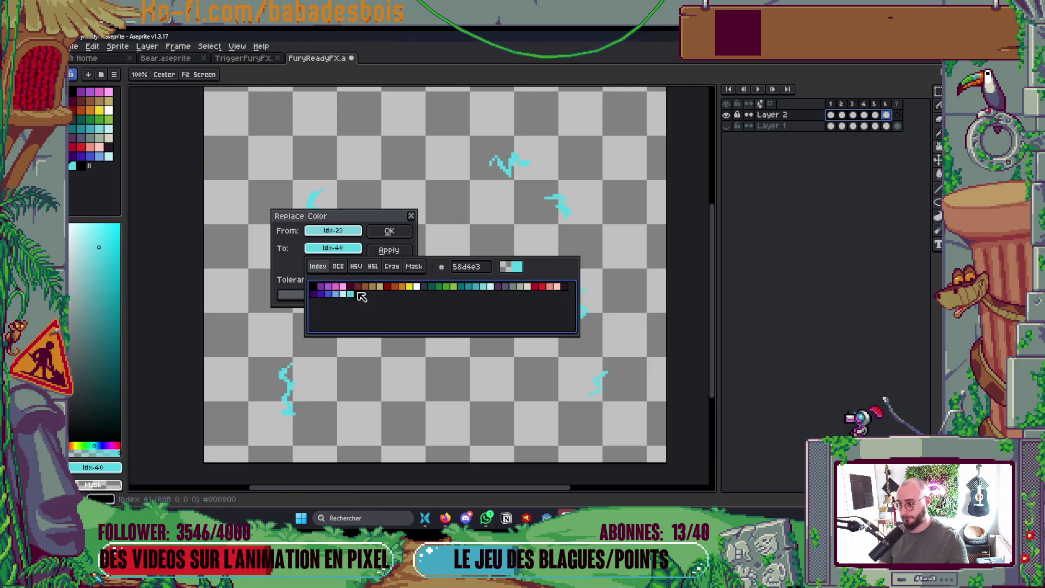
left_click(400, 233)
Step: Step through frames 1–4 to check the recolour, then return to Godot
left_click(833, 116)
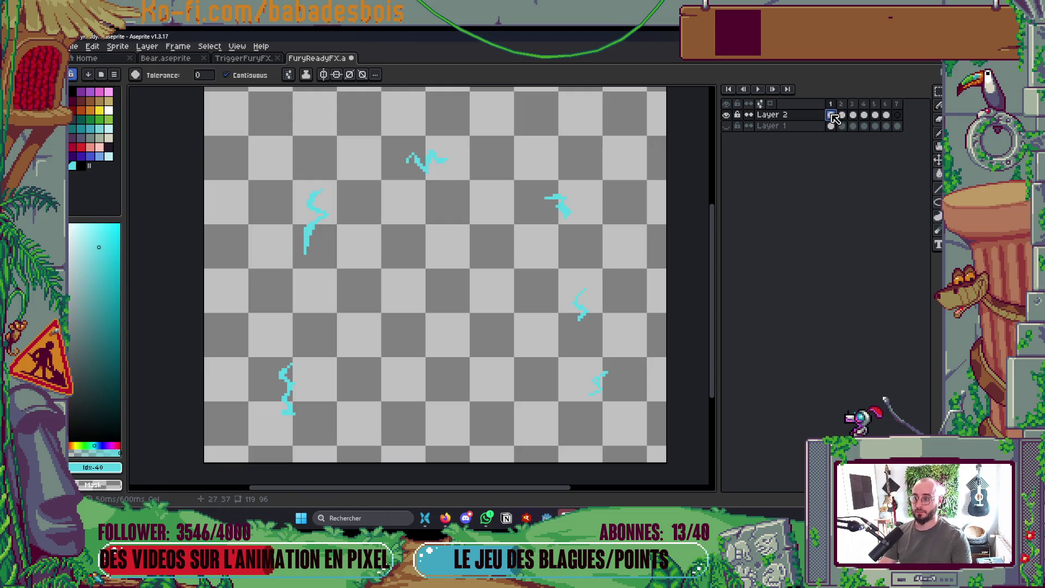
left_click(842, 115)
left_click(853, 126)
left_click(864, 126)
scroll(582, 169, "down", 3)
scroll(581, 169, "up", 2)
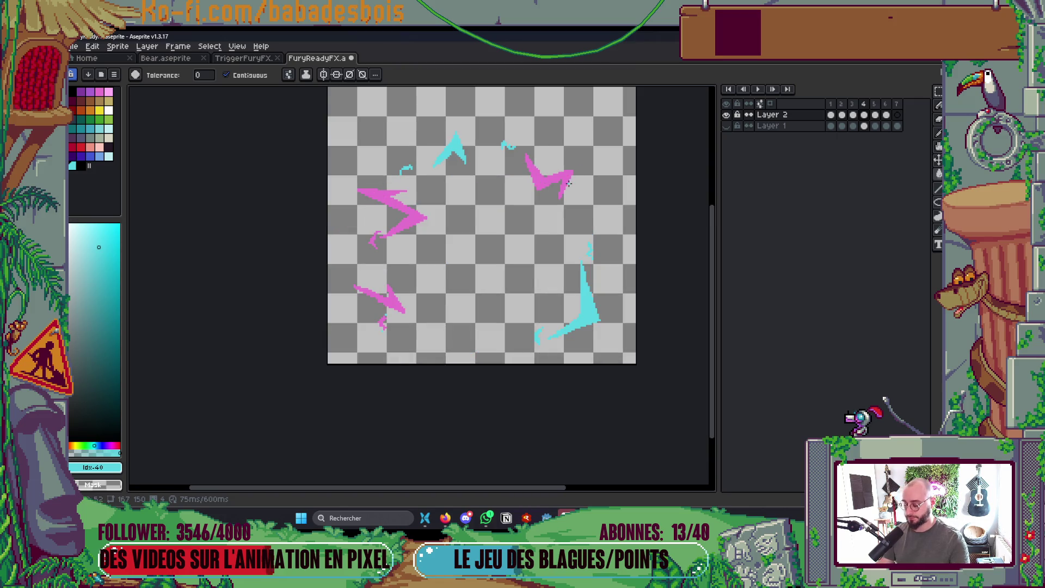
key("alt+Tab")
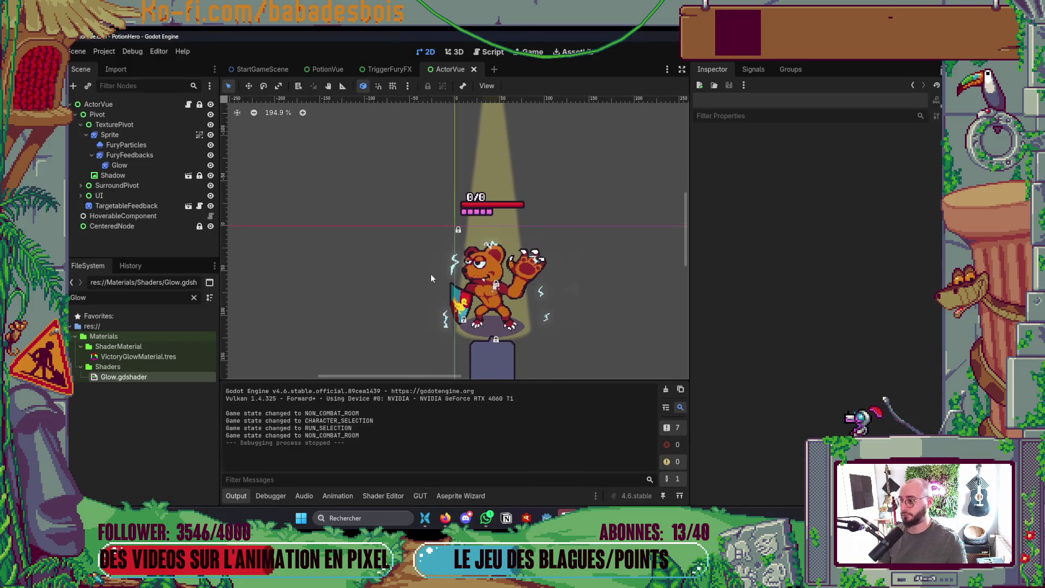
Step: Read ActorVue's Unlock Fury Blink Color (purple 160/82/255) in the Inspector, then return to Aseprite
left_click(137, 106)
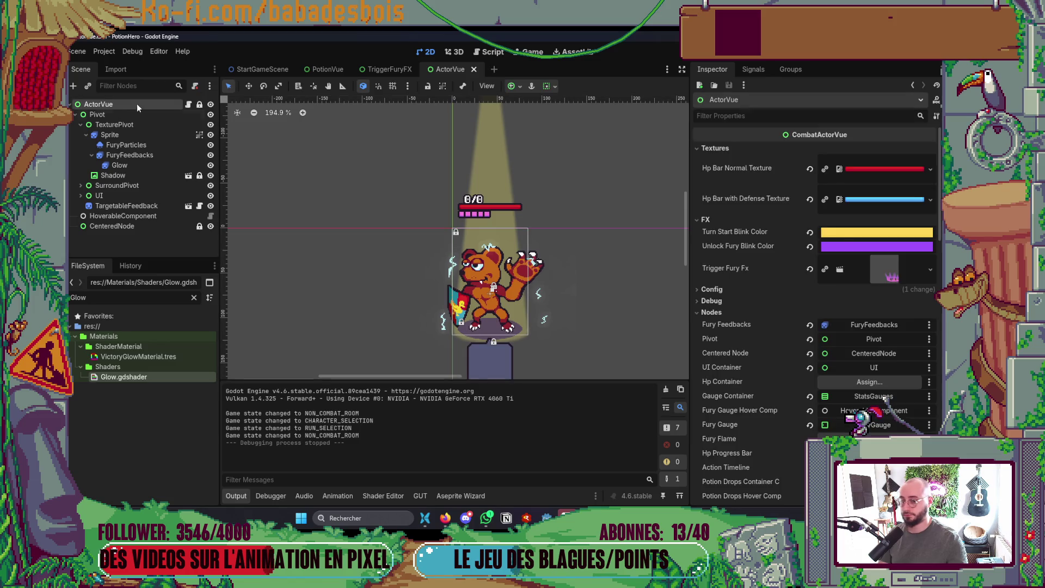
left_click(847, 246)
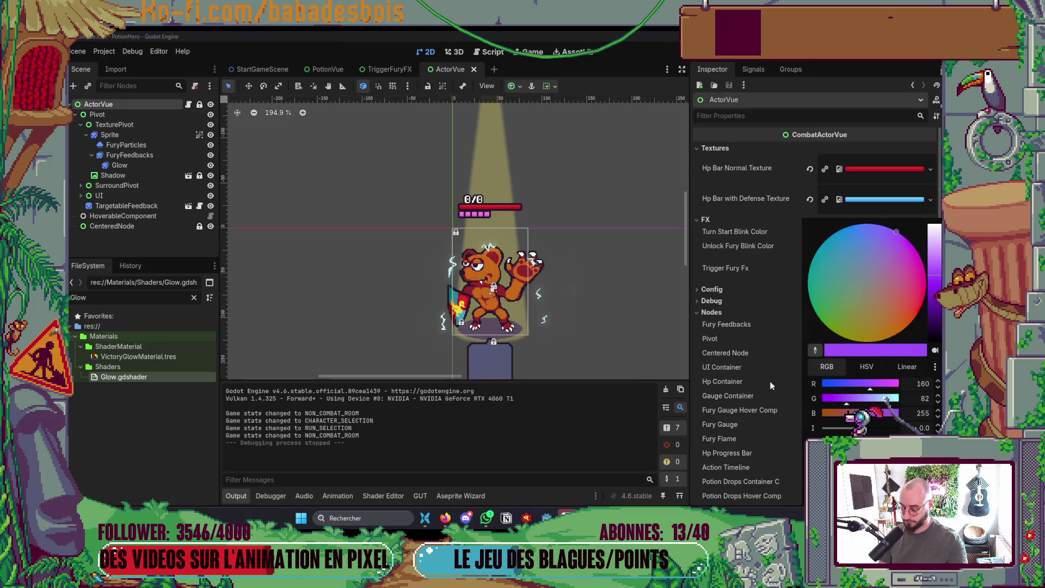
left_click(635, 361)
left_click(895, 248)
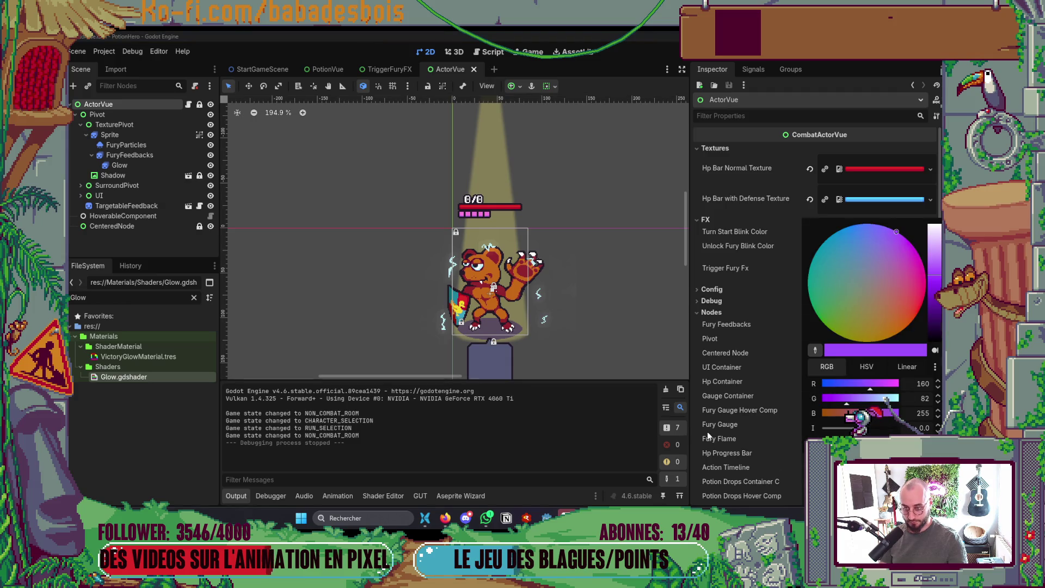
key("alt+Tab")
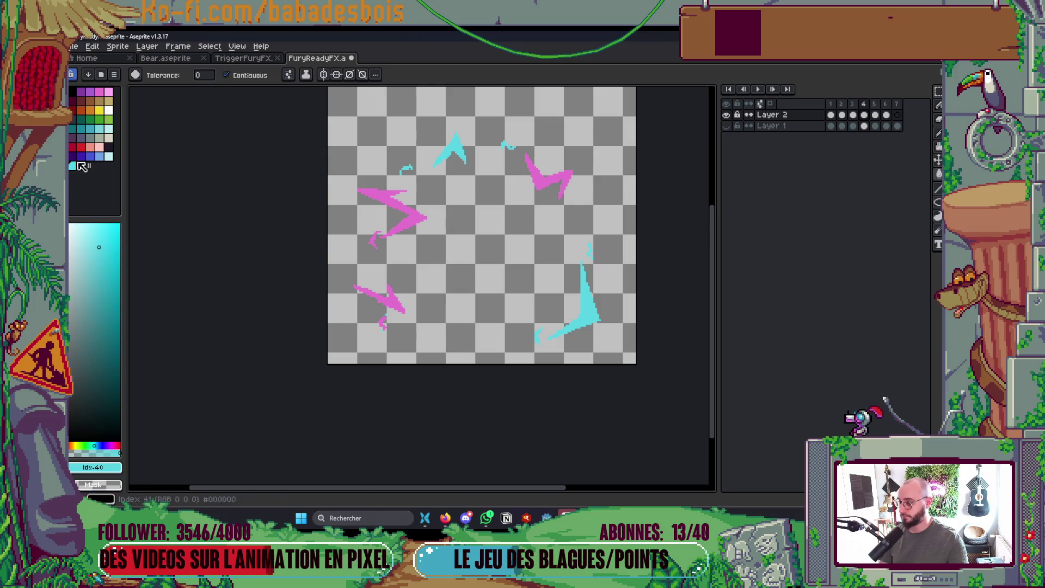
Step: Set palette entry 41 to the pasted purple colour
left_click(81, 165)
left_click(92, 469)
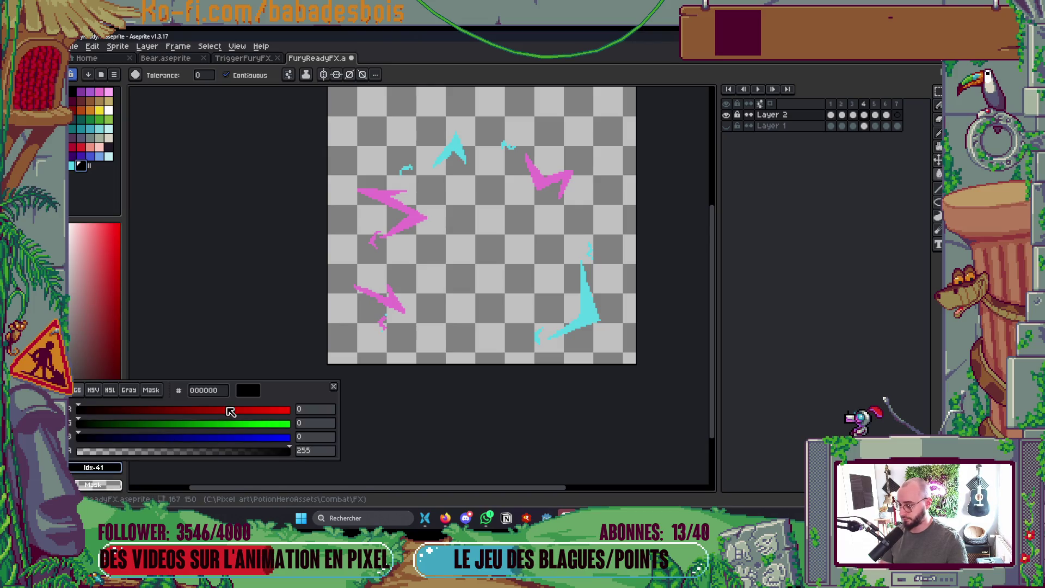
type("a052ff")
key("Return")
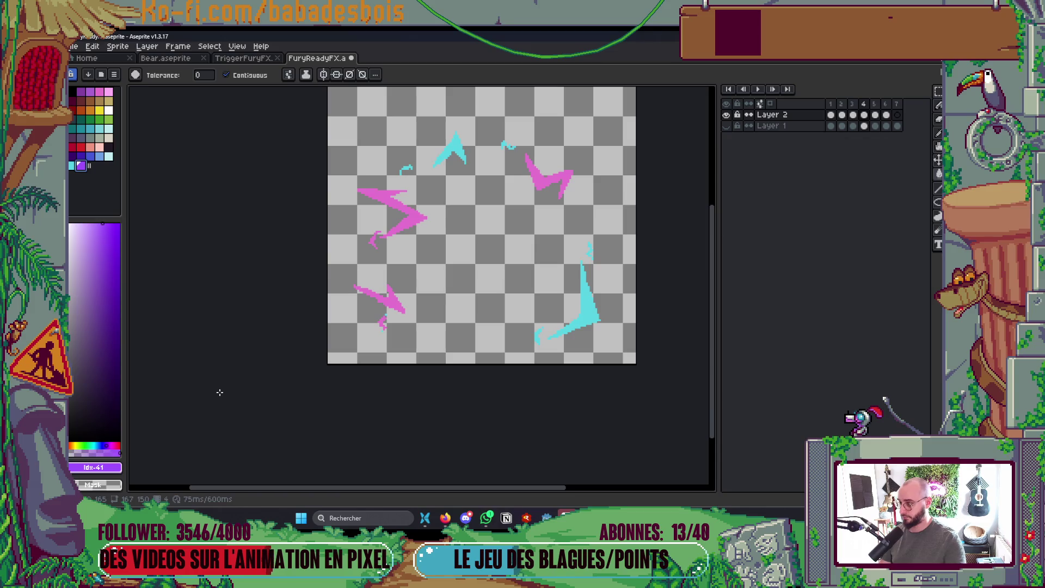
key("i")
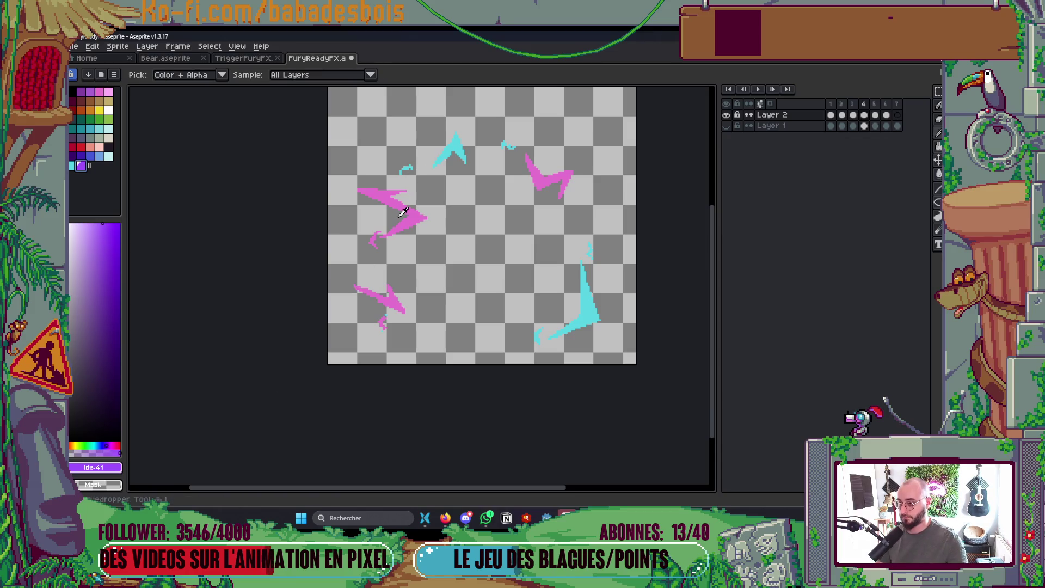
Step: Replace pink with purple across frames 1–5 of the animation
mouse_move(886, 115)
left_mouse_down()
mouse_move(833, 120)
mouse_move(888, 118)
left_mouse_up()
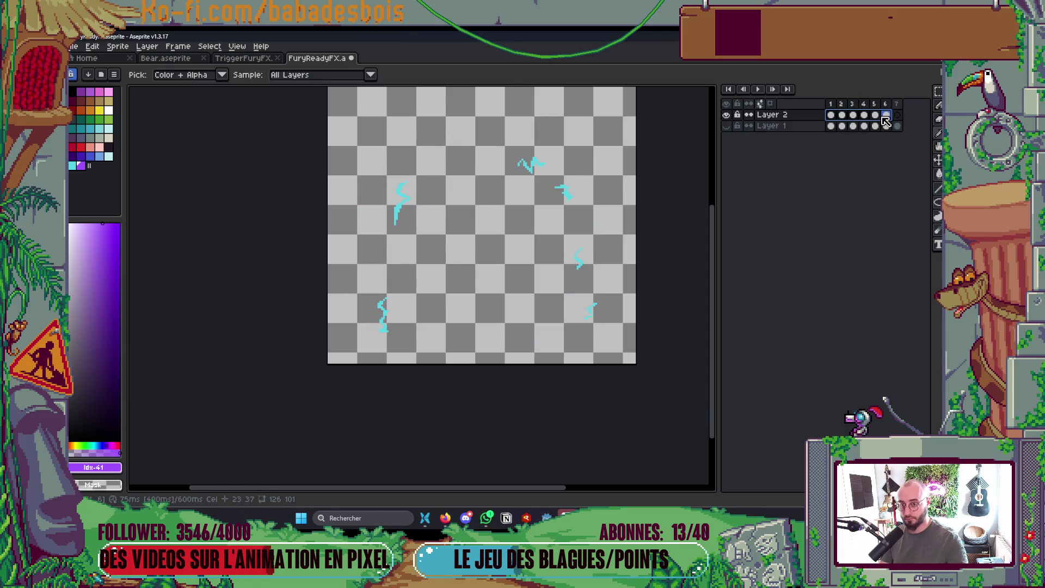
mouse_move(888, 120)
left_mouse_down()
mouse_move(838, 120)
mouse_move(874, 115)
left_mouse_up()
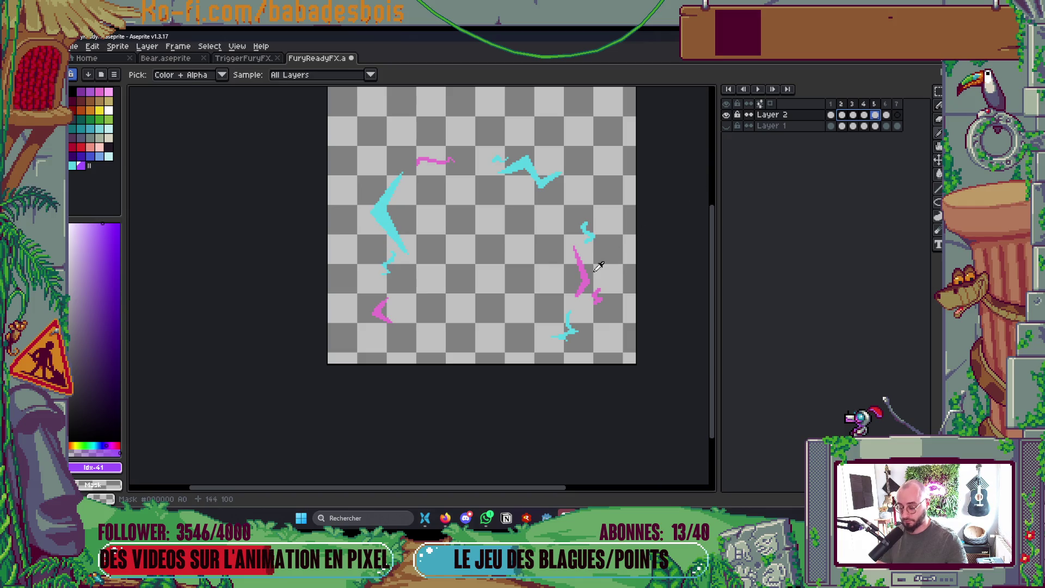
key("shift+r")
left_click(334, 251)
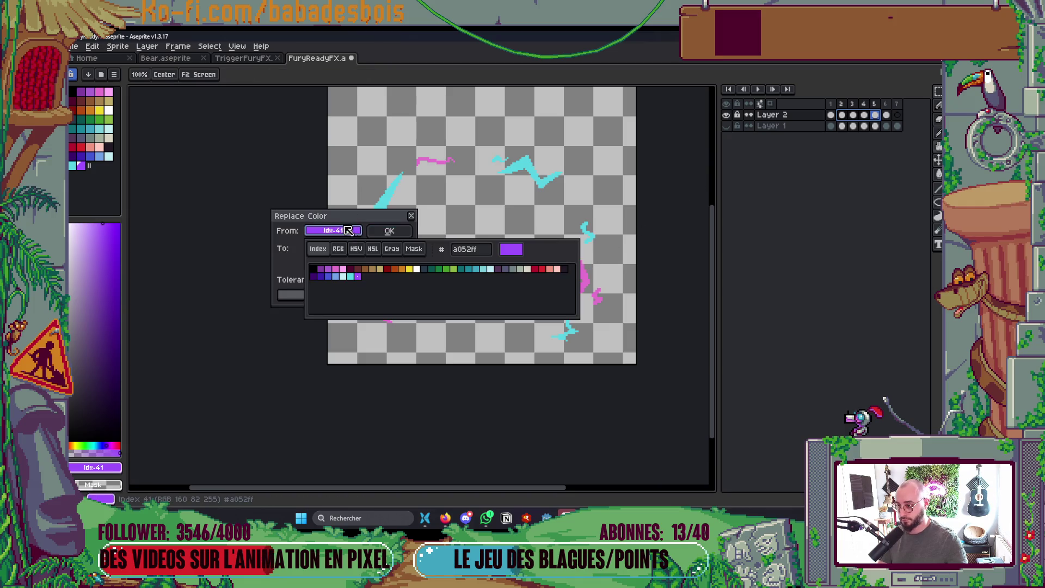
left_click(335, 269)
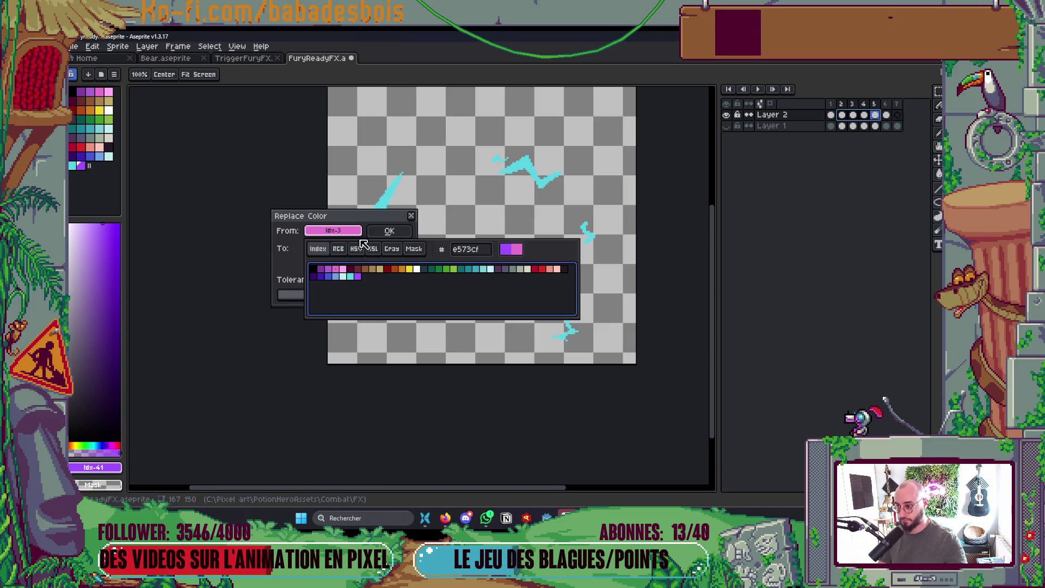
left_click(301, 258)
left_click(326, 249)
left_click(318, 266)
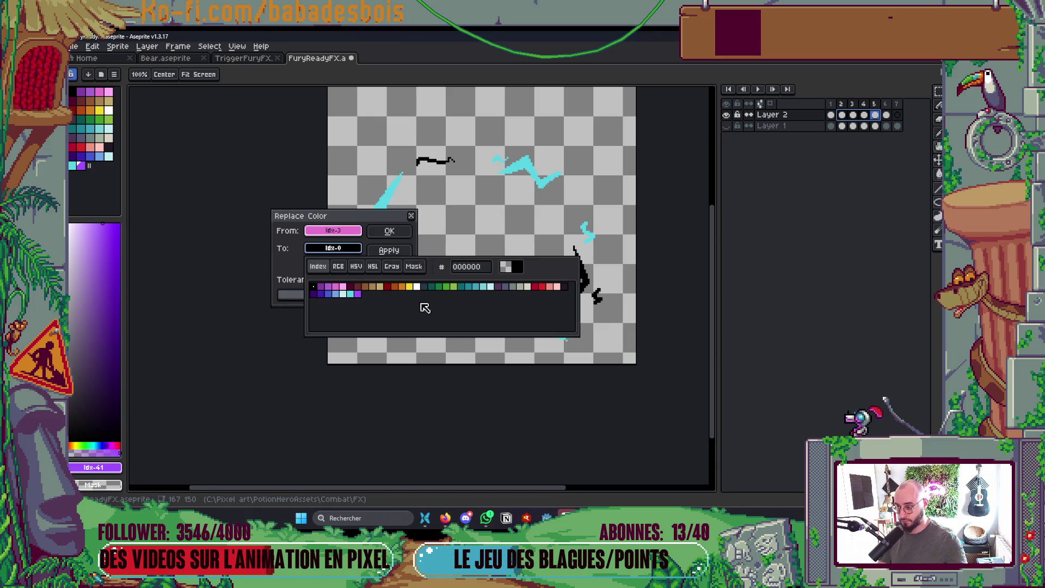
left_click(358, 294)
left_click(389, 230)
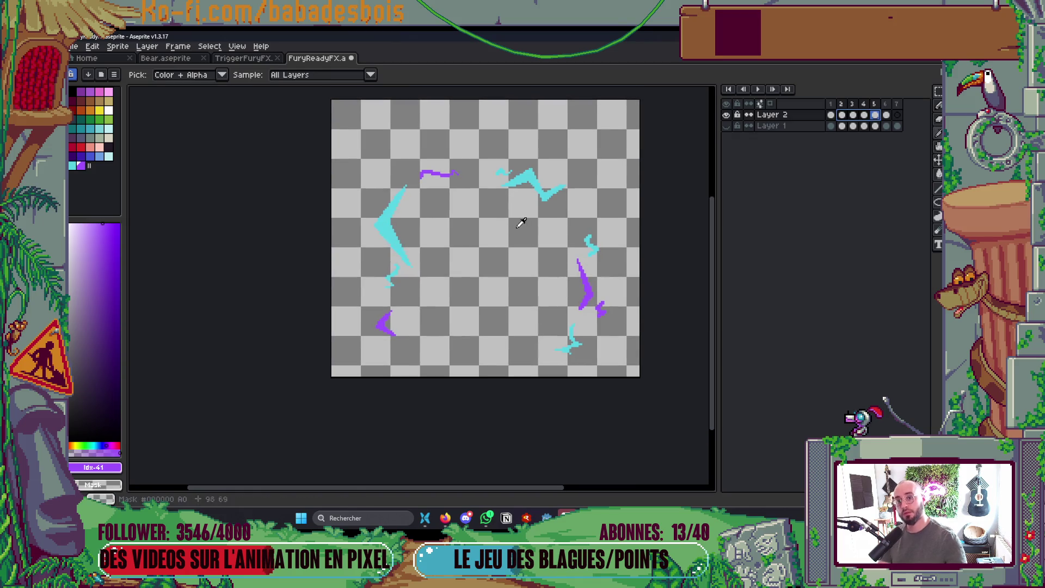
Step: Play the animation to review the purple strokes, then switch to the Godot editor
key("Return")
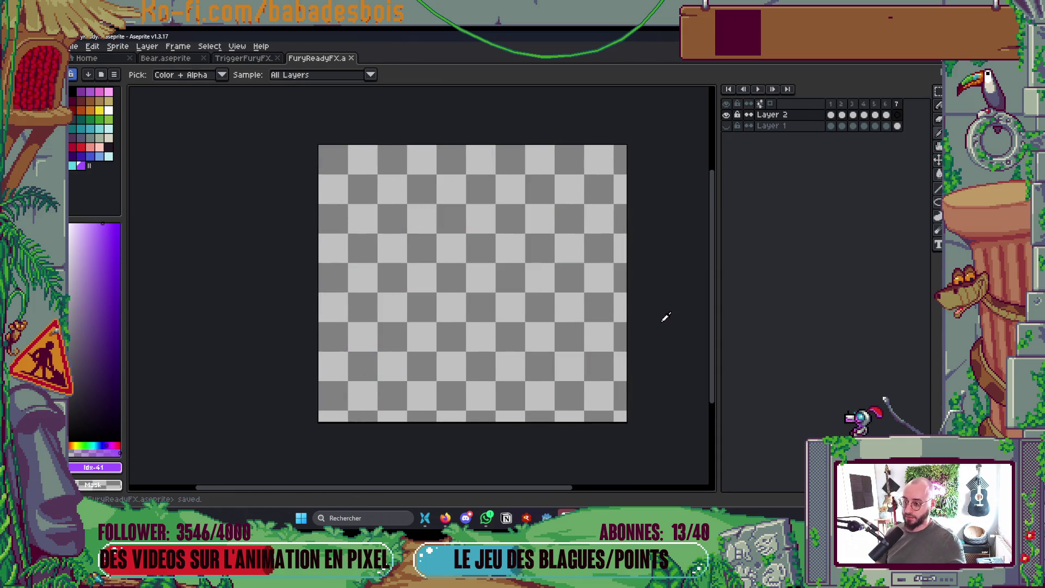
key("super+Tab")
key("Return")
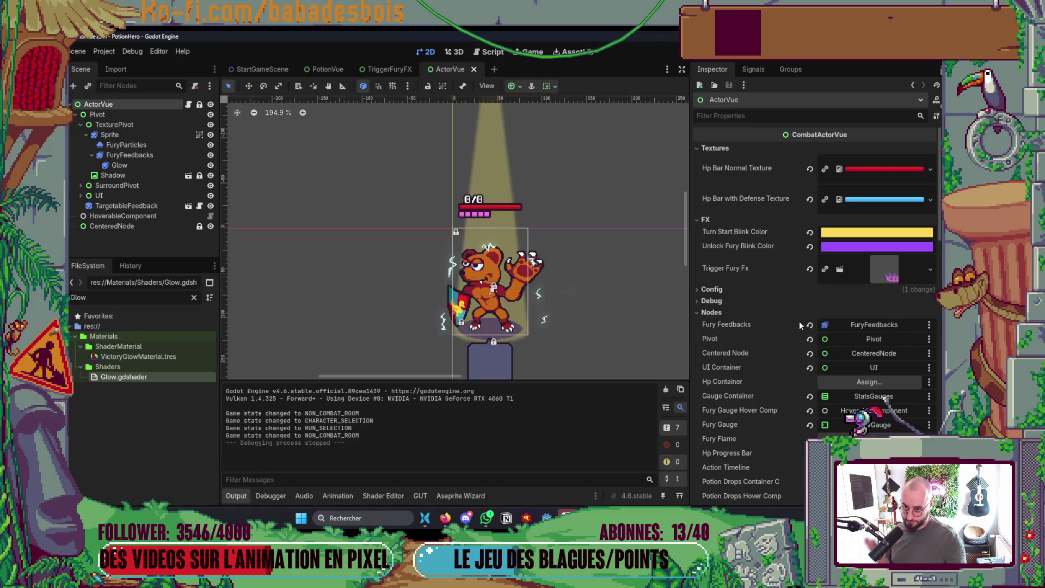
Step: Reimport FuryReadyFX.aseprite through the Aseprite Wizard panel and clear the file filter
left_click(477, 496)
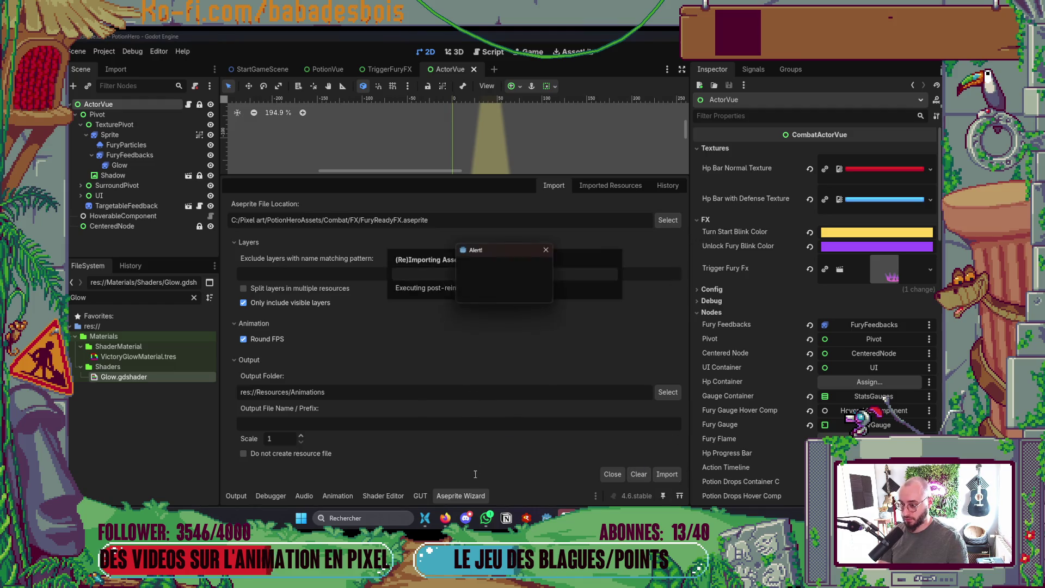
left_click(465, 495)
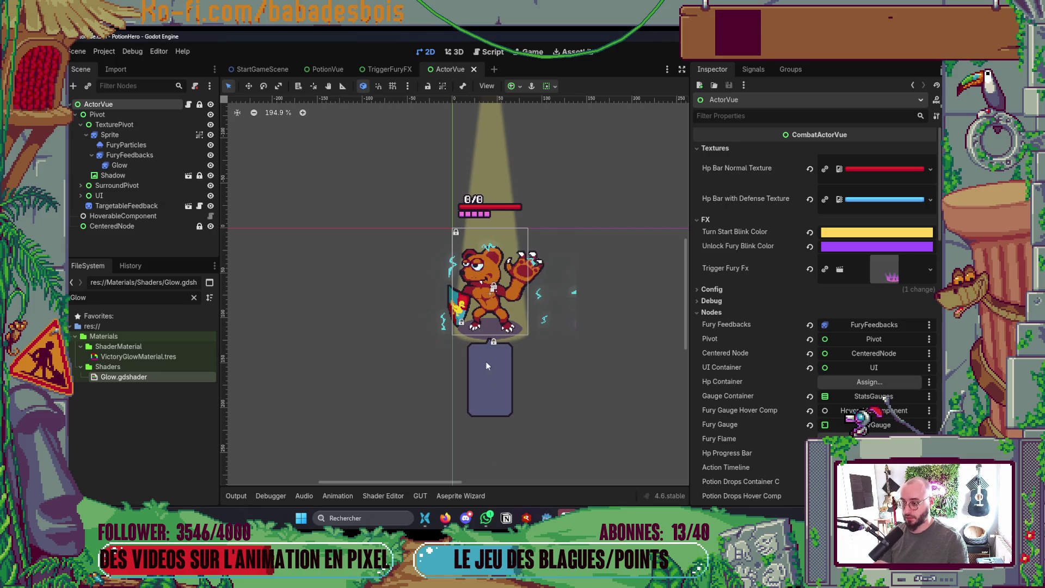
scroll(467, 285, "up", 5)
scroll(469, 286, "down", 1)
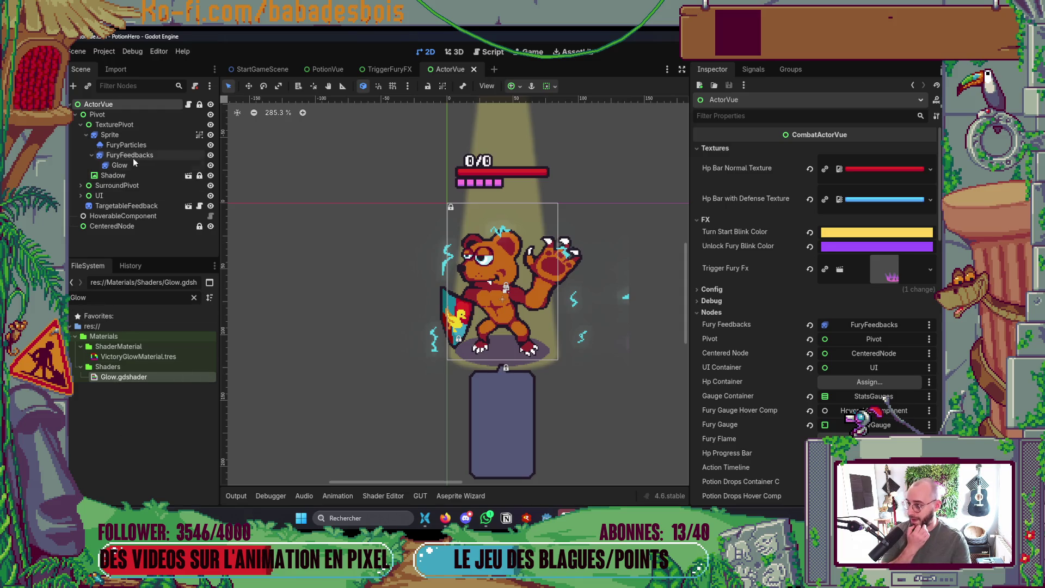
left_click(194, 298)
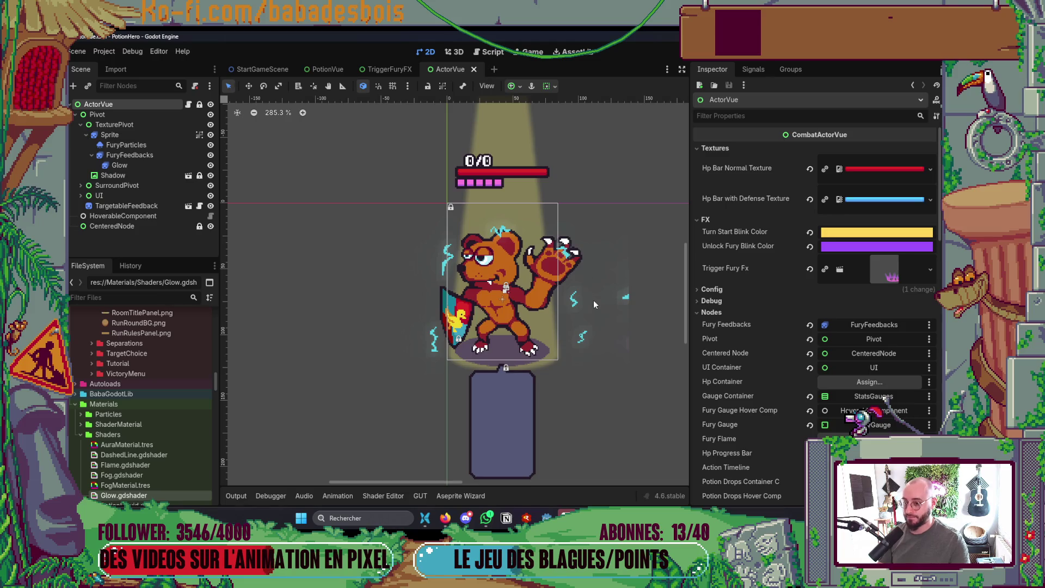
Step: Review the Glow node's updated animation frames, starting from frame 1
left_click(141, 167)
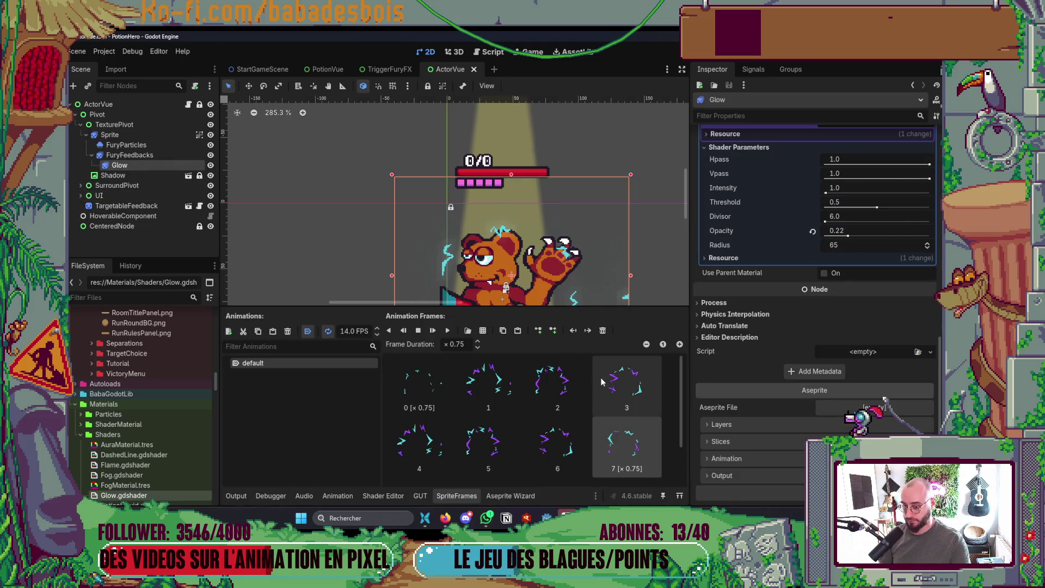
scroll(589, 384, "down", 2)
scroll(595, 383, "up", 2)
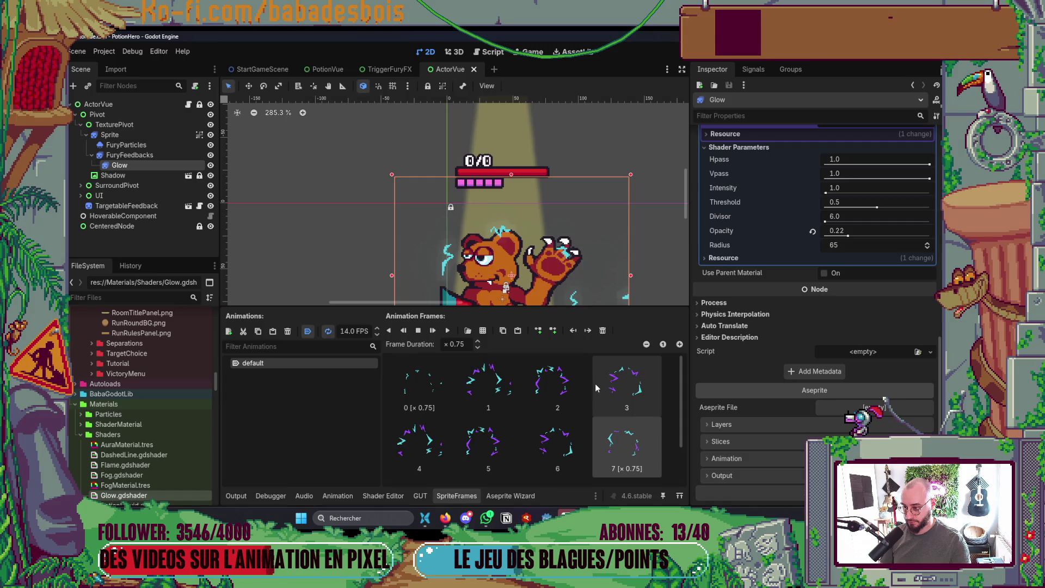
left_click(500, 387)
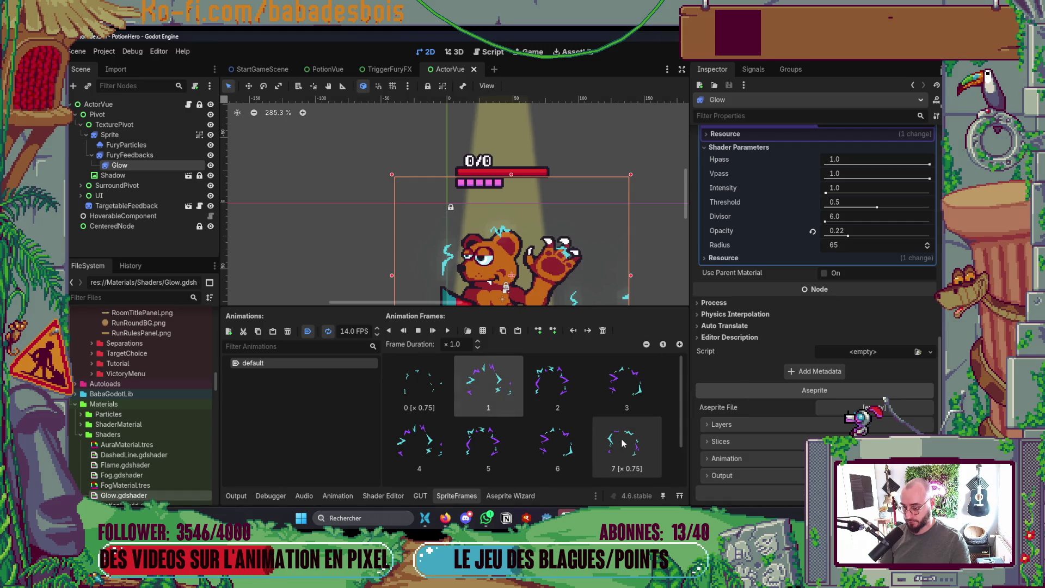
scroll(624, 440, "down", 1)
scroll(626, 436, "up", 1)
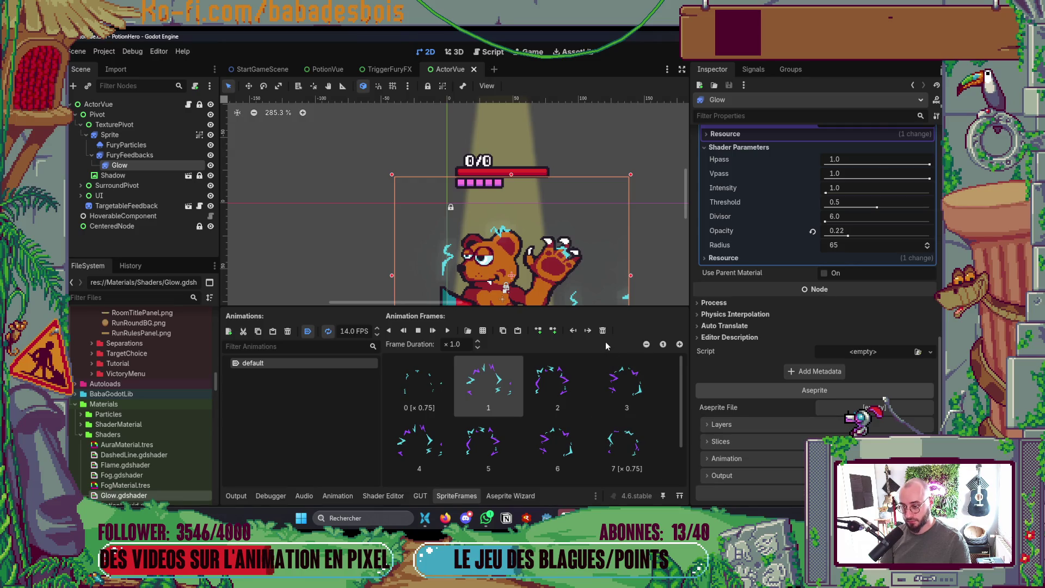
left_click(504, 291)
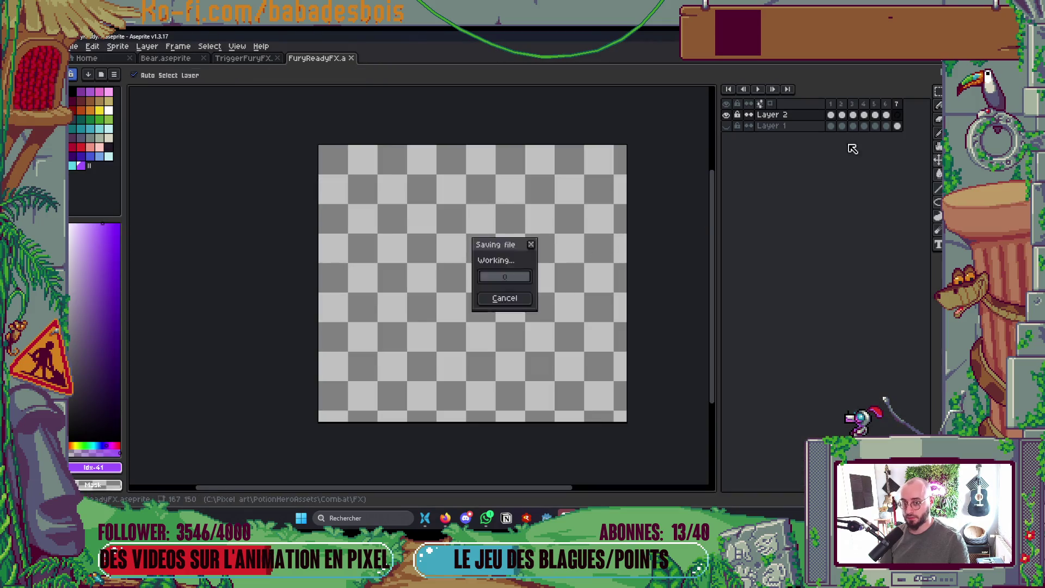
Step: Add and undo an empty frame after frame 6, save FuryReadyFX, and return to Godot
left_click(841, 107)
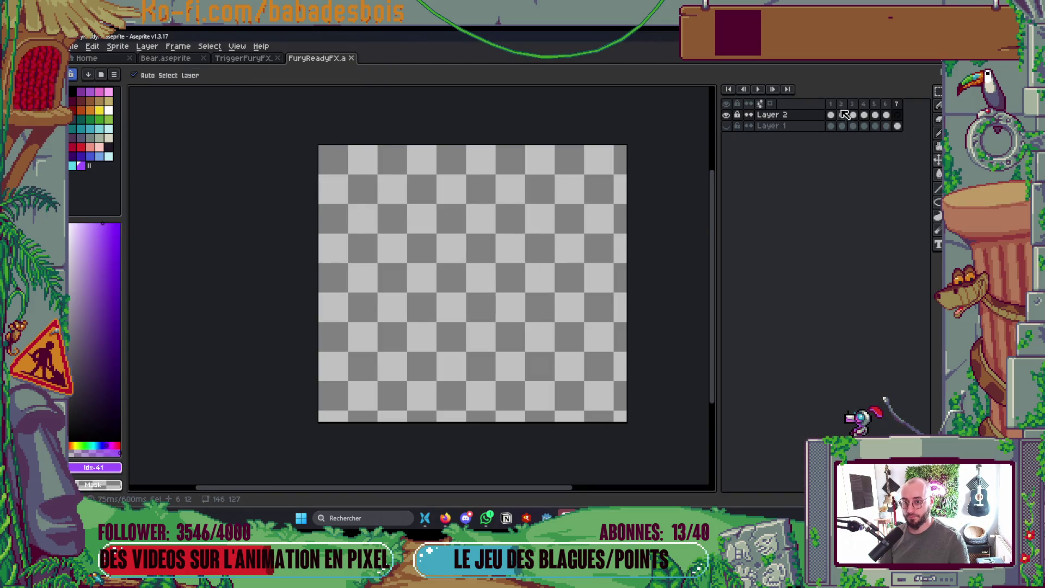
left_click(890, 104)
key("alt+shift+n")
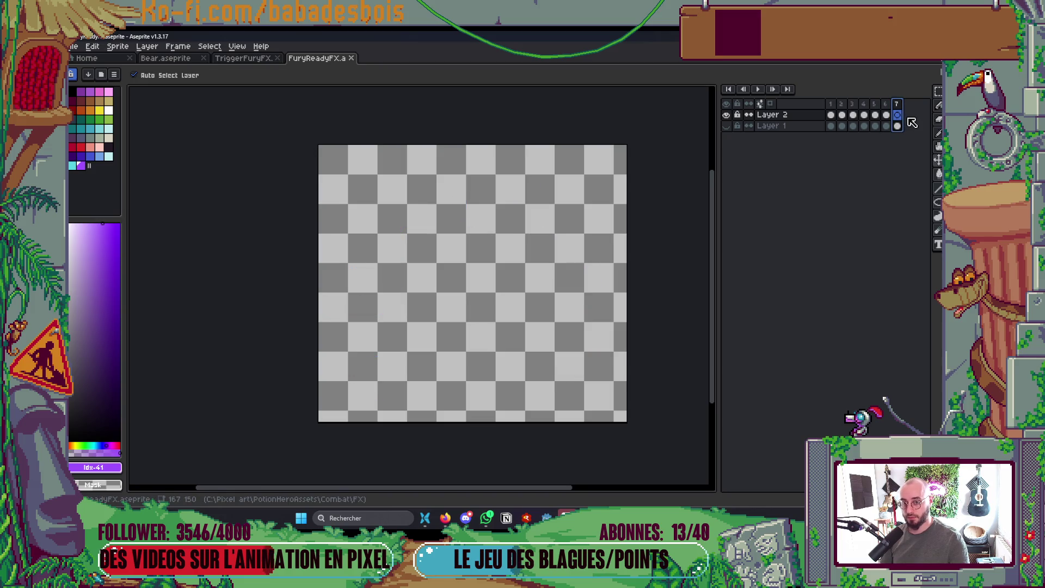
key("ctrl+z")
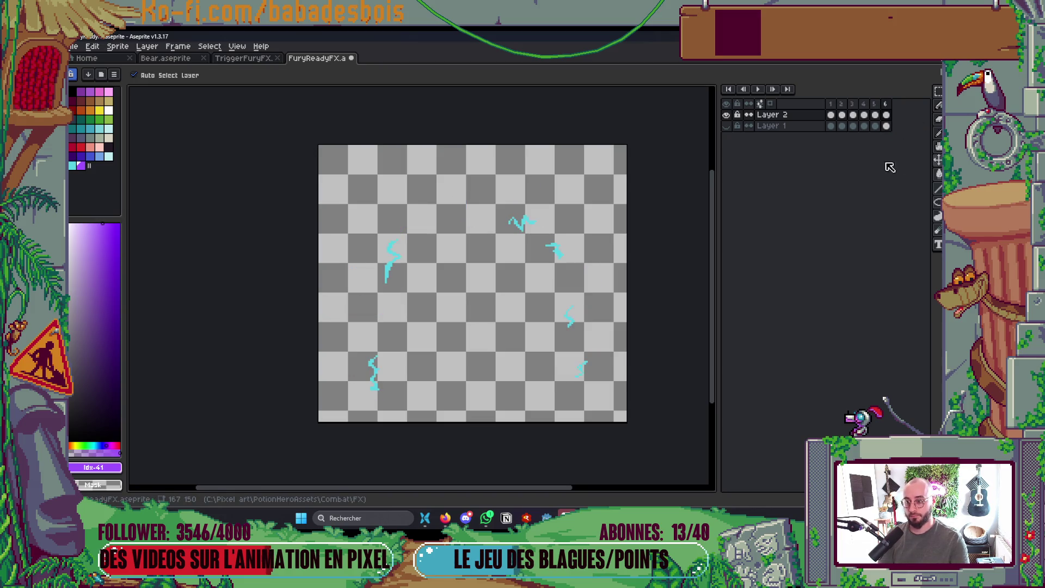
key("ctrl+s")
key("alt+Tab")
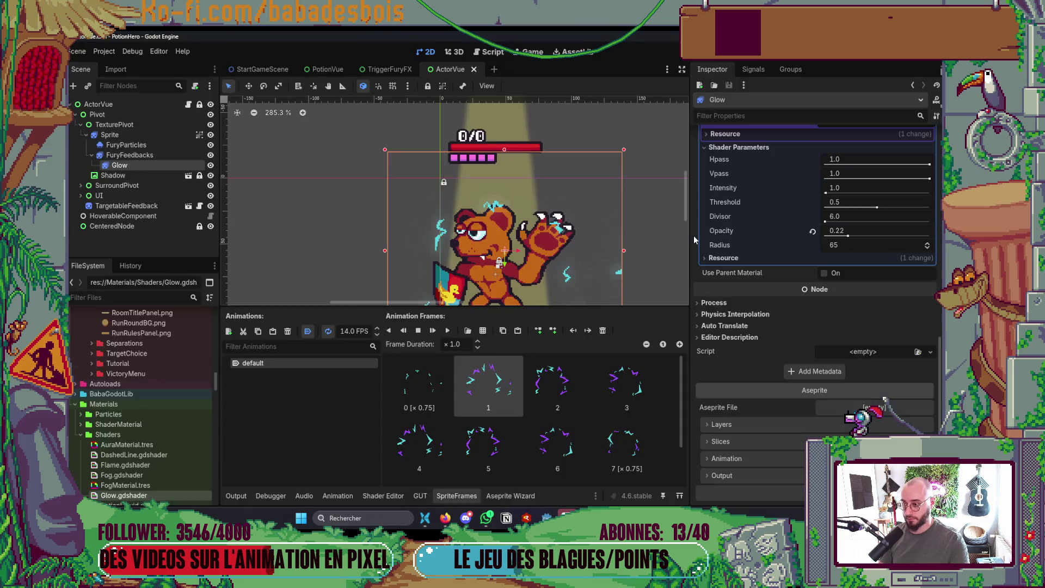
key("alt+Tab")
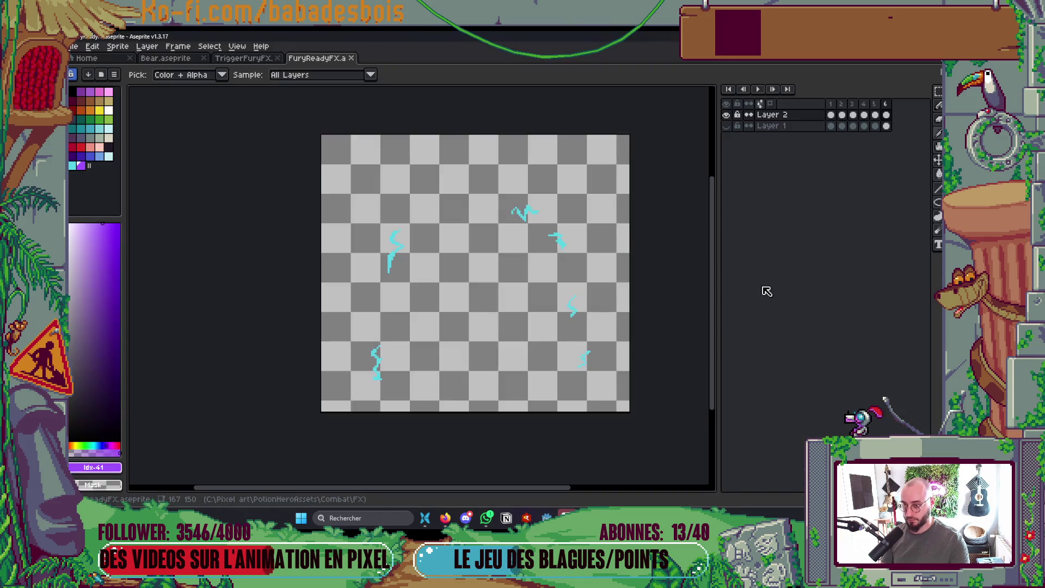
key("ctrl+s")
key("alt+Tab")
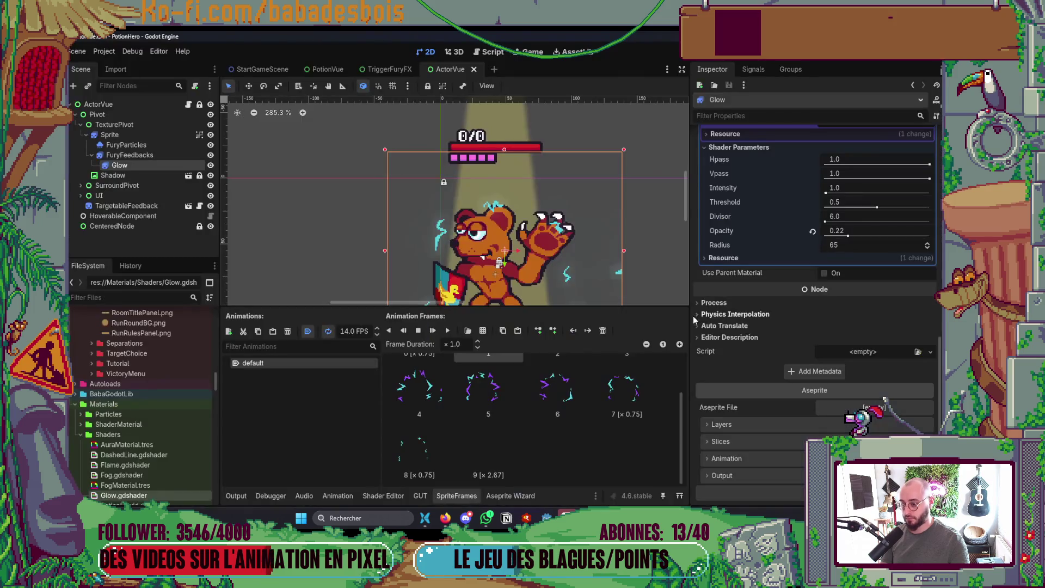
Step: Reimport FuryReadyFX through the Aseprite Wizard panel
left_click(510, 496)
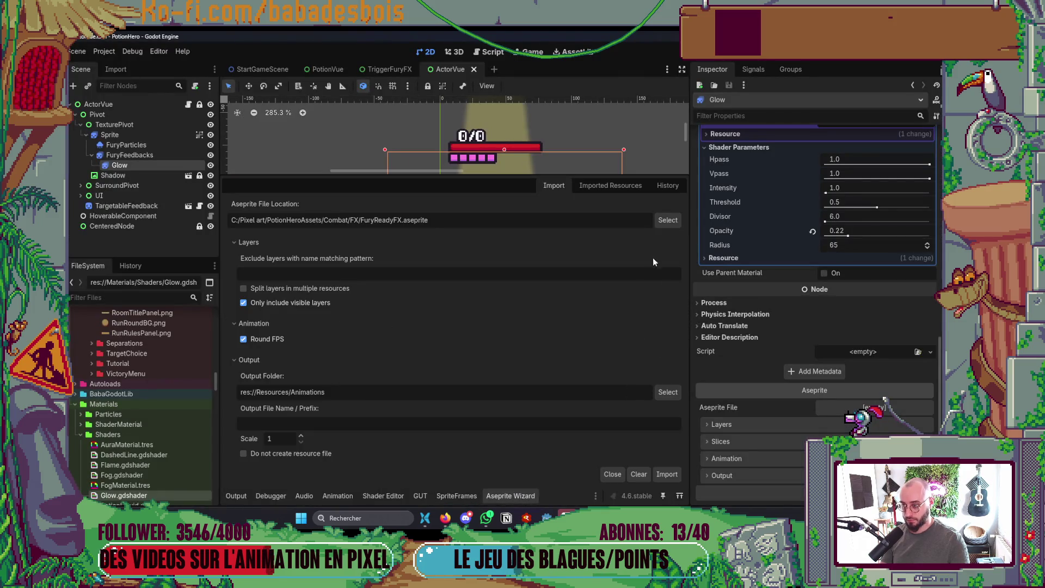
key("alt+Tab")
key("alt+Tab")
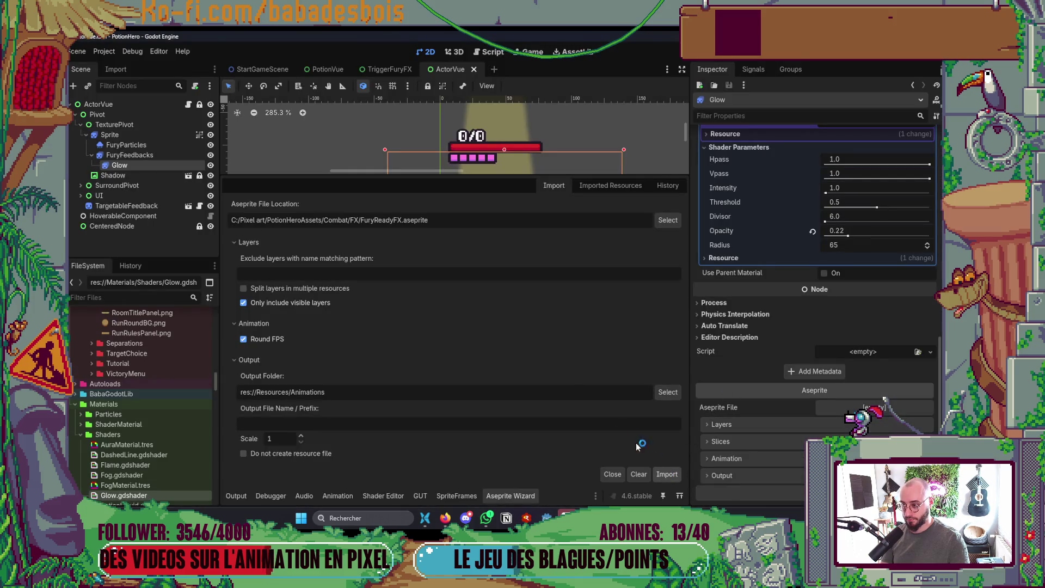
left_click(506, 290)
Step: Revert the FuryFeedbacks node's Transform position to 0, 0
left_click(136, 156)
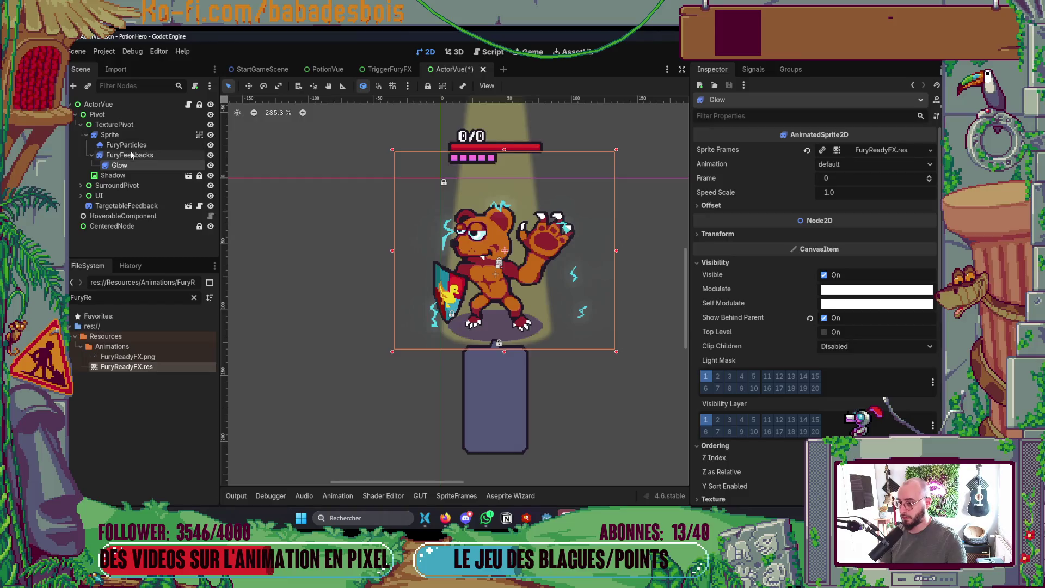
left_click(729, 235)
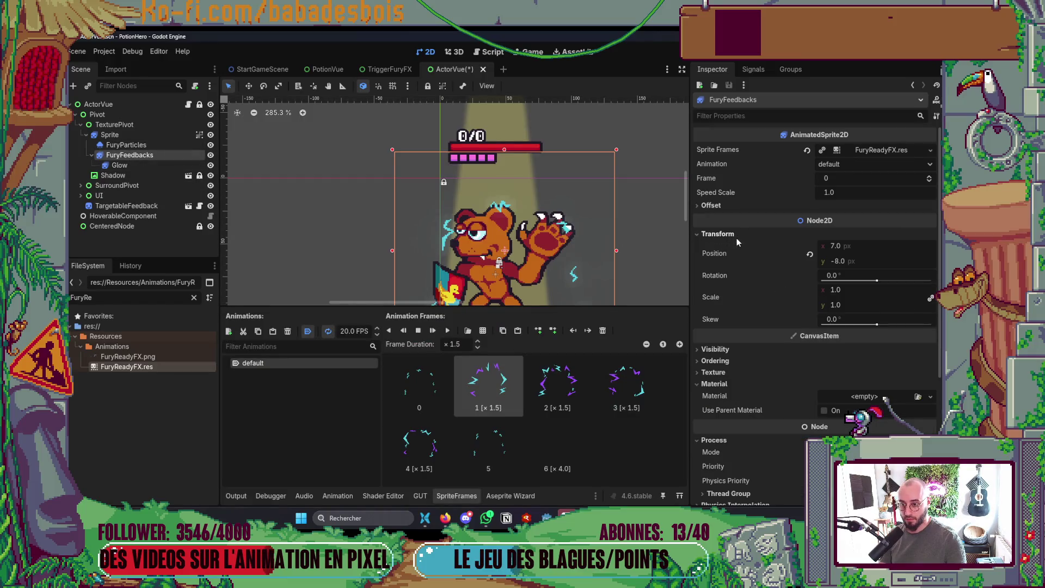
left_click(808, 254)
scroll(634, 217, "down", 4)
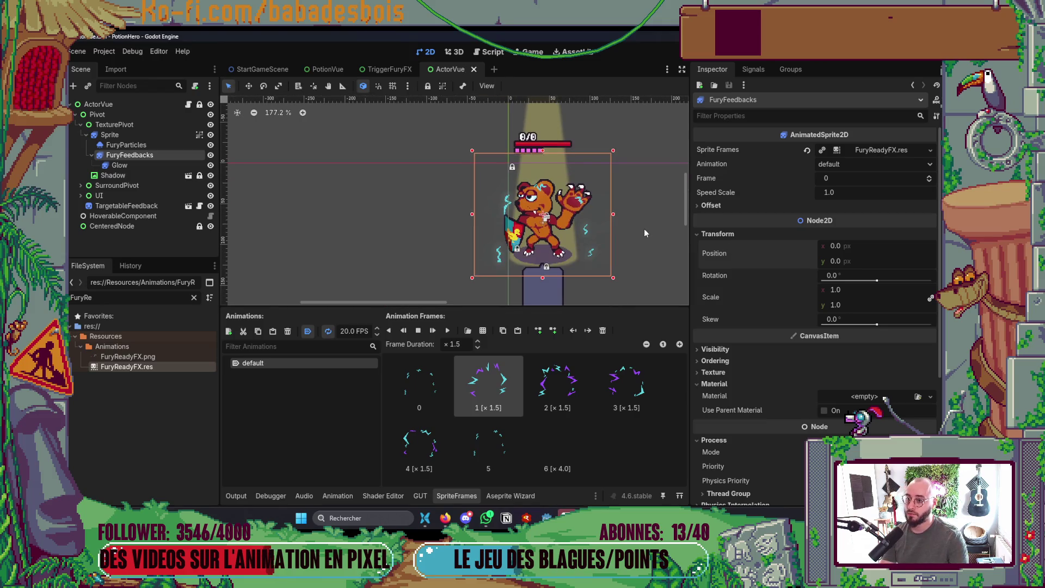
Step: In Aseprite, shift frame 6's cyan sparks up and left with the Move tool
key("alt+Tab")
left_click_drag(830, 115, 878, 116)
left_click(885, 116)
key("v")
left_click_drag(584, 269, 578, 245)
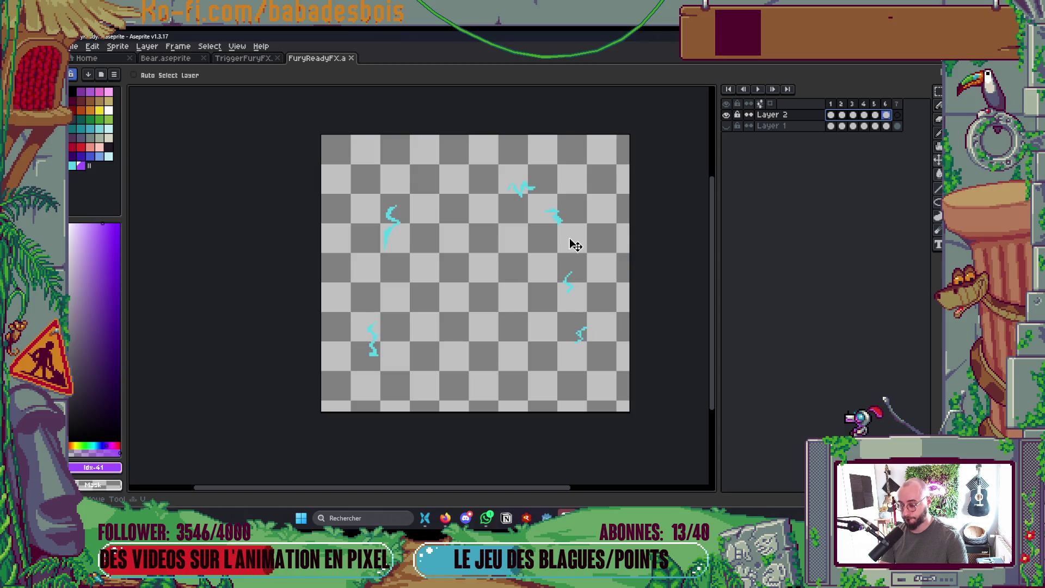
Step: Save FuryReadyFX and reimport it in Godot via the Aseprite Wizard
key("ctrl+s")
key("alt+Tab")
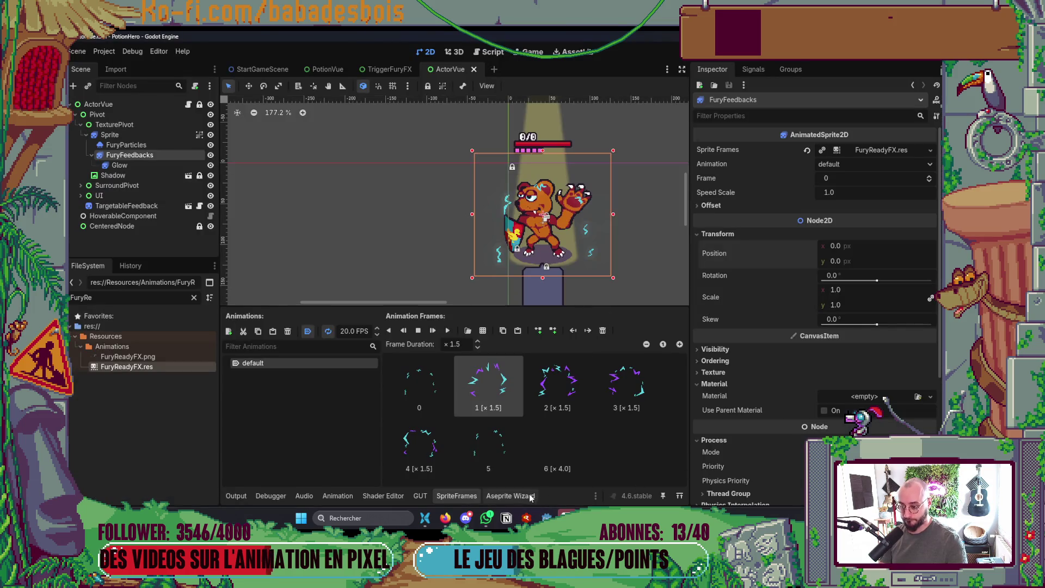
left_click(511, 496)
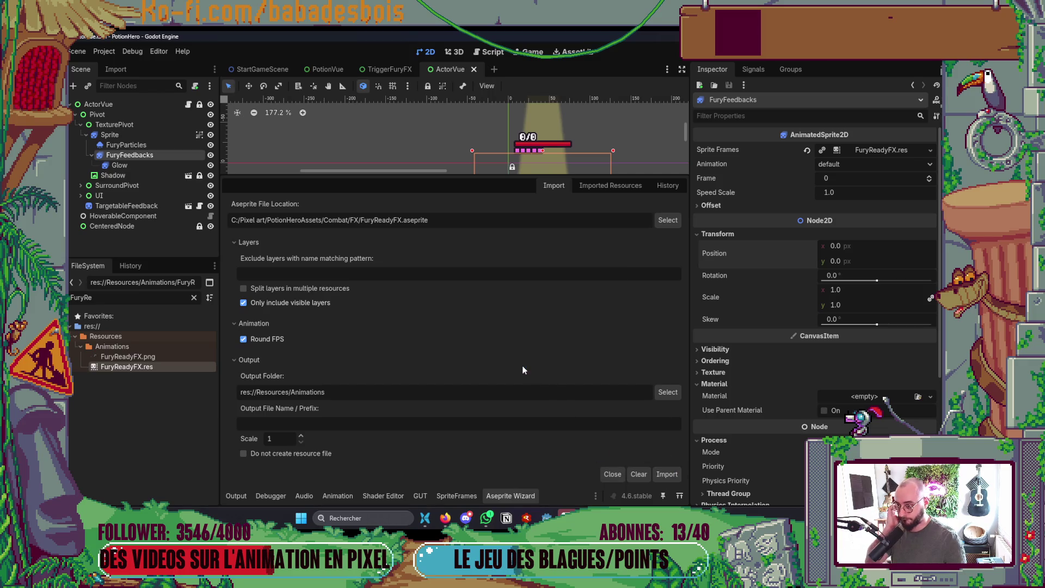
left_click(505, 291)
Step: Assign FuryReadyFX.res as the Glow node's Sprite Frames and run the project with F5
left_click_drag(130, 366, 487, 330)
left_click_drag(864, 158, 864, 158)
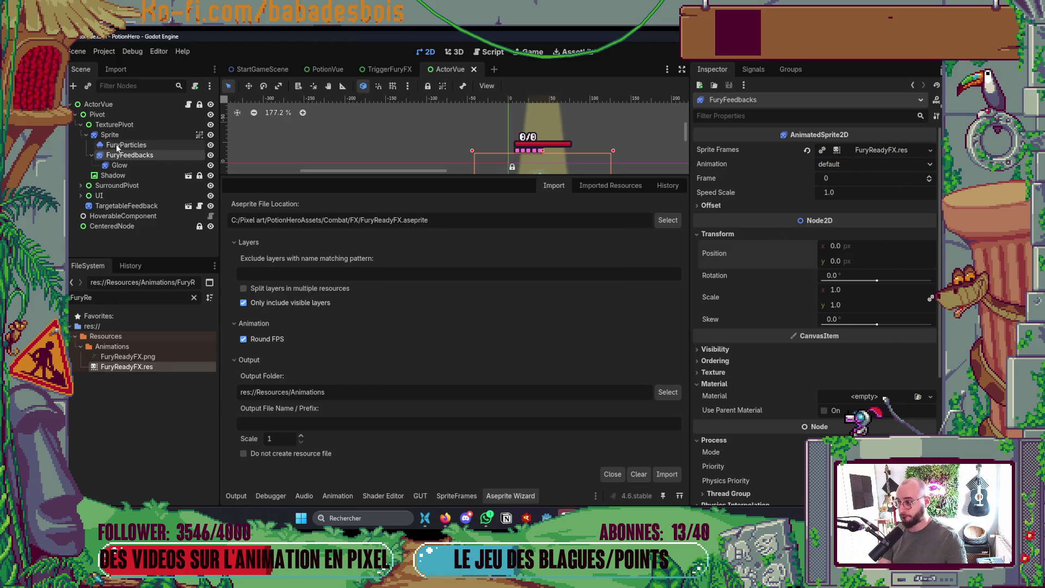
left_click(119, 165)
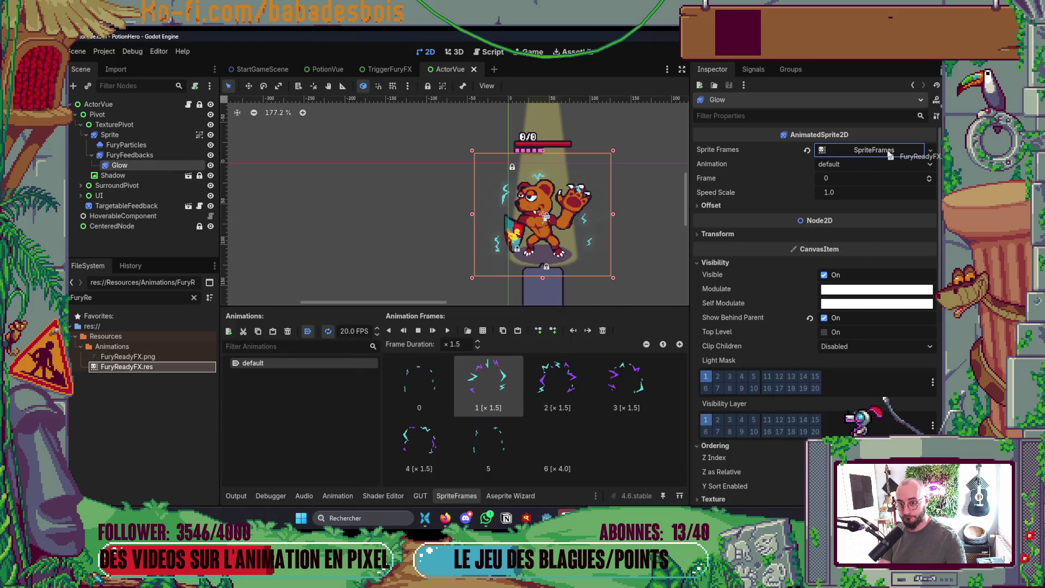
left_click_drag(889, 156, 889, 156)
key("F5")
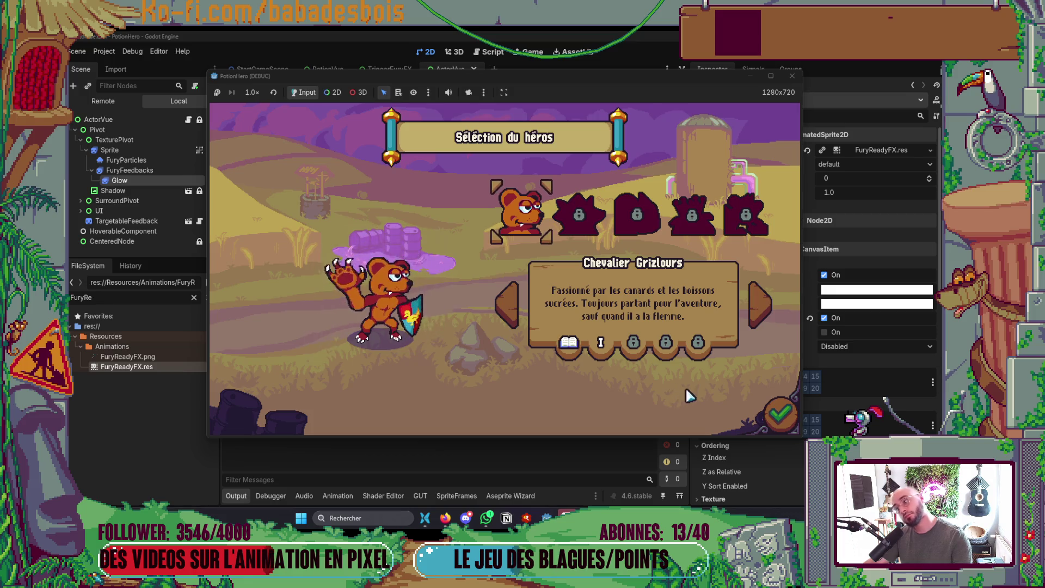
Step: Confirm the bear hero and advance through the tutorial dialogue
left_click(769, 418)
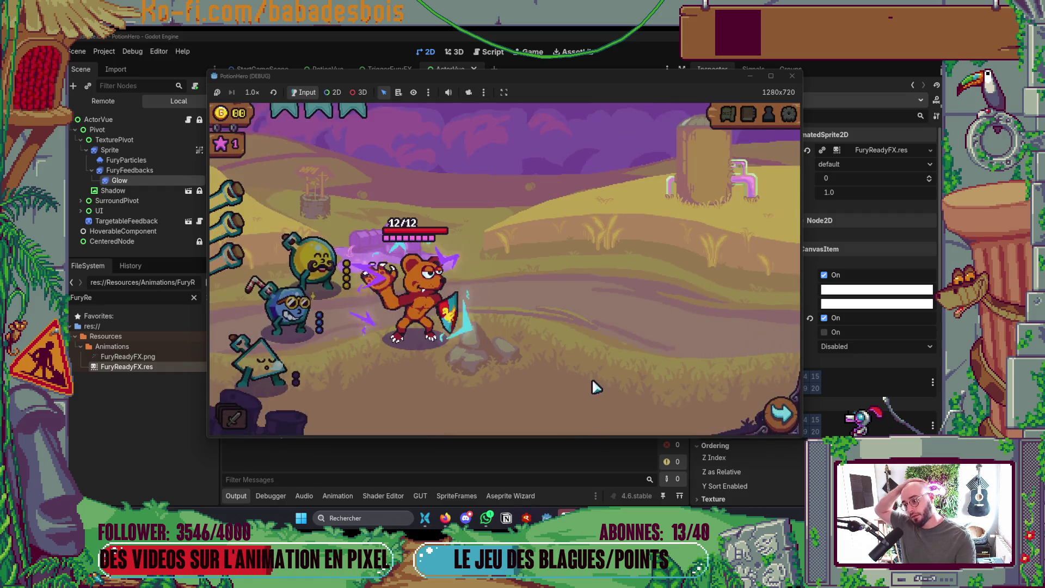
left_click(619, 394)
left_click(623, 370)
left_click(630, 355)
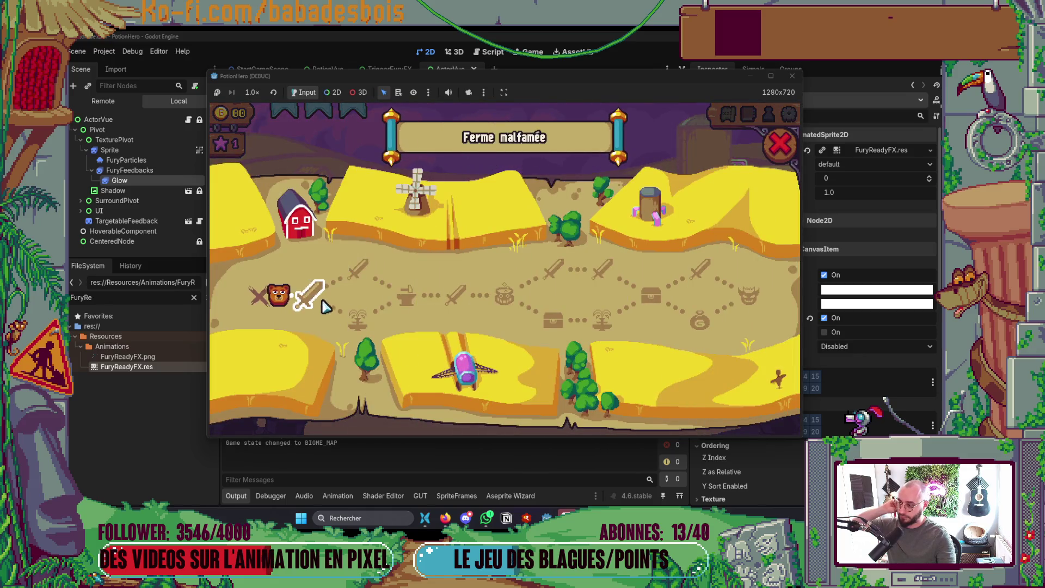
Step: Enter the first map node, watch the combat's fury sparks, then close the game
left_click(306, 294)
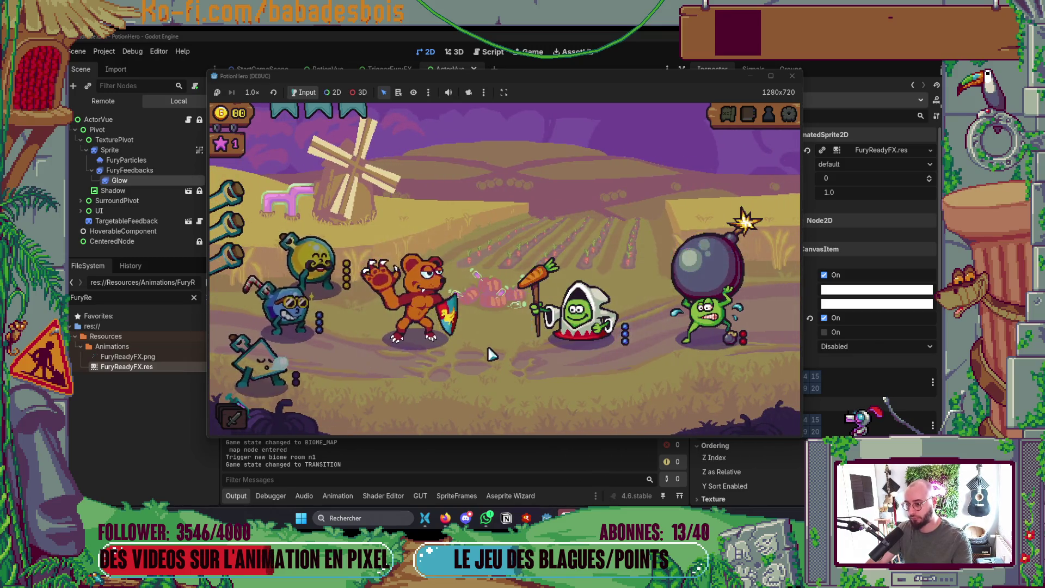
mouse_move(396, 294)
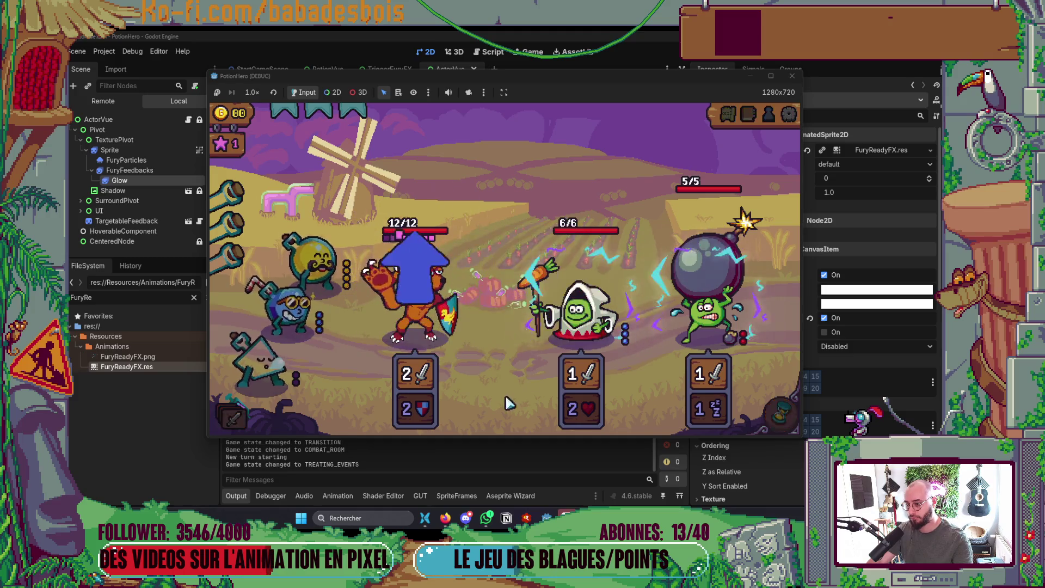
mouse_move(575, 426)
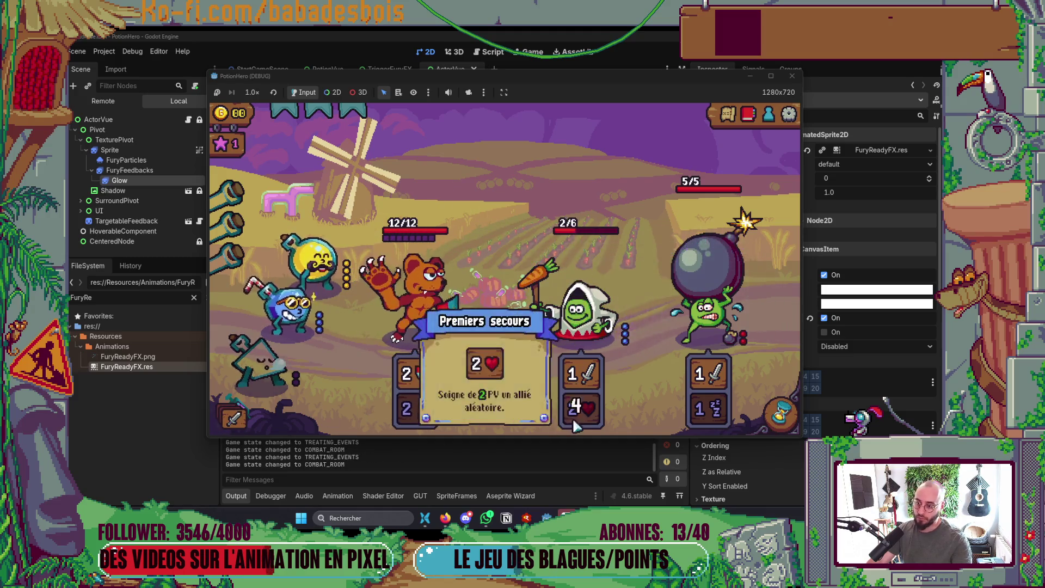
mouse_move(581, 296)
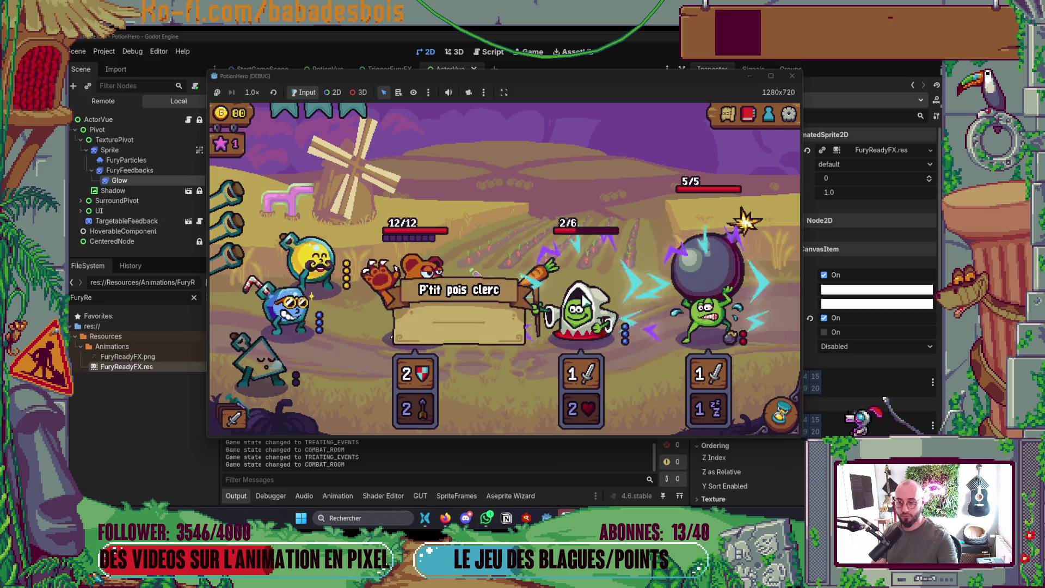
left_click(792, 76)
key("alt+Tab")
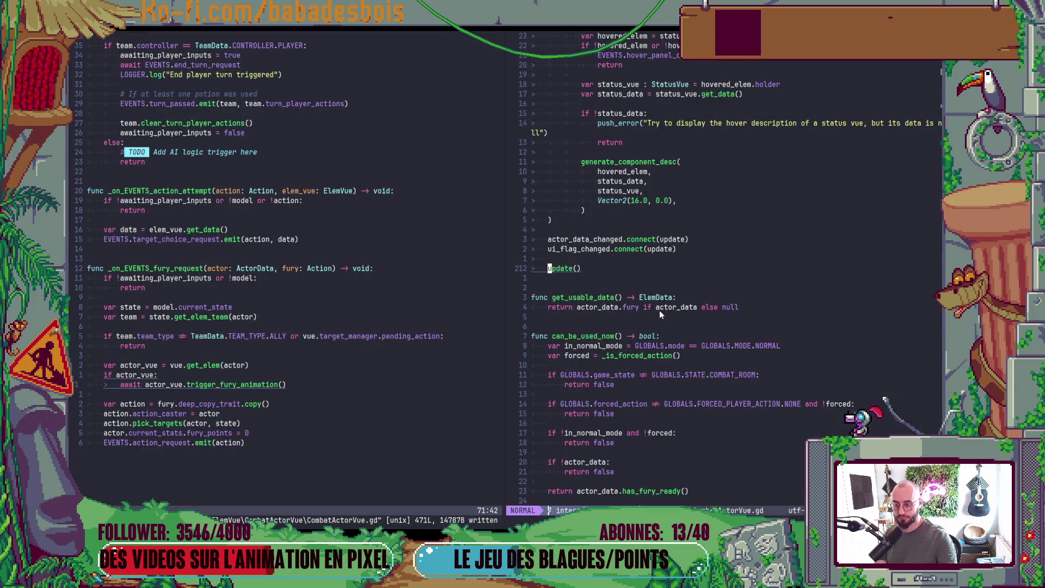
Step: Jump to the update() function in ActorVue.gd via the symbol search 'supd'
key("alt+Tab")
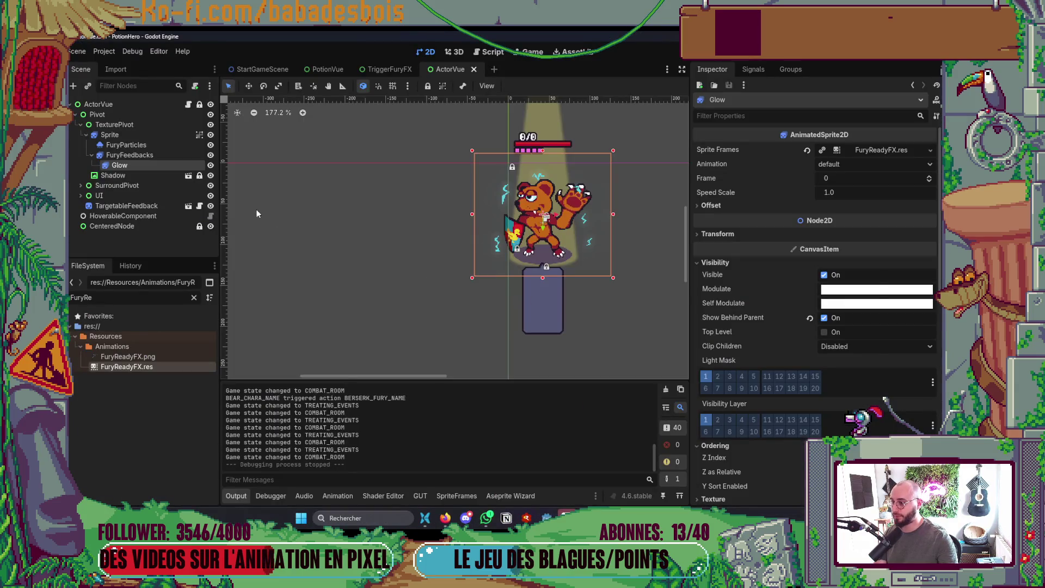
key("alt+Tab")
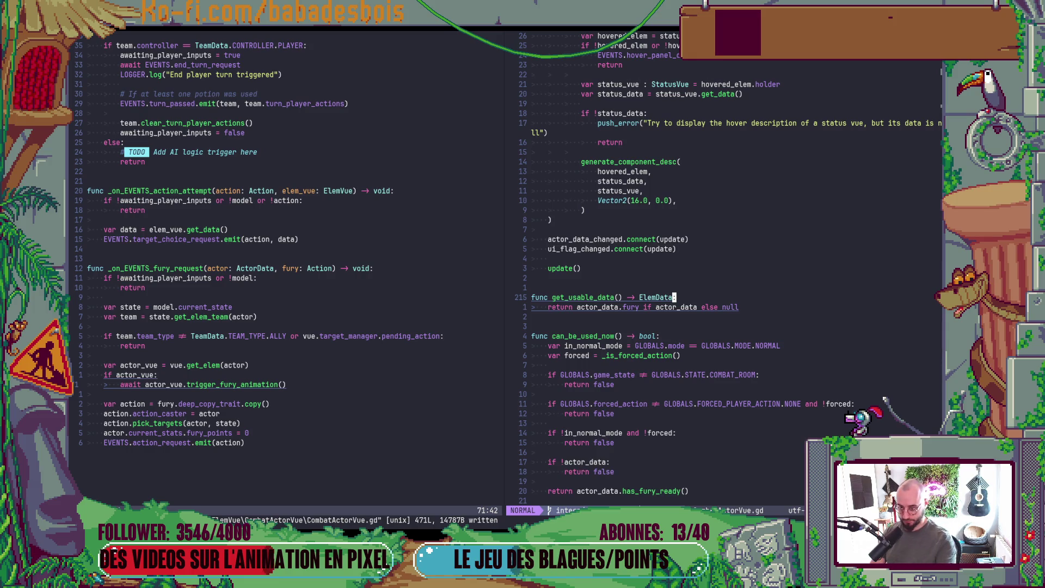
key("space")
type("supd")
key("Return")
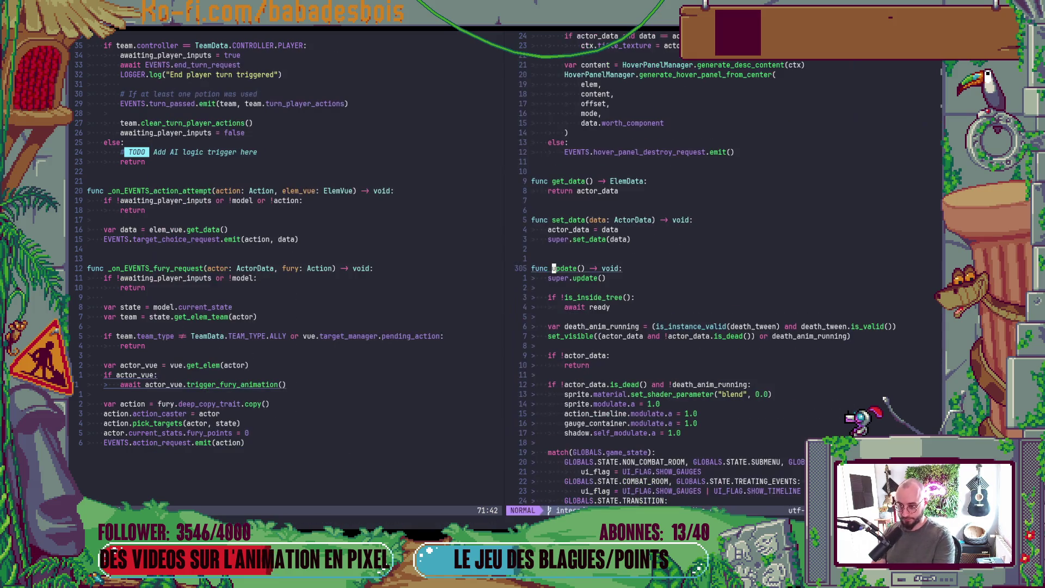
key("ctrl+d")
key("ctrl+d")
key("ctrl+u")
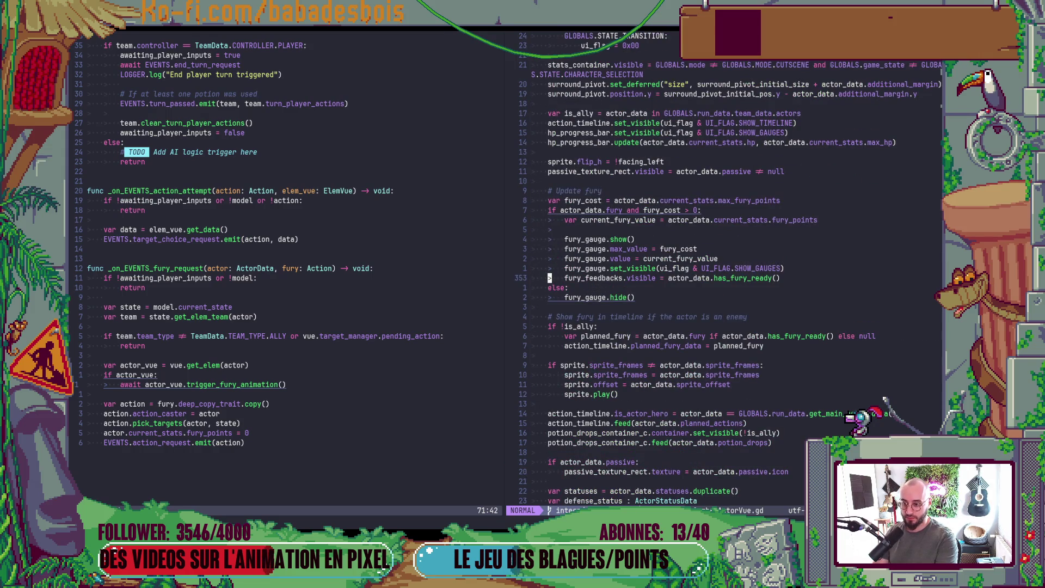
Step: Copy the fury_feedbacks.visible line into the else branch as false, save, and relaunch with F5
key("y")
key("y")
key("j")
key("p")
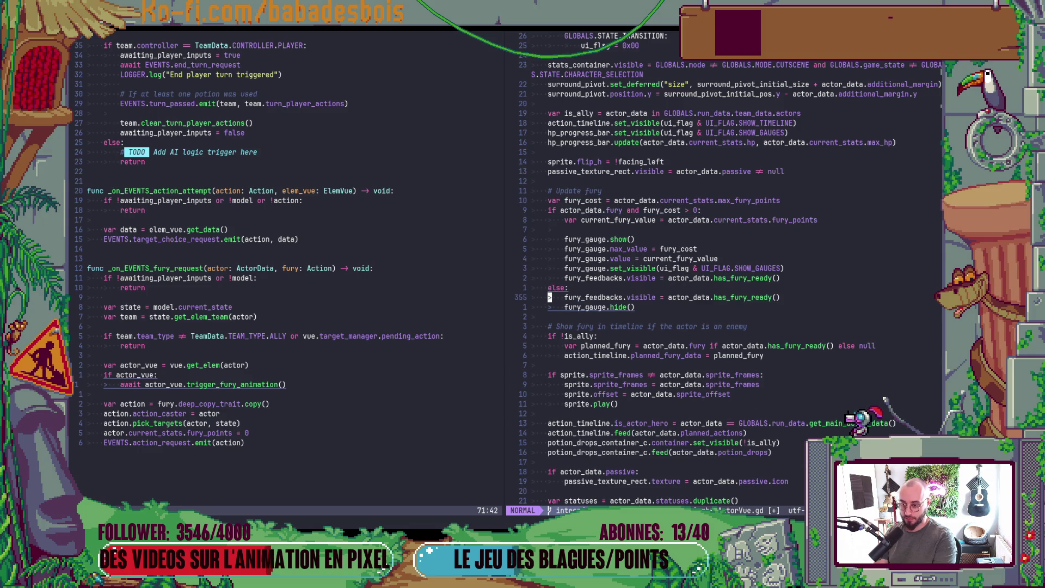
key("C")
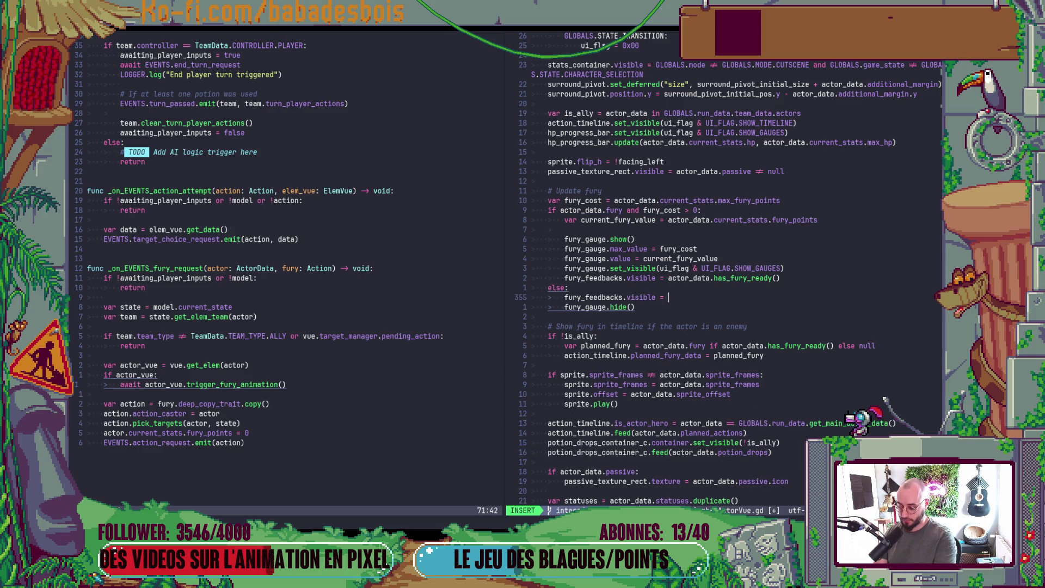
key("BackSpace")
type("e")
type("alse")
key("Escape")
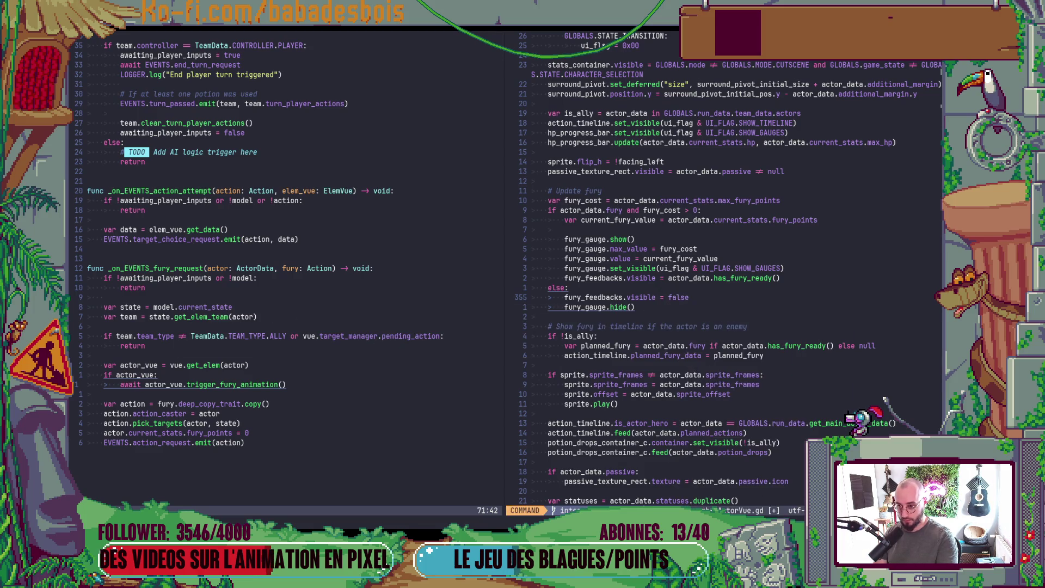
key("alt+Tab")
key("F5")
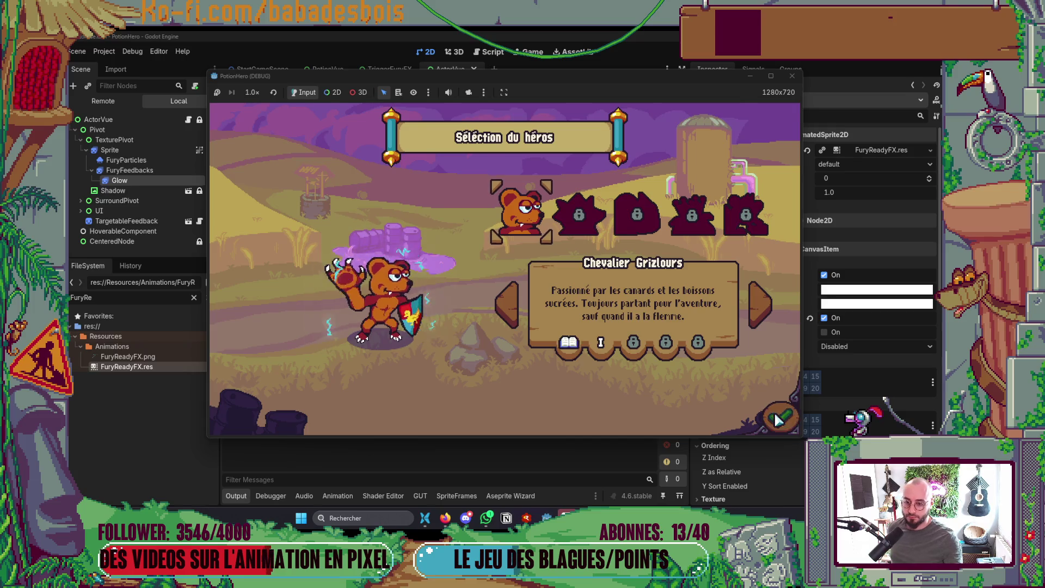
Step: Confirm the hero and adventure, skip the tutorial, and fight the carrot and bomb enemies, then close the game
left_click(777, 419)
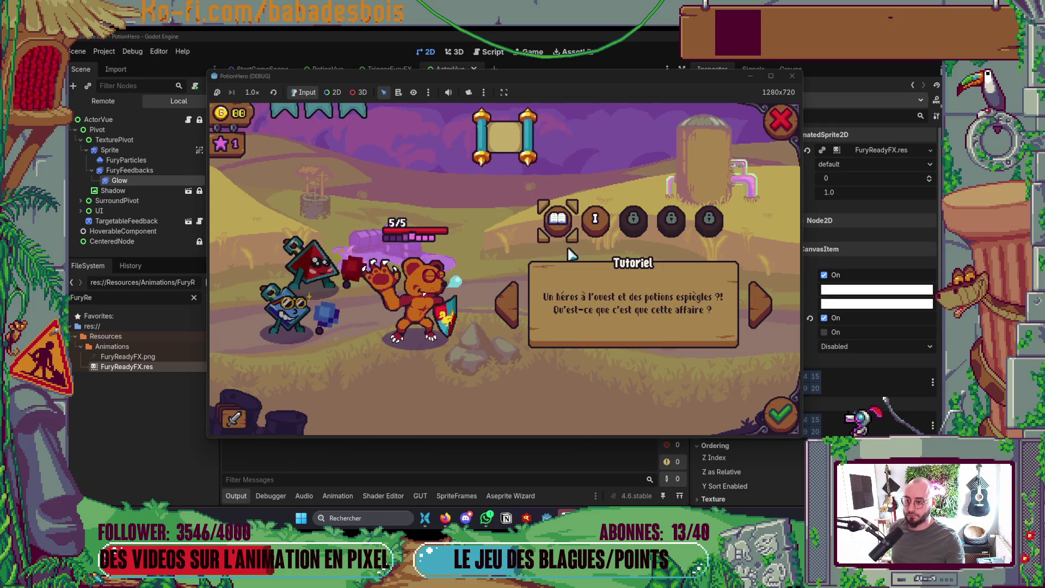
left_click(778, 414)
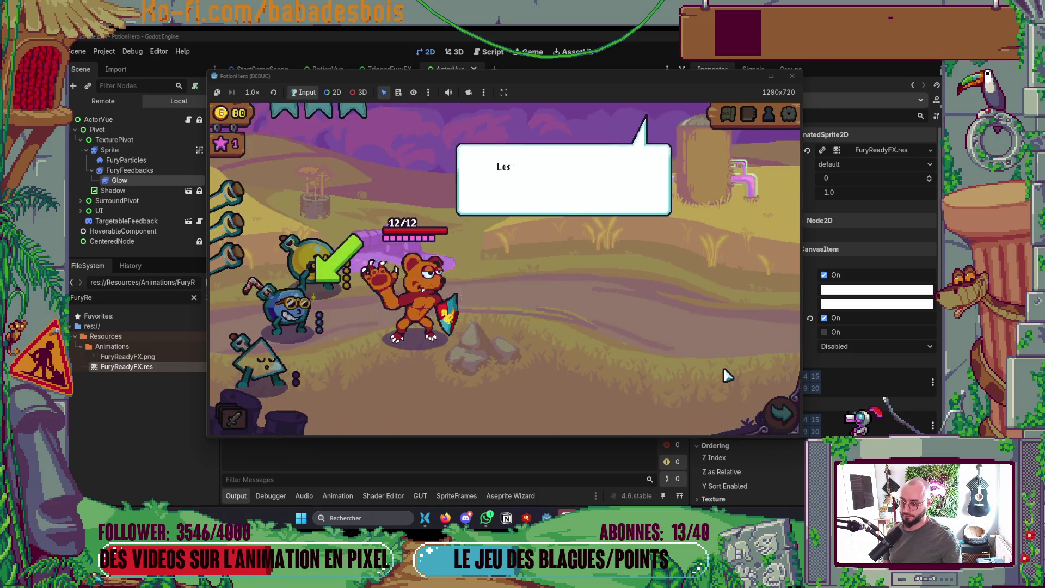
left_click(729, 375)
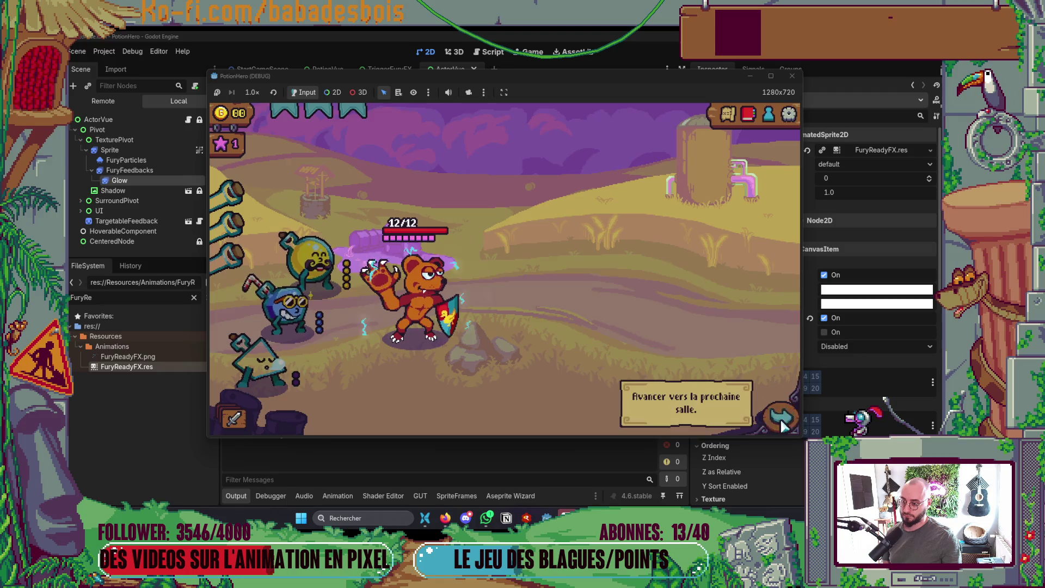
left_click(309, 297)
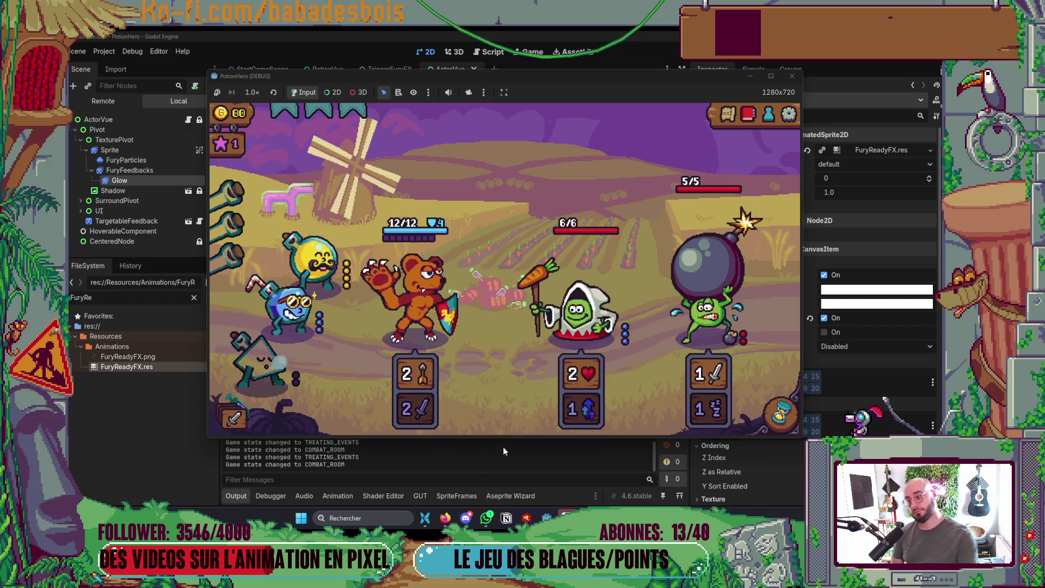
left_click(792, 76)
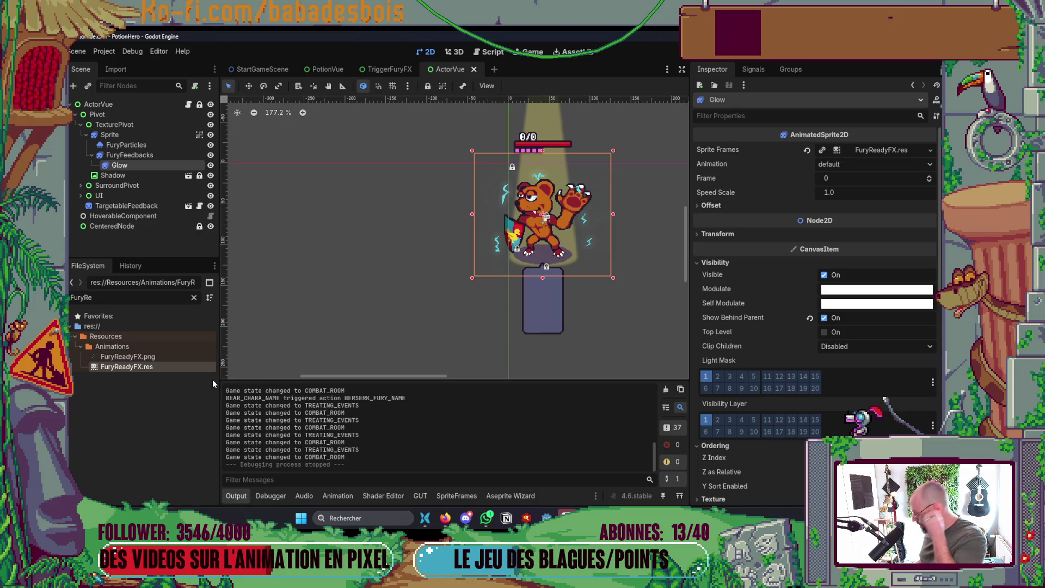
Step: Back in Neovim, jump to unlock_fury_animation with a symbol search for 'fur'
key("alt+Tab")
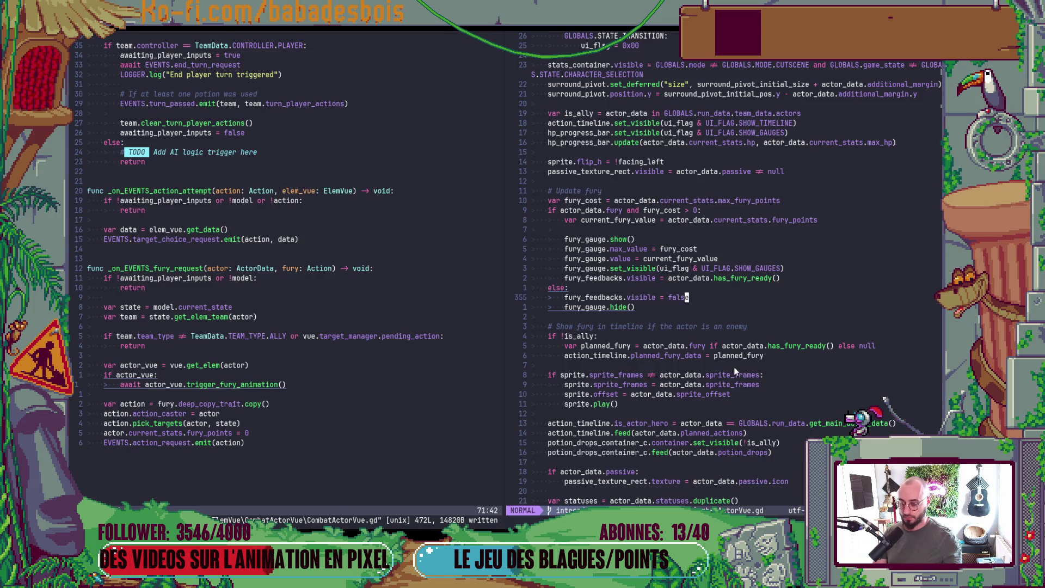
key("space")
key("s")
key("s")
type("fur")
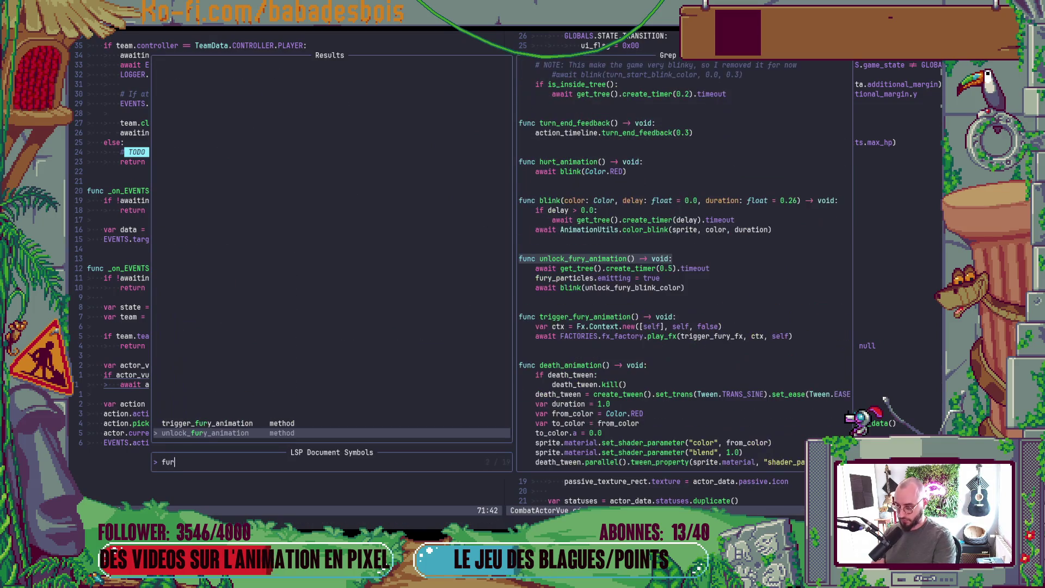
key("Return")
Step: Duplicate the blink call line below itself and remove its await
key("j")
key("j")
key("y")
key("y")
key("p")
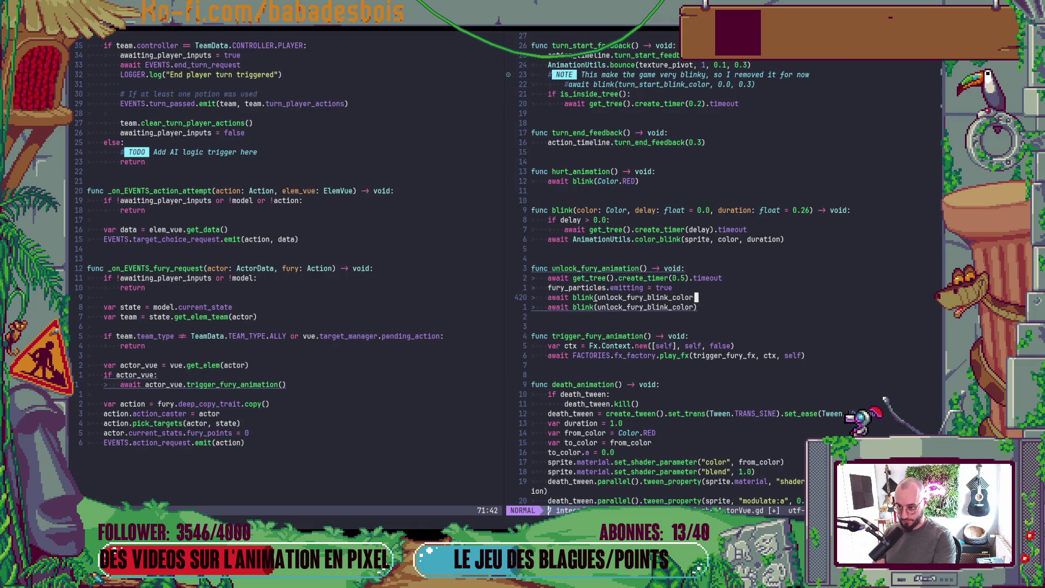
key("d")
key("w")
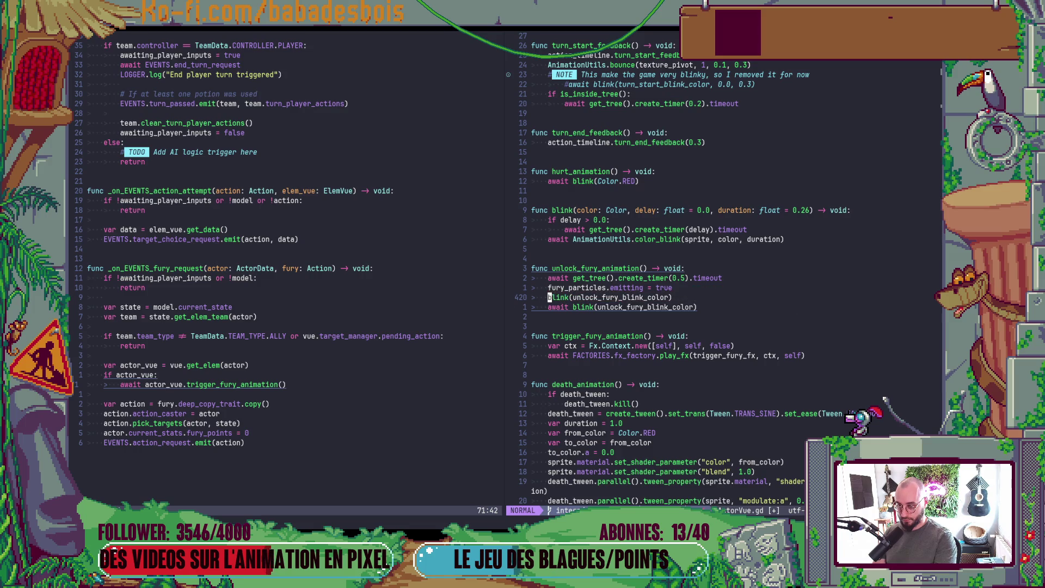
Step: Start rewriting the copied line as an AnimationUtils.bounce( call
key("c")
key("c")
type("nimationUtils.")
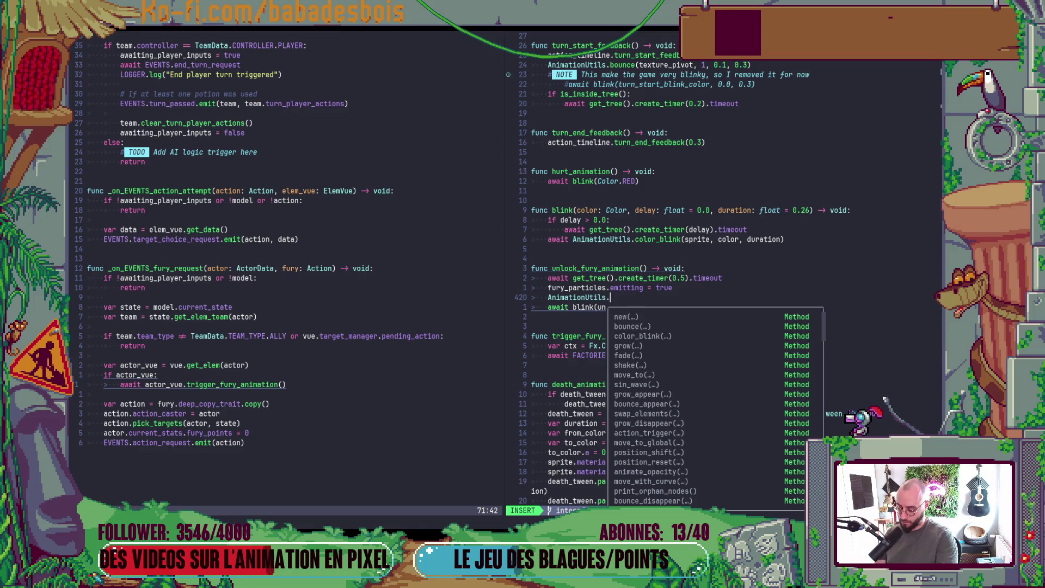
type("bounce")
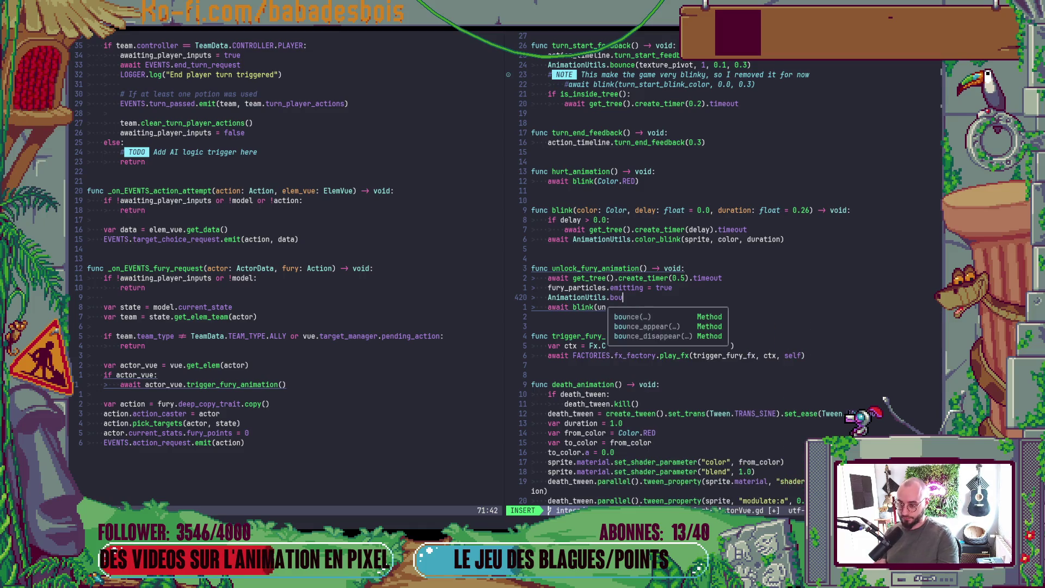
key("BackSpace")
type("(pic")
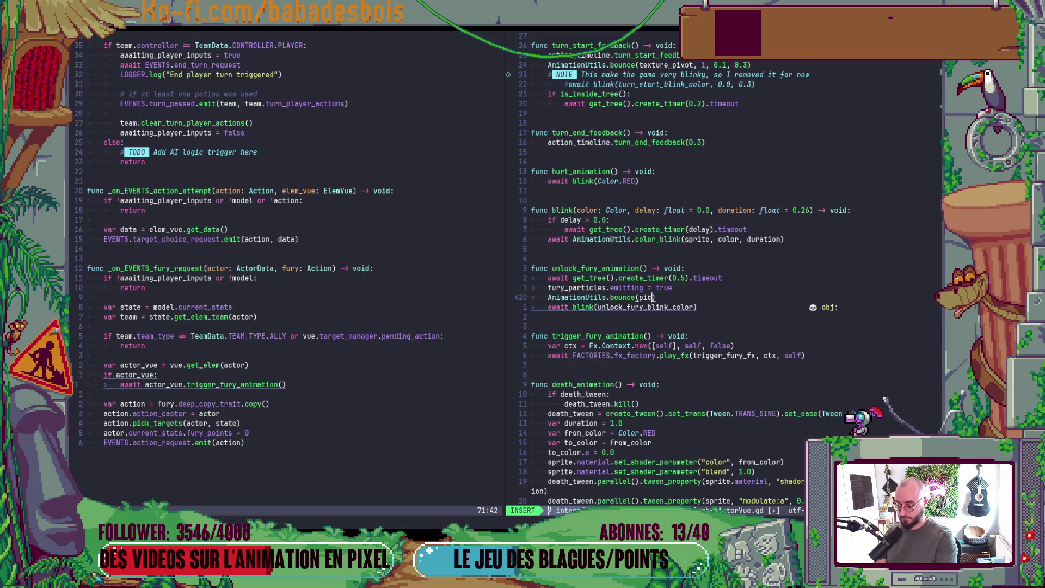
key("BackSpace")
type("v")
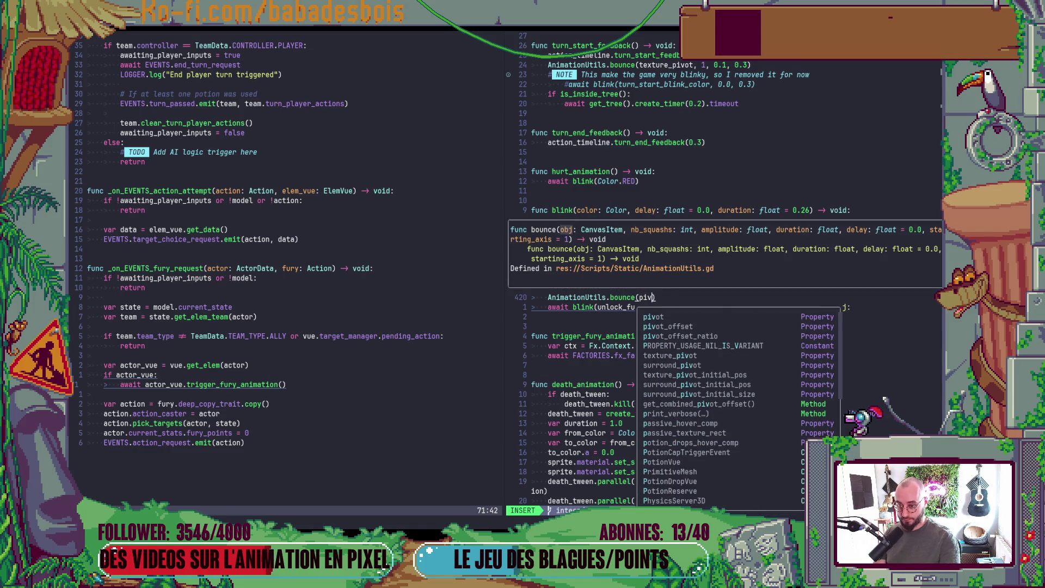
key("BackSpace")
key("BackSpace")
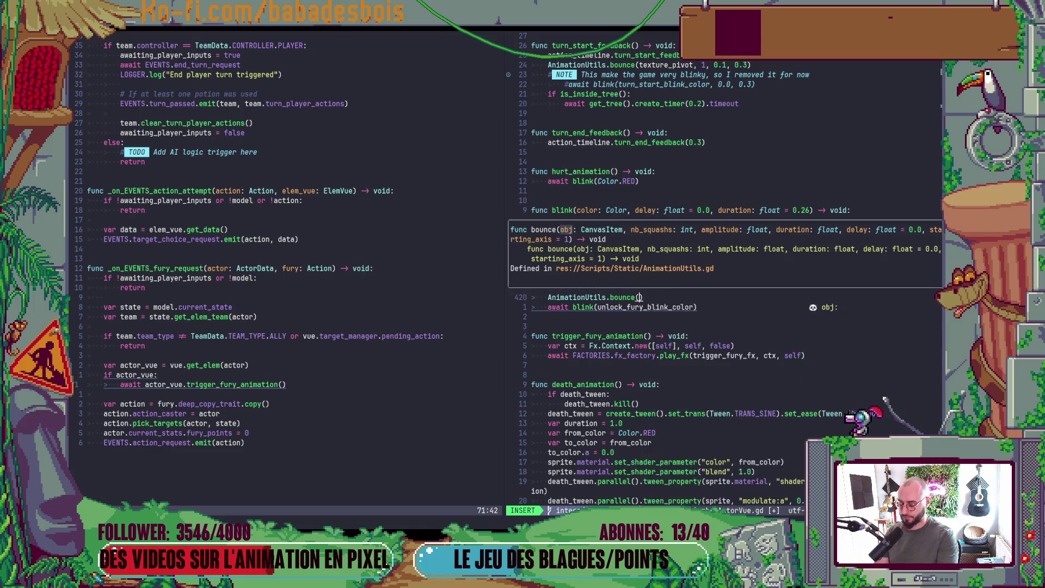
key("Escape")
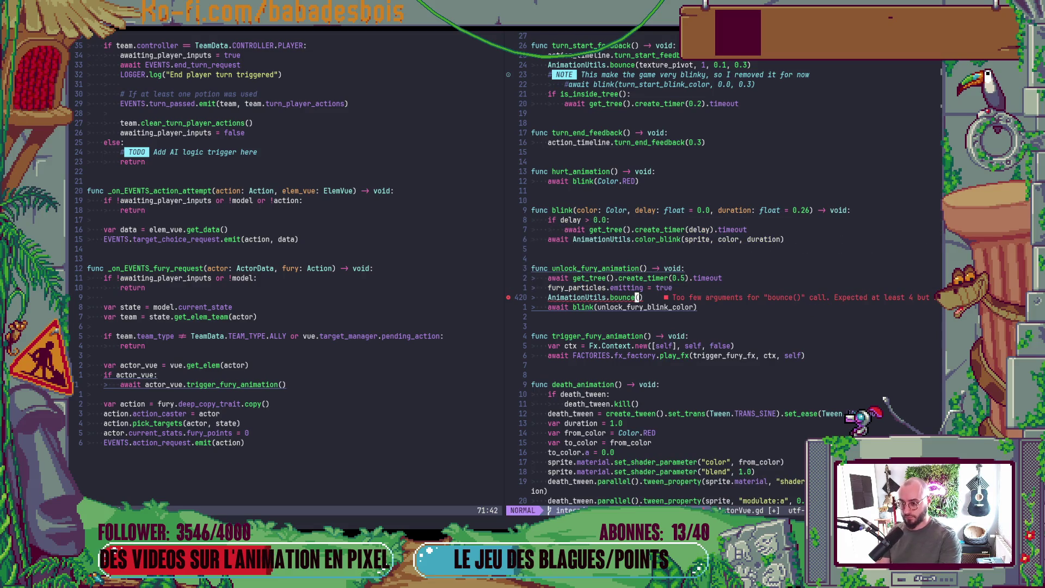
Step: Abandon a search for bounce and delete the stray mistyped line
key("slash")
type("bounce")
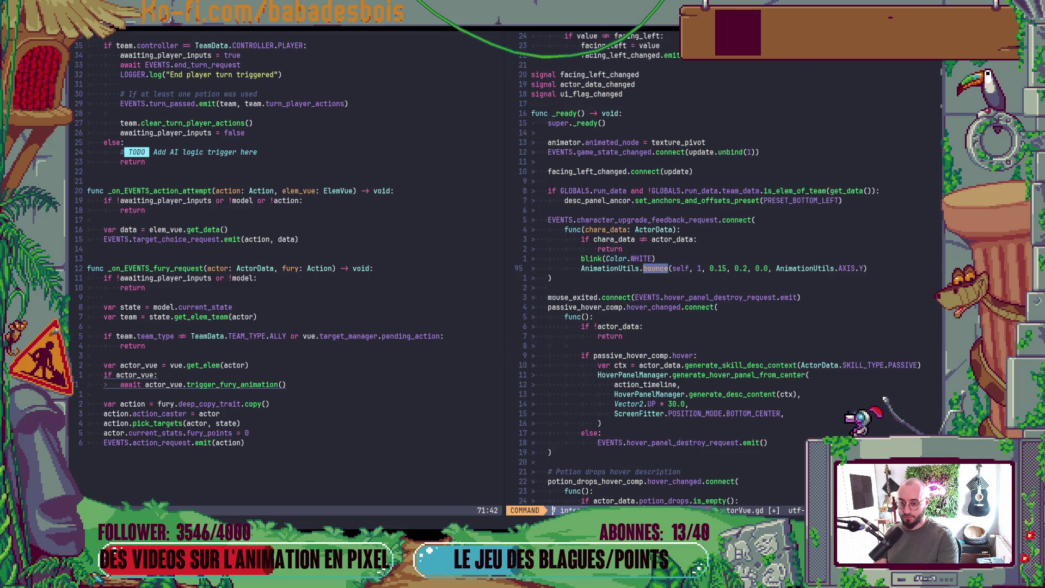
key("Escape")
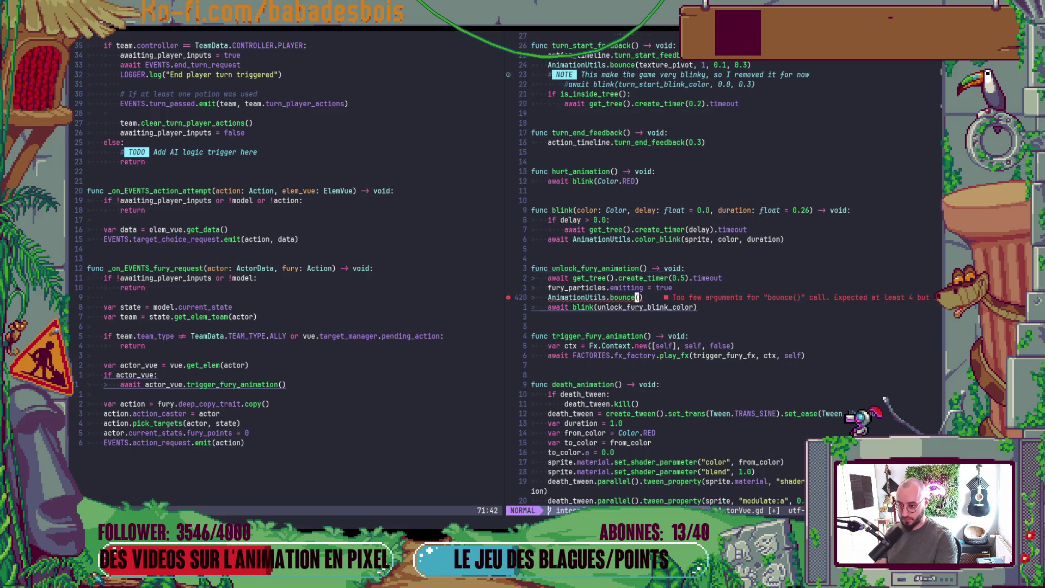
type("h")
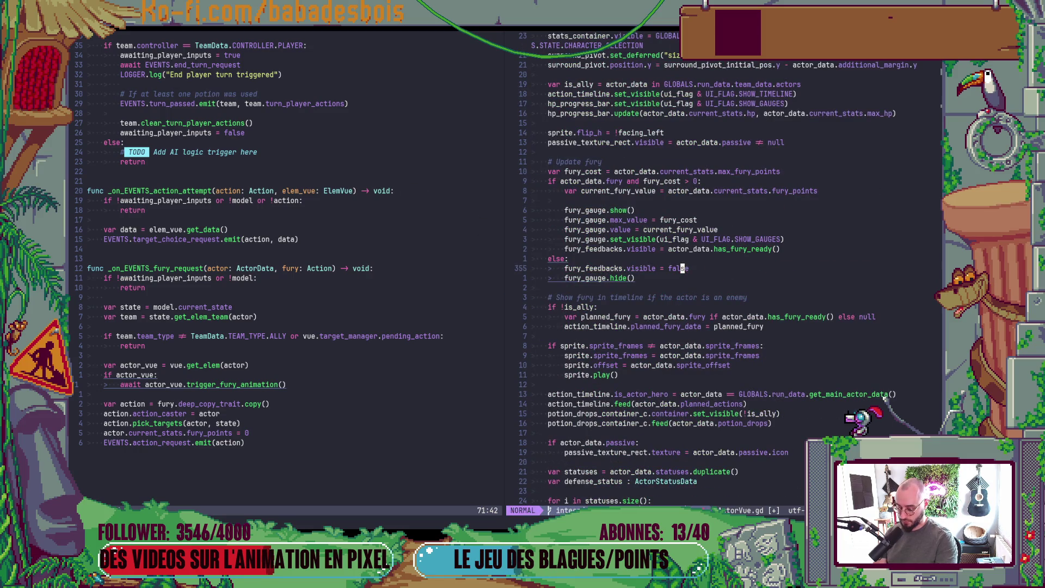
type("oune")
key("Escape")
key("d")
key("d")
Step: Copy bounce(texture_pivot, 1, 0.1, 0.3) from turn_start_feedback into unlock_fury_animation, save, and rerun the game
type("/bounce")
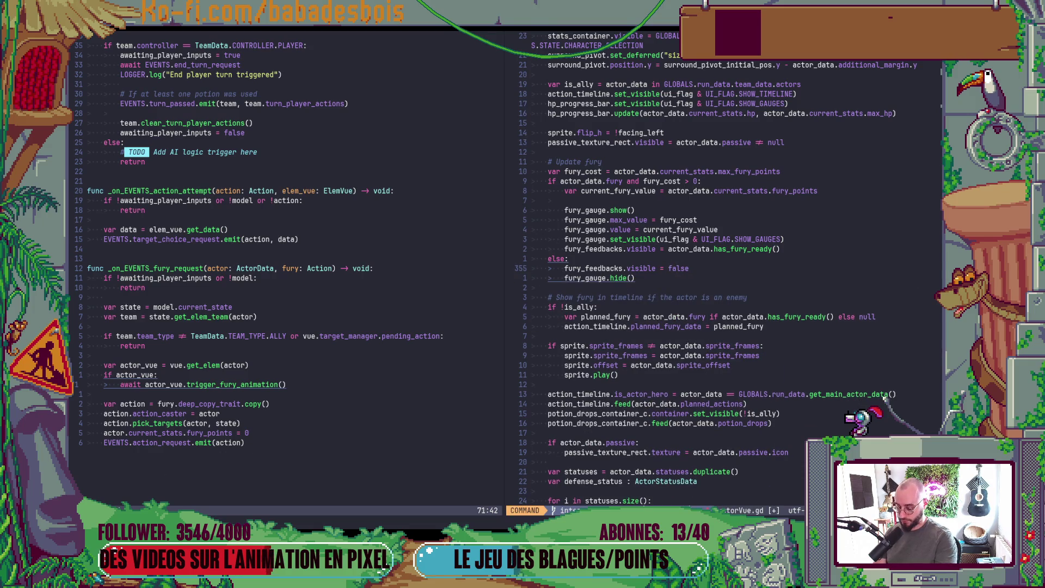
key("Return")
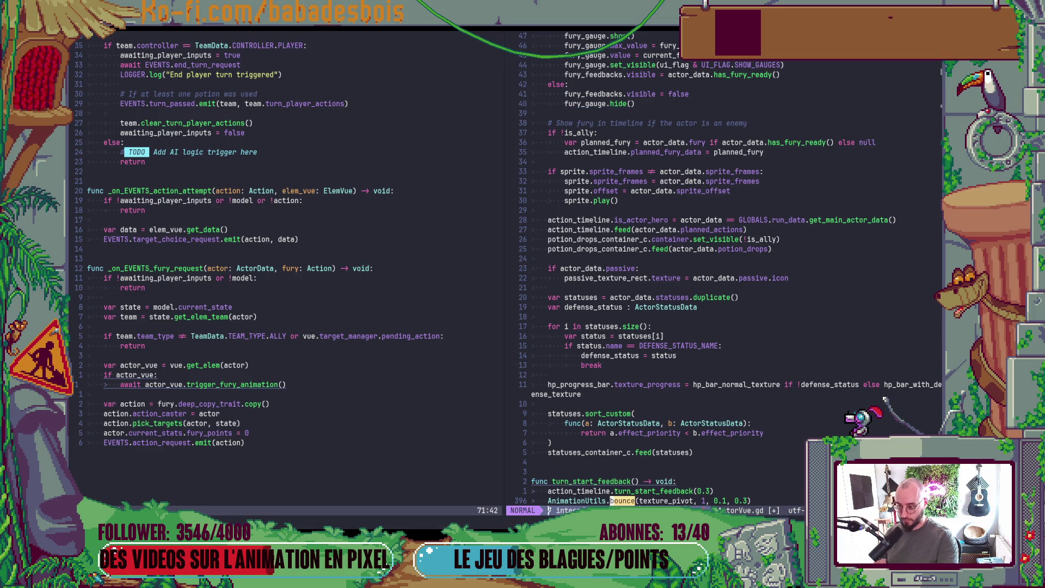
key("n")
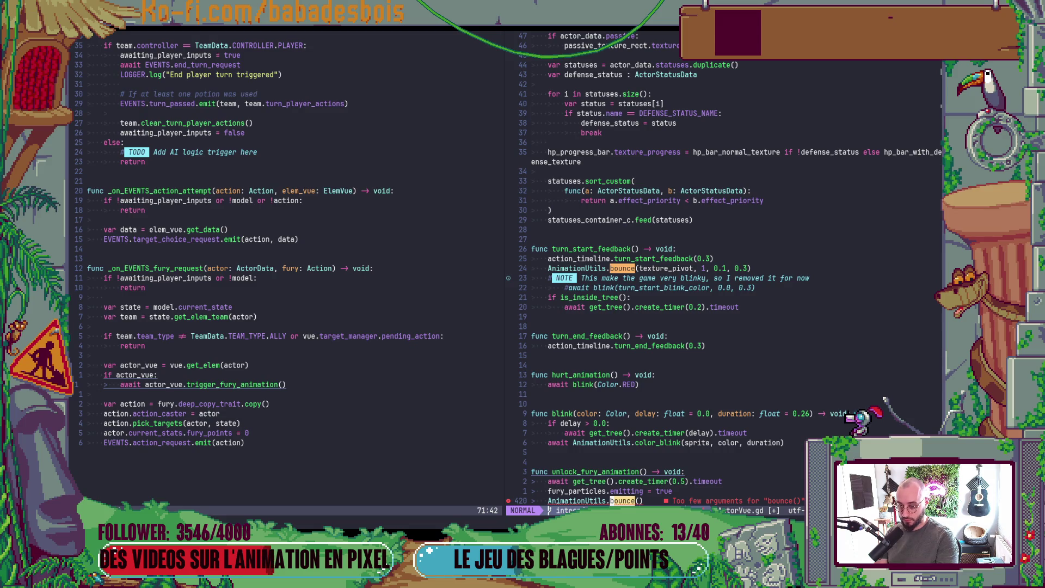
key("N")
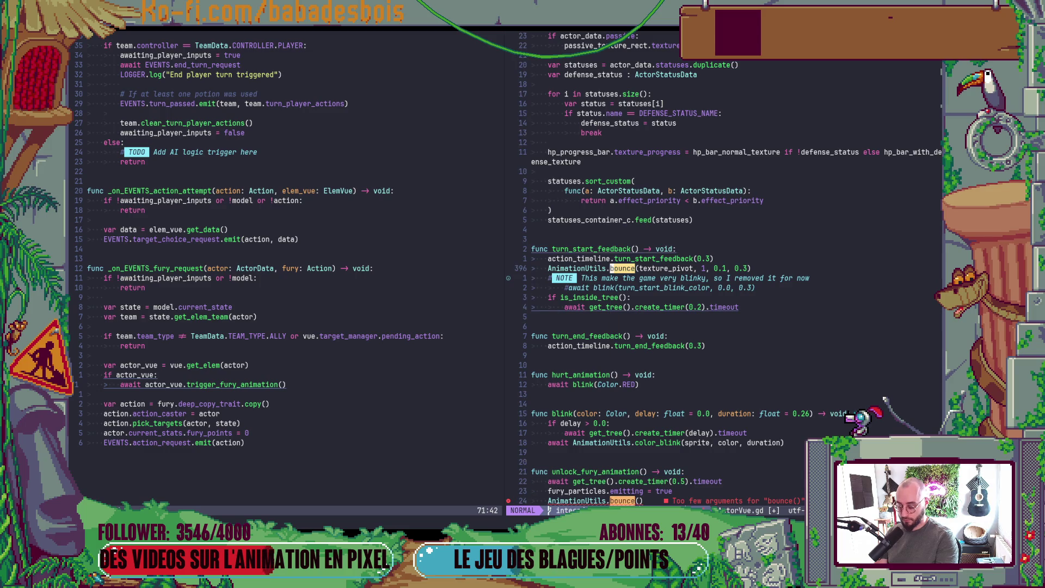
key("j")
key("j")
key("j")
key("j")
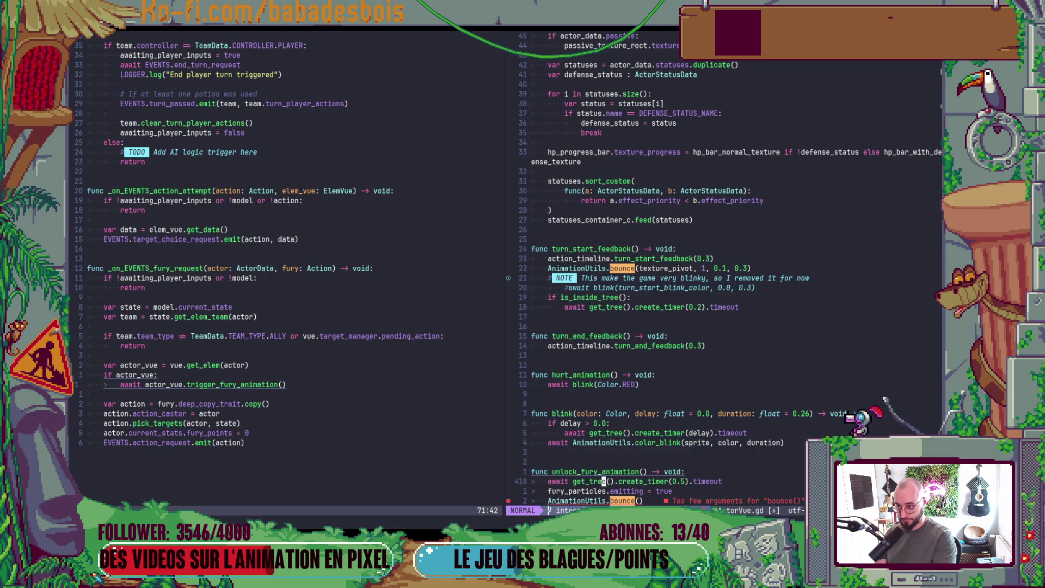
type("Vp:w")
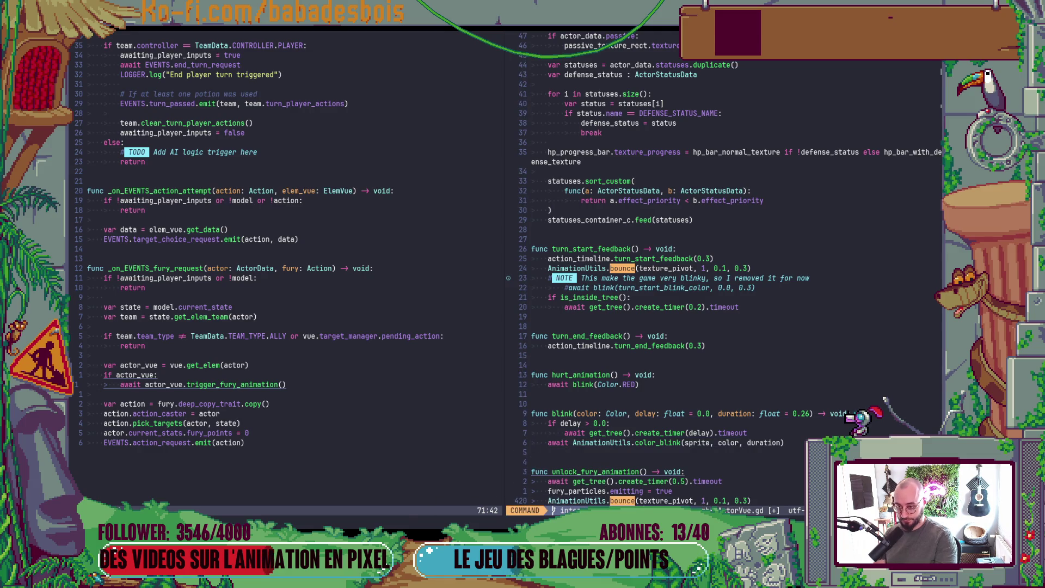
key("Return")
key("alt+Tab")
key("F5")
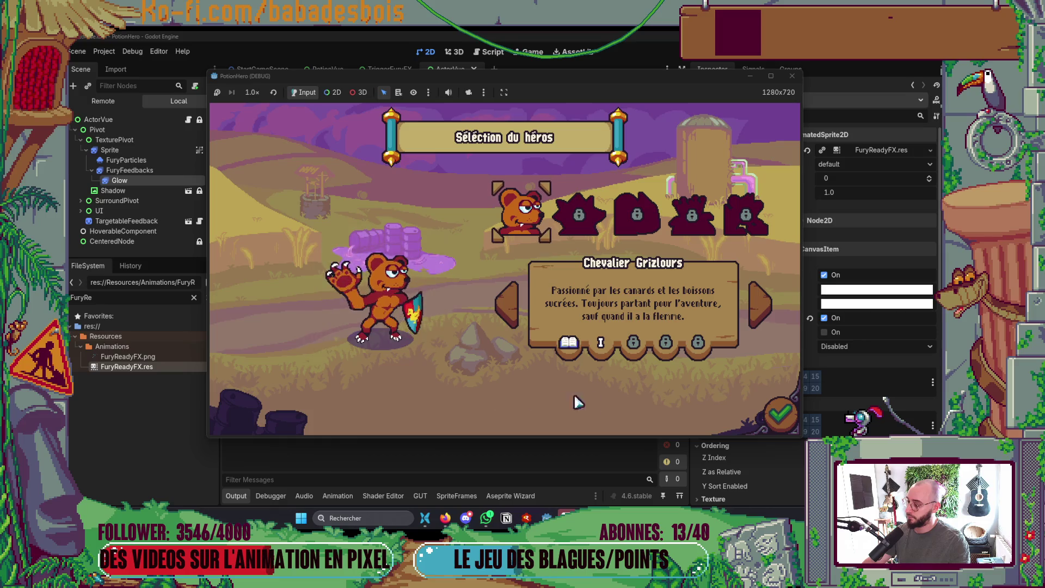
Step: Start the Réveil de l'ours adventure, finish the tutorial dialogue, and enter the first battle room
left_click(780, 415)
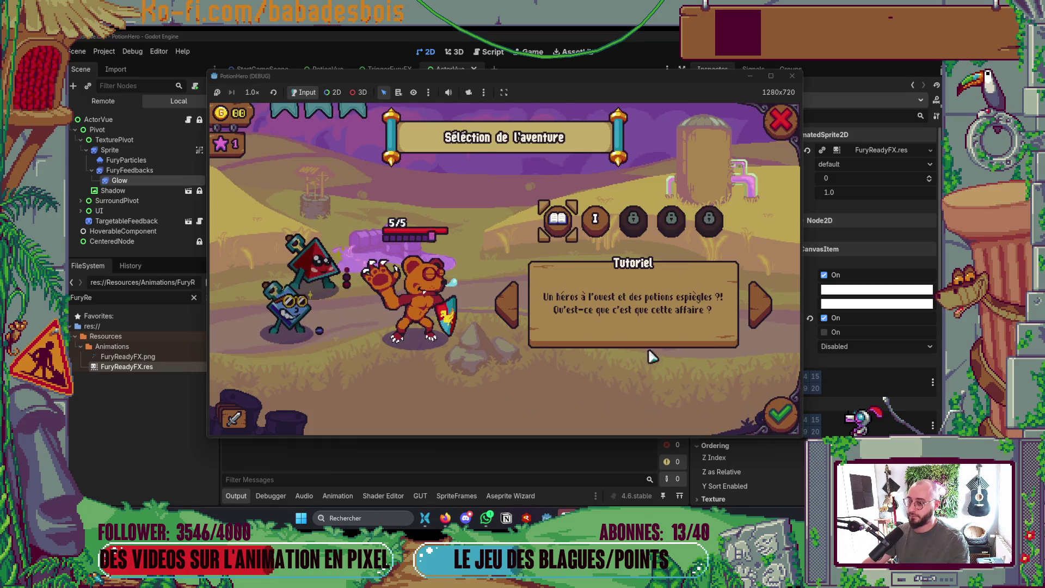
left_click(599, 217)
left_click(780, 417)
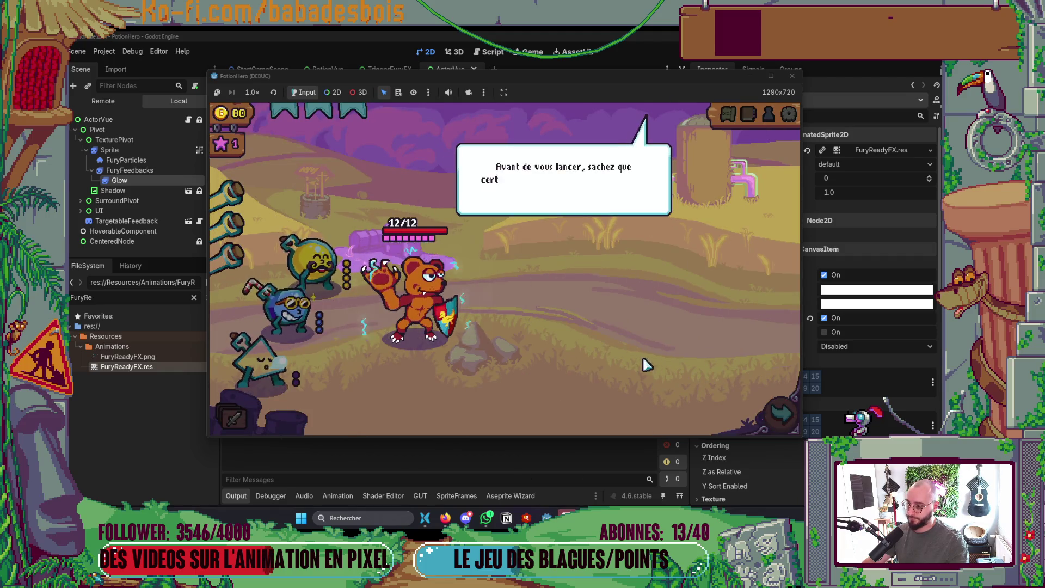
left_click(623, 358)
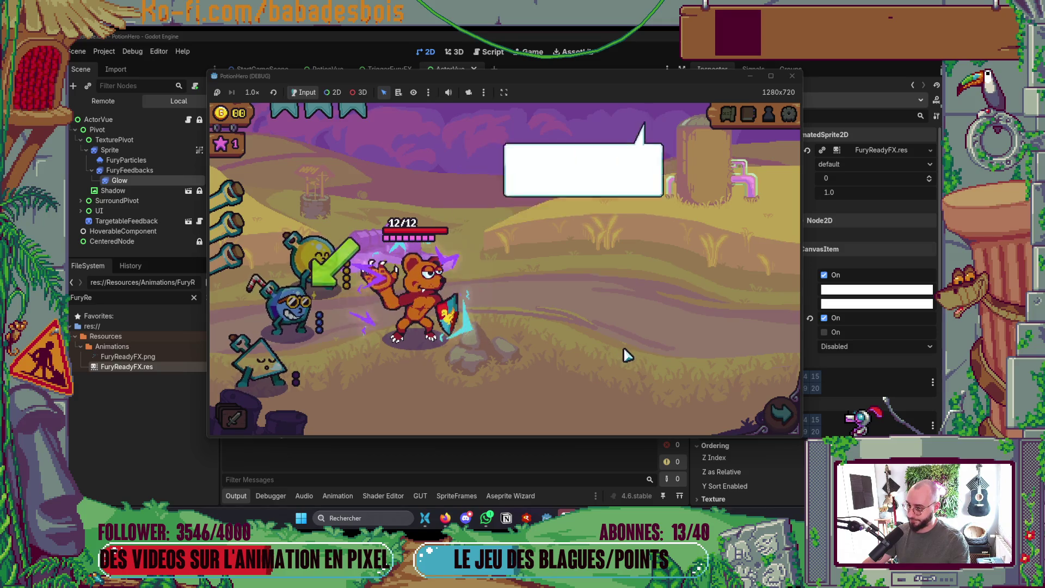
left_click(624, 357)
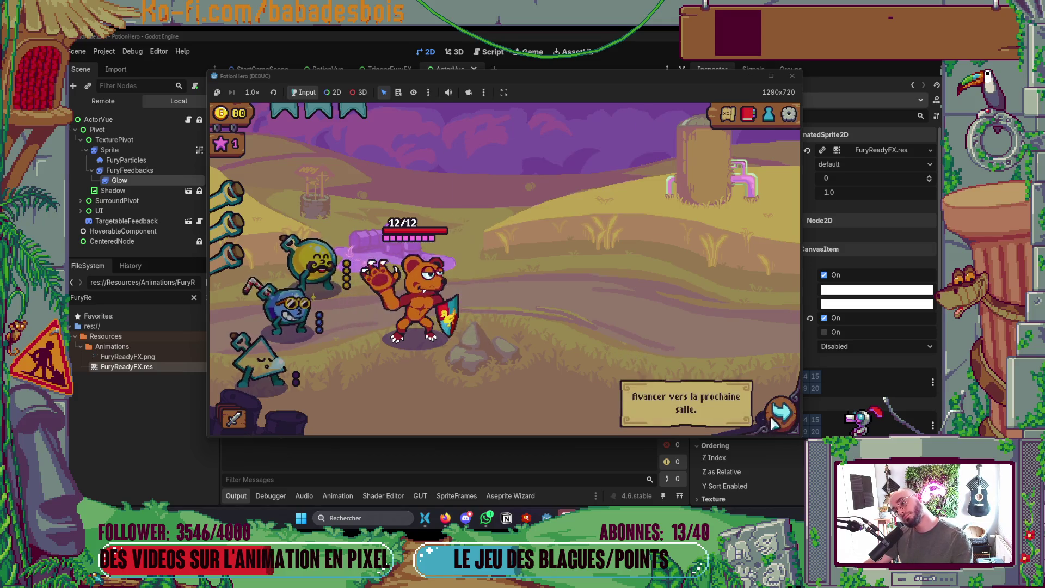
left_click(776, 417)
left_click(323, 297)
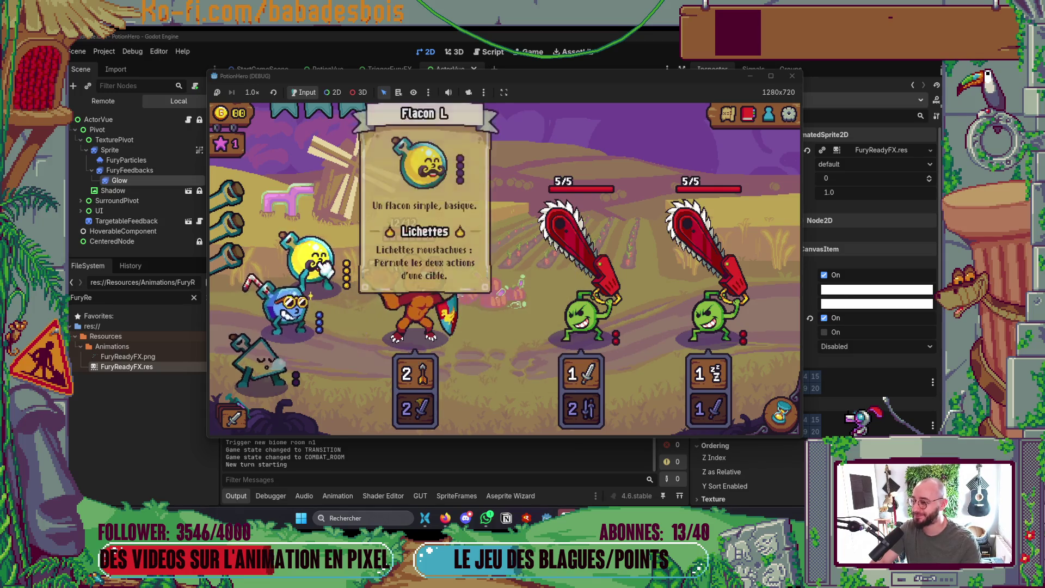
Step: Apply the Flacon L and Flacon paille M potions to the bear, then close the game after victory
left_click(325, 267)
left_click(416, 299)
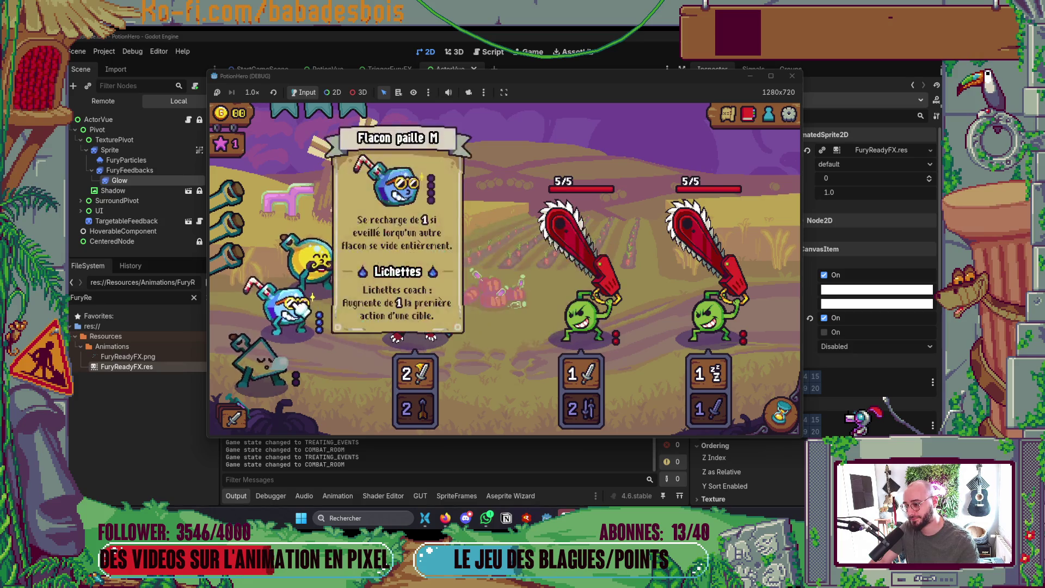
left_click(297, 309)
left_click(414, 294)
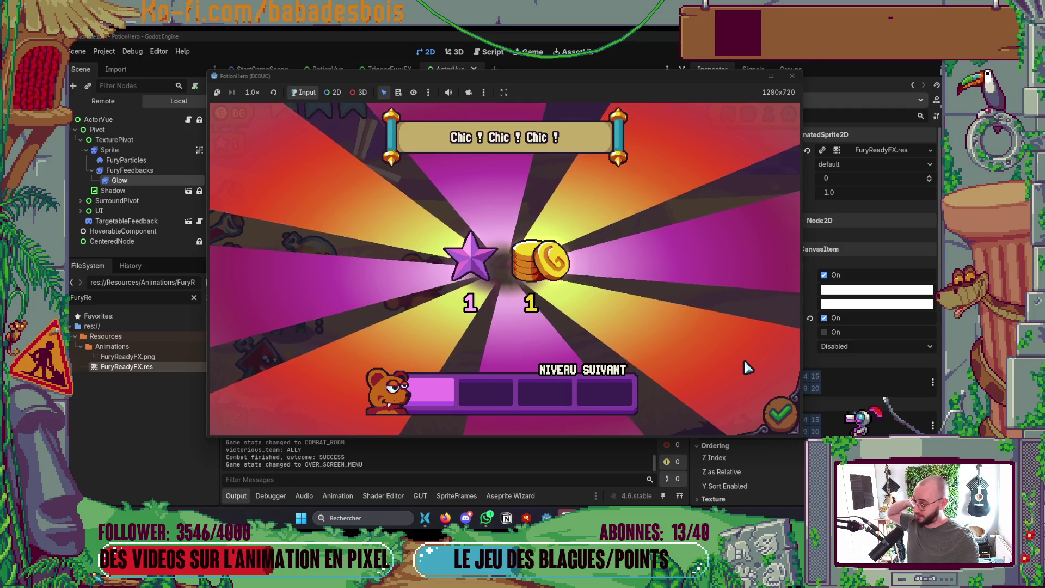
left_click(792, 76)
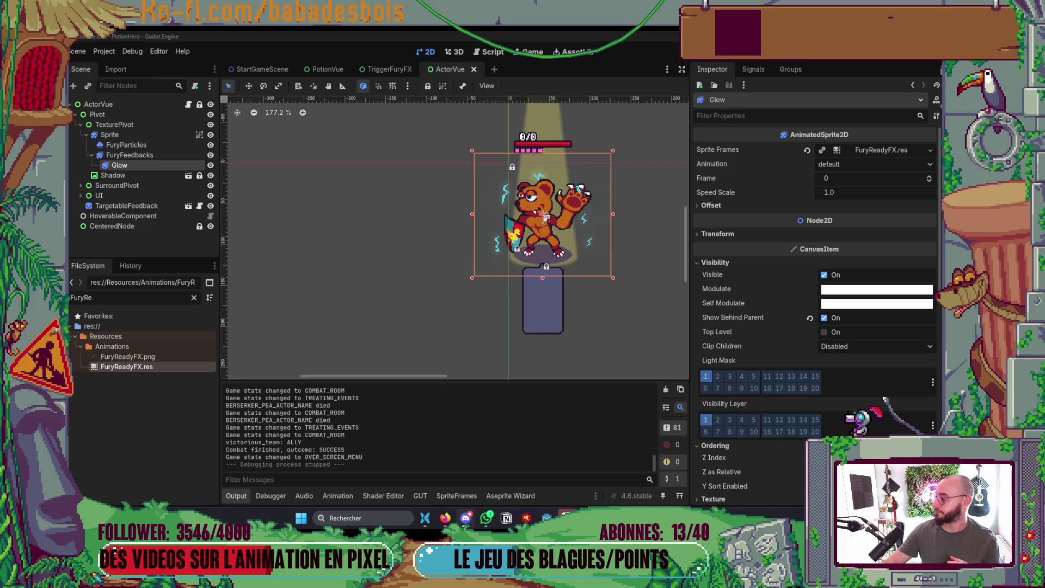
key("alt+Tab")
key("alt+Down")
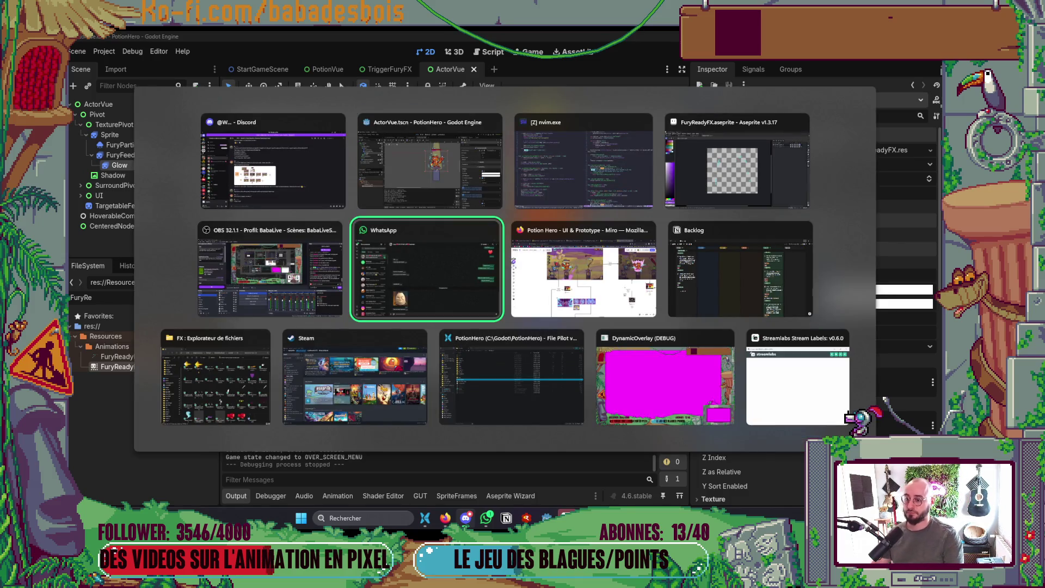
key("alt+Right")
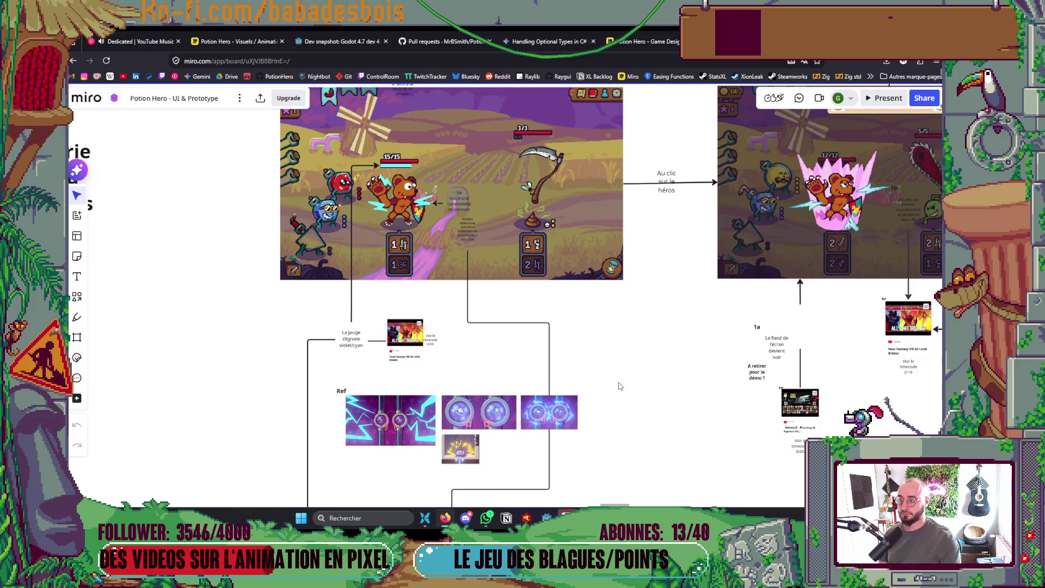
scroll(619, 386, "down", 5)
left_click_drag(509, 375, 414, 339)
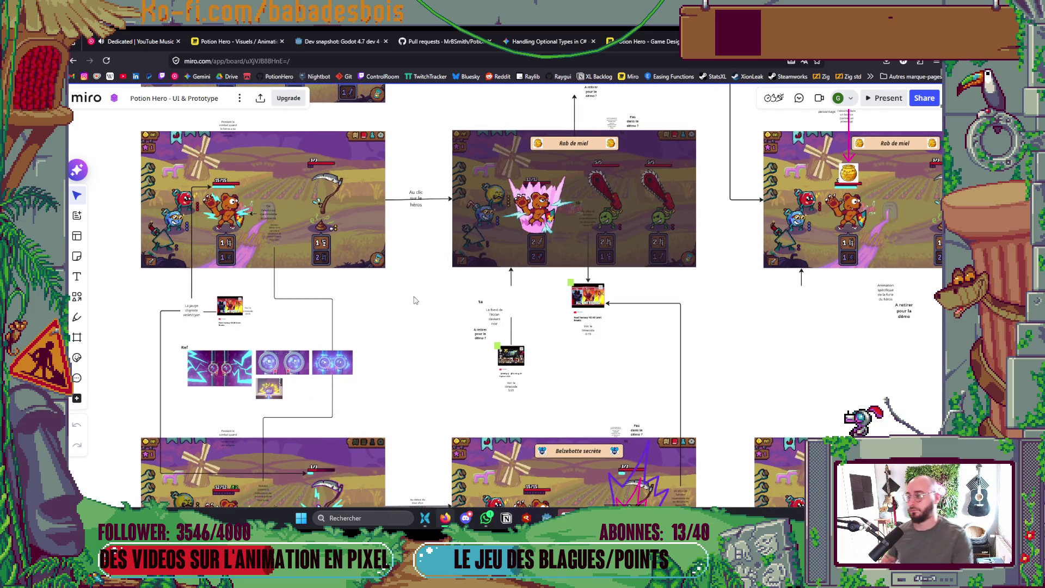
left_click_drag(414, 300, 329, 315)
key("alt+Tab")
key("alt+Tab")
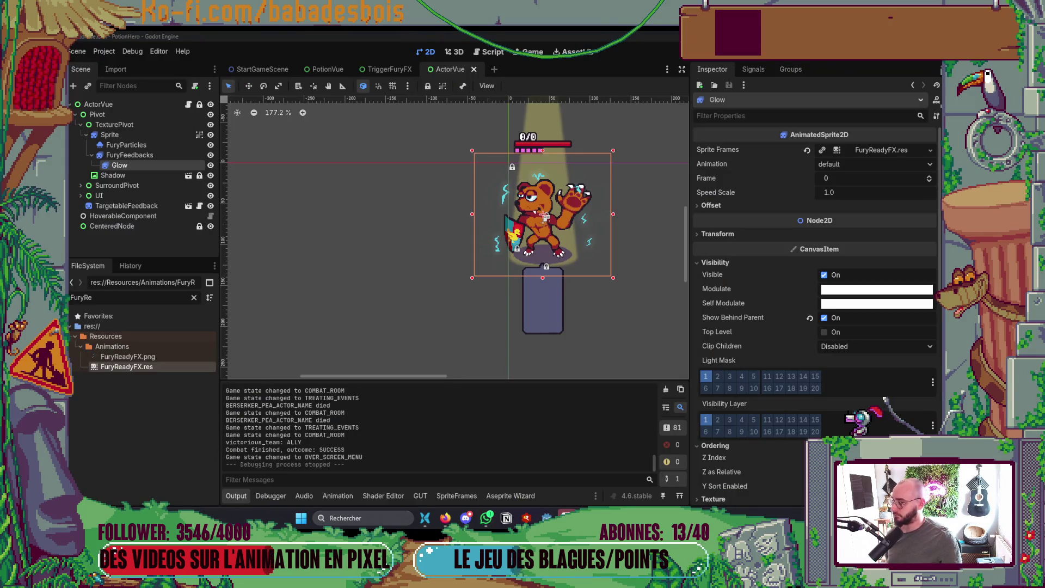
Step: Relaunch the game, start Réveil de l'ours, skip the tutorial, and enter the combat room
key("F5")
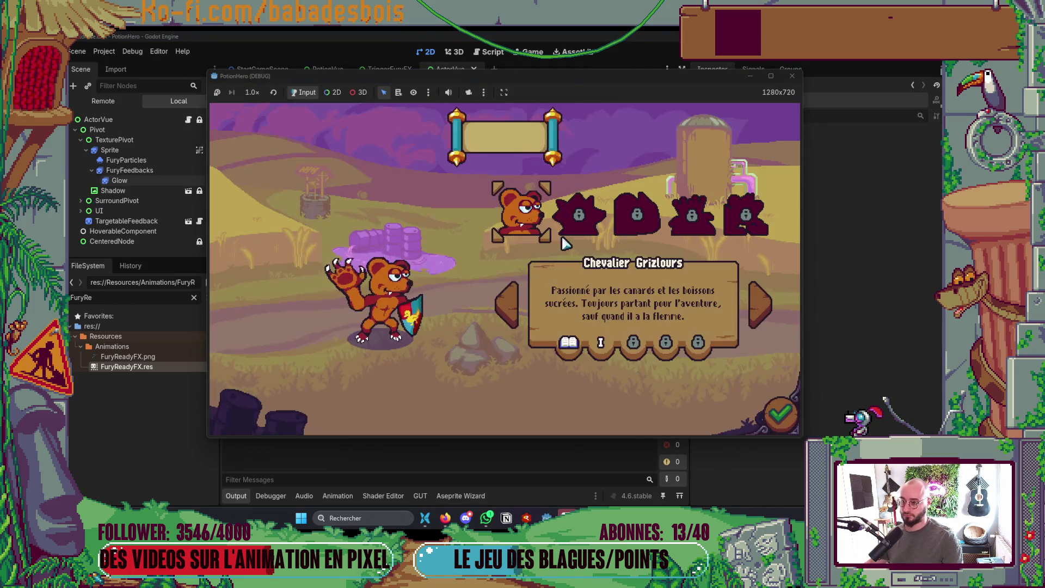
left_click(781, 413)
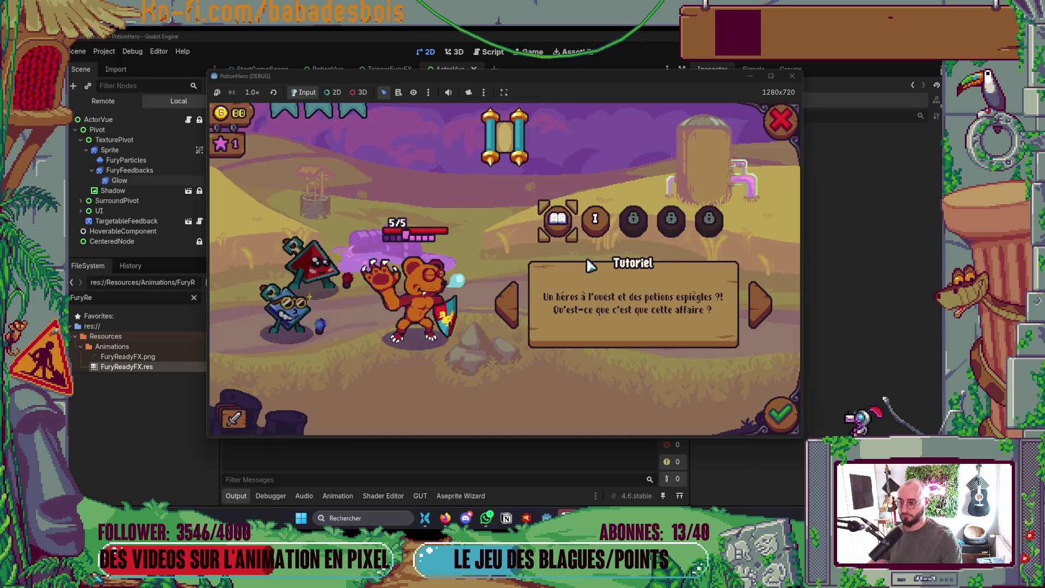
left_click(593, 228)
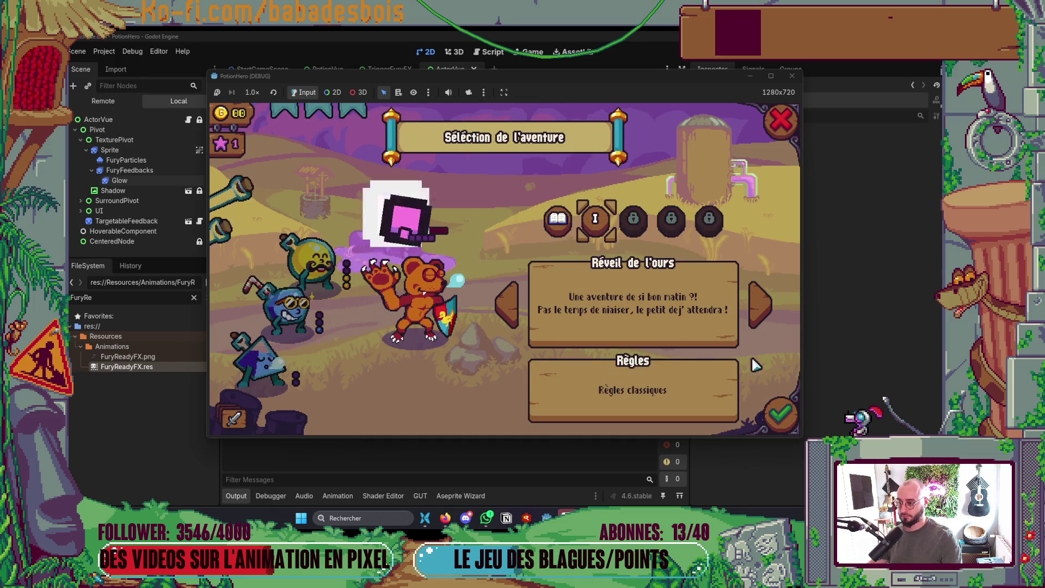
left_click(775, 414)
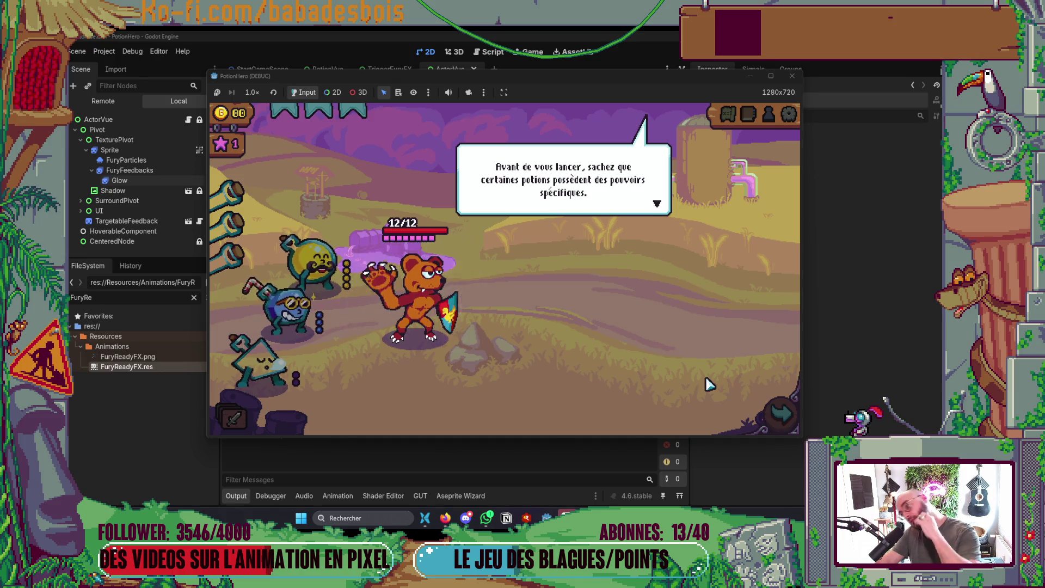
left_click(631, 360)
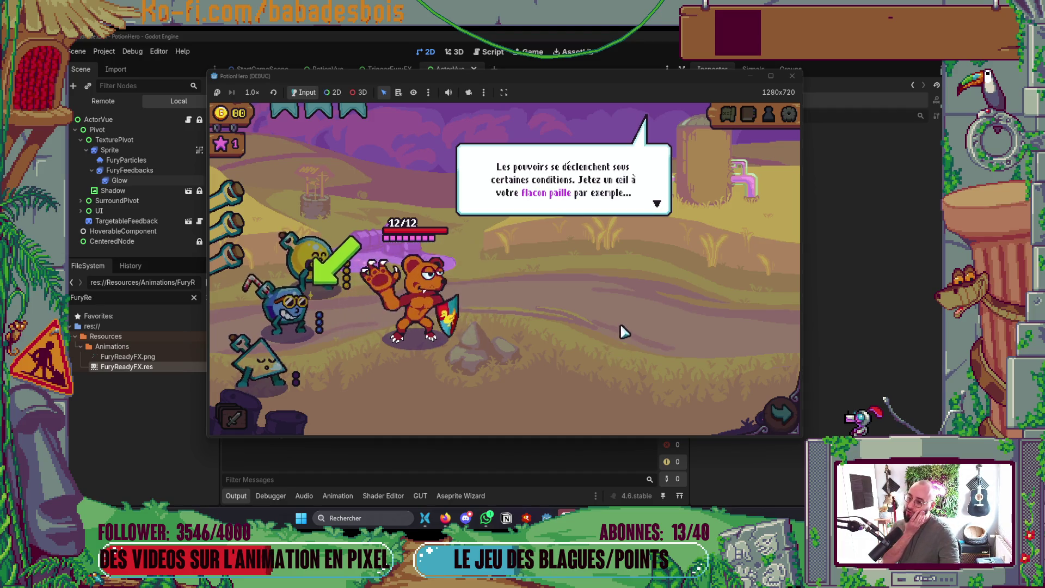
left_click(626, 373)
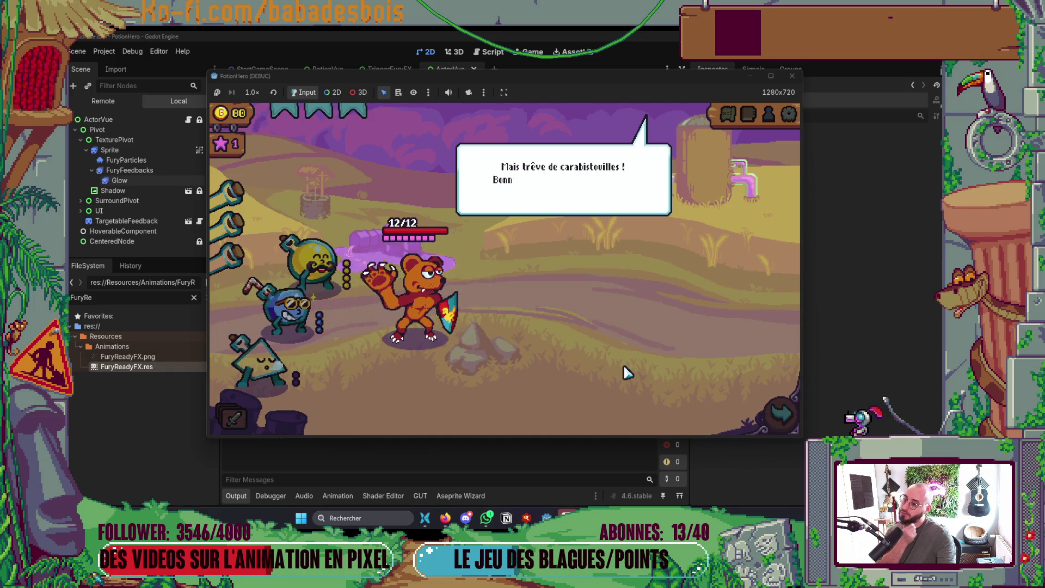
left_click(626, 373)
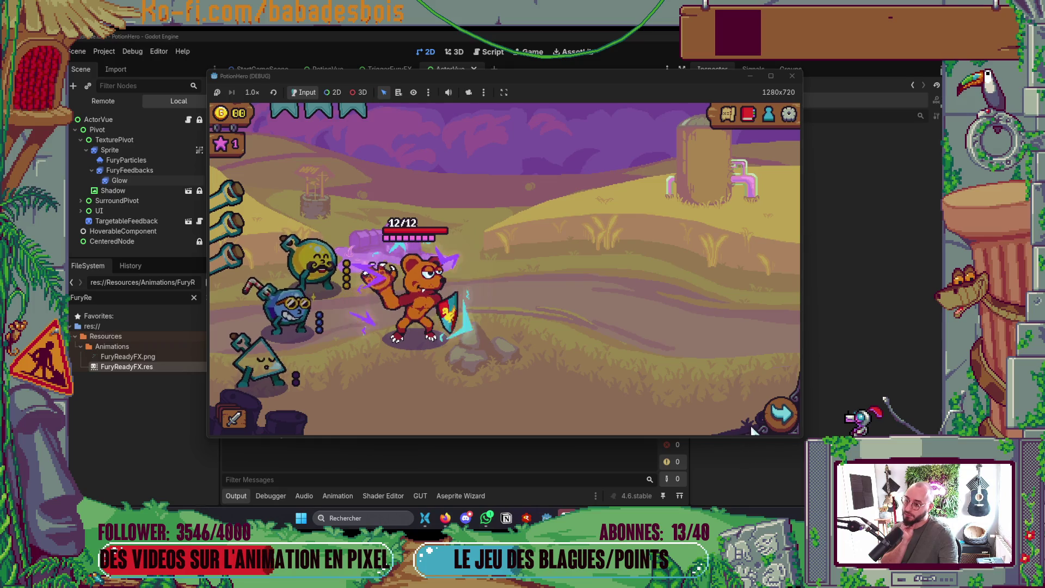
left_click(781, 413)
left_click(305, 293)
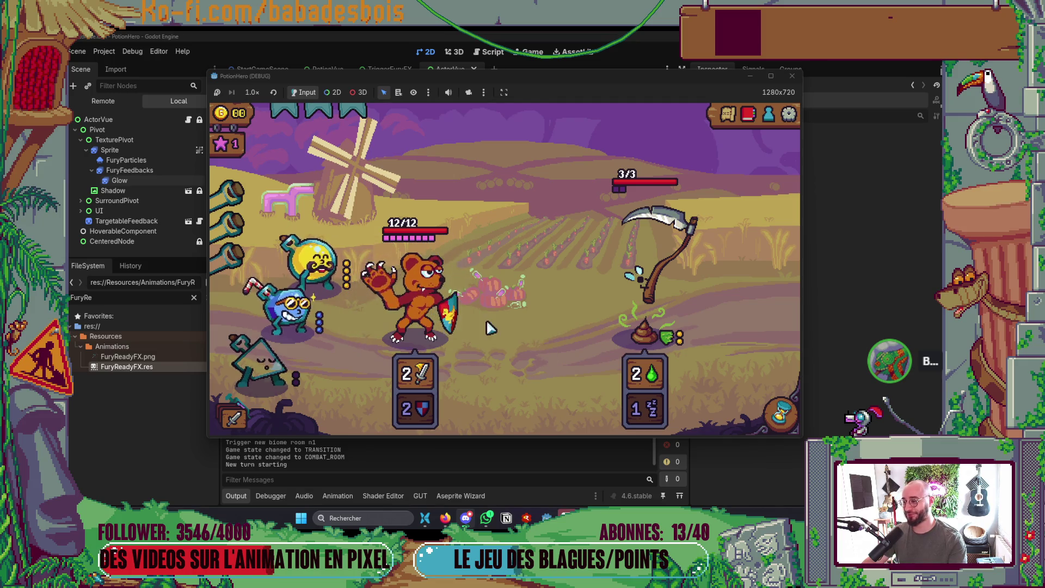
Step: Trigger the bear's Furie ability, then close and relaunch the game to hero selection
left_click(434, 311)
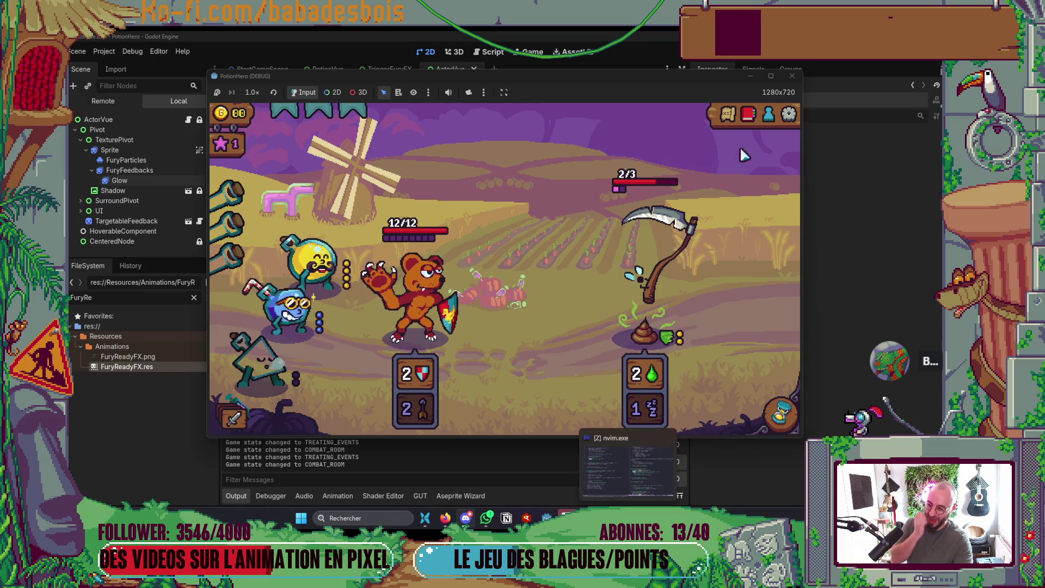
left_click(792, 76)
key("F5")
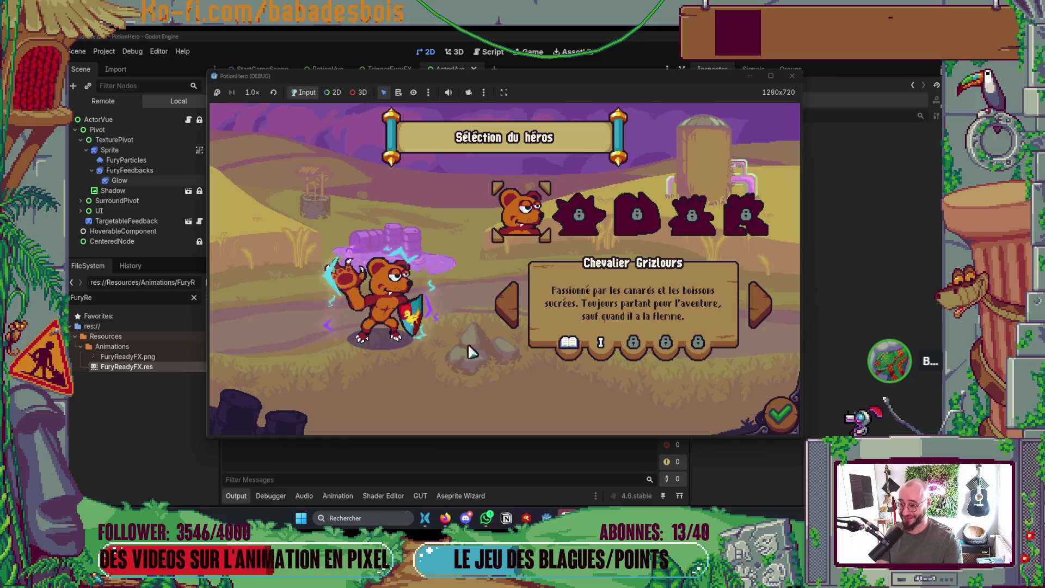
key("alt+Tab")
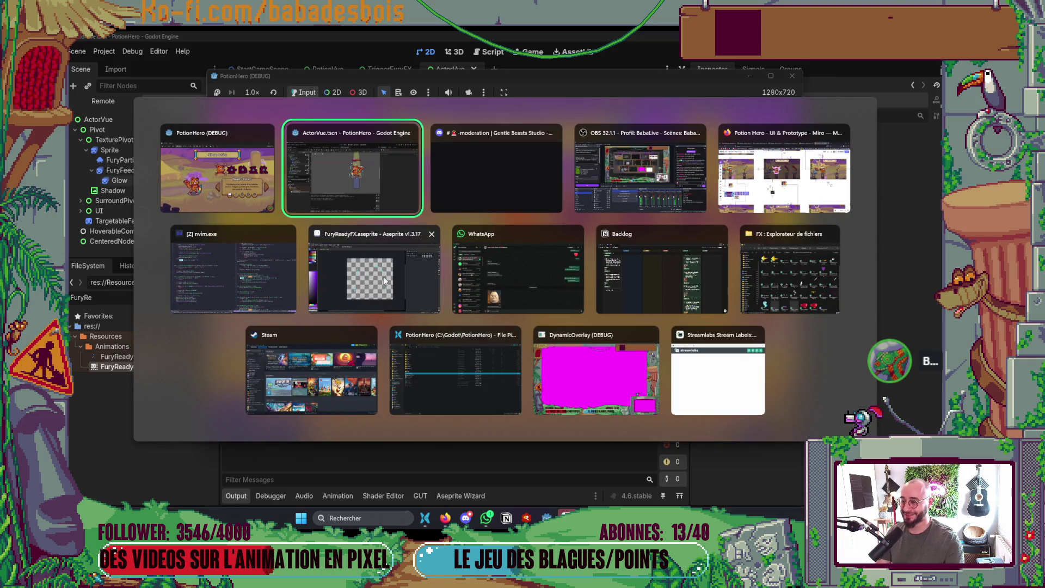
Step: Switch to the FuryReadyFX sprite, preview its animation, and sample the purple lightning colour
left_click(434, 308)
key("Return")
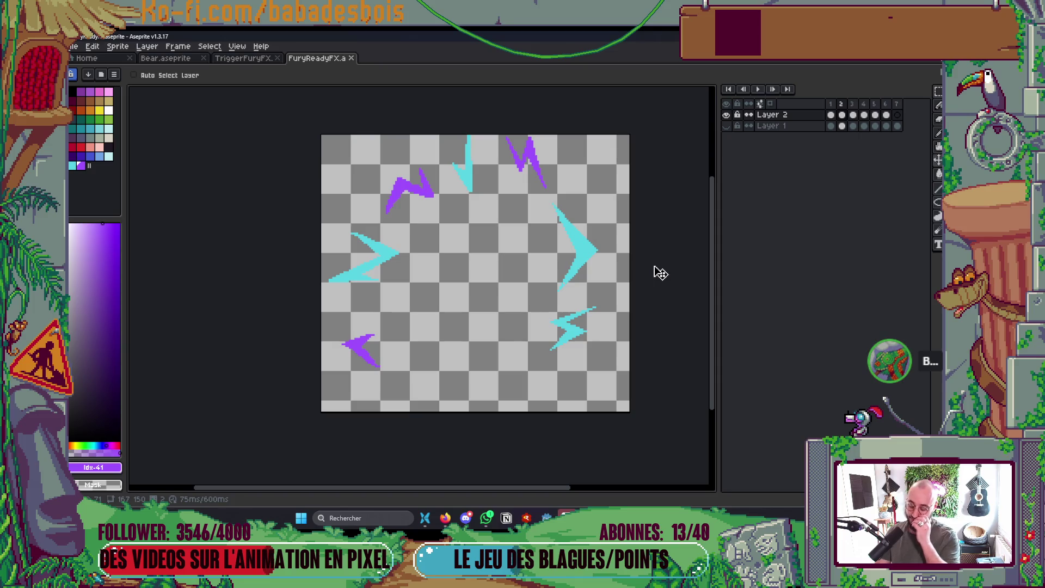
key("i")
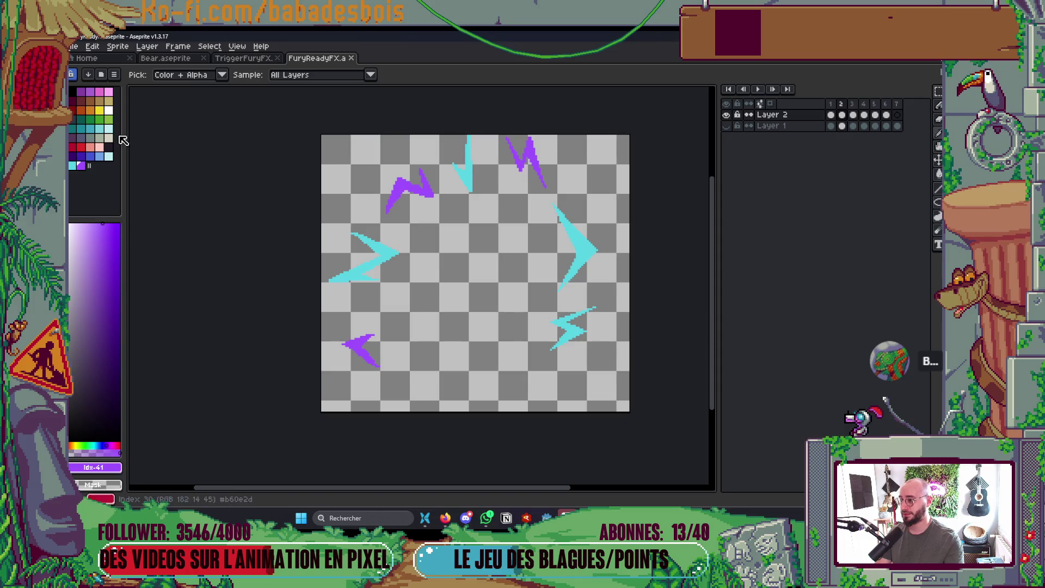
left_click(90, 92)
key("w")
left_click(397, 196)
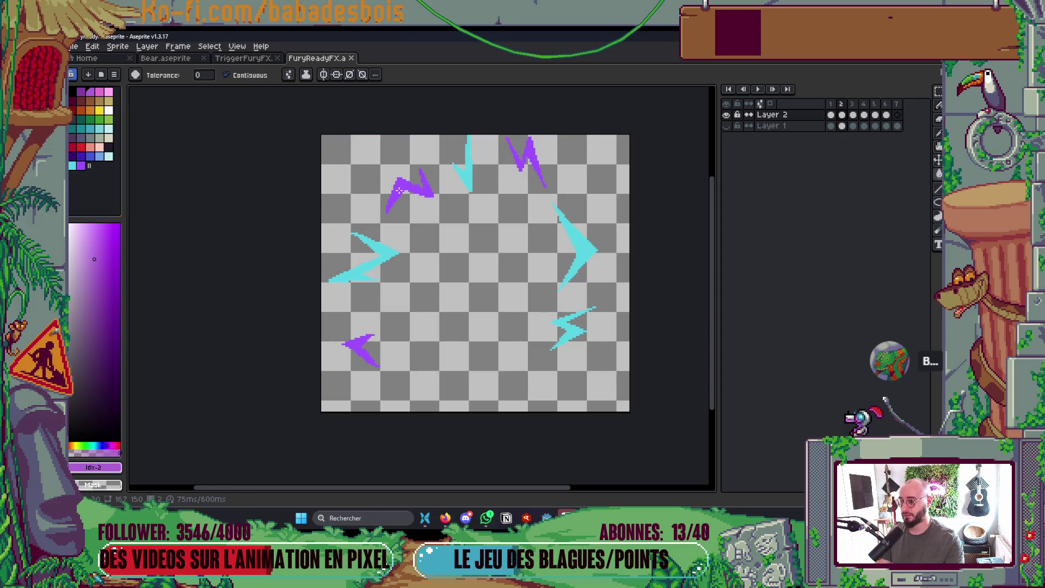
key("i")
left_click(399, 183)
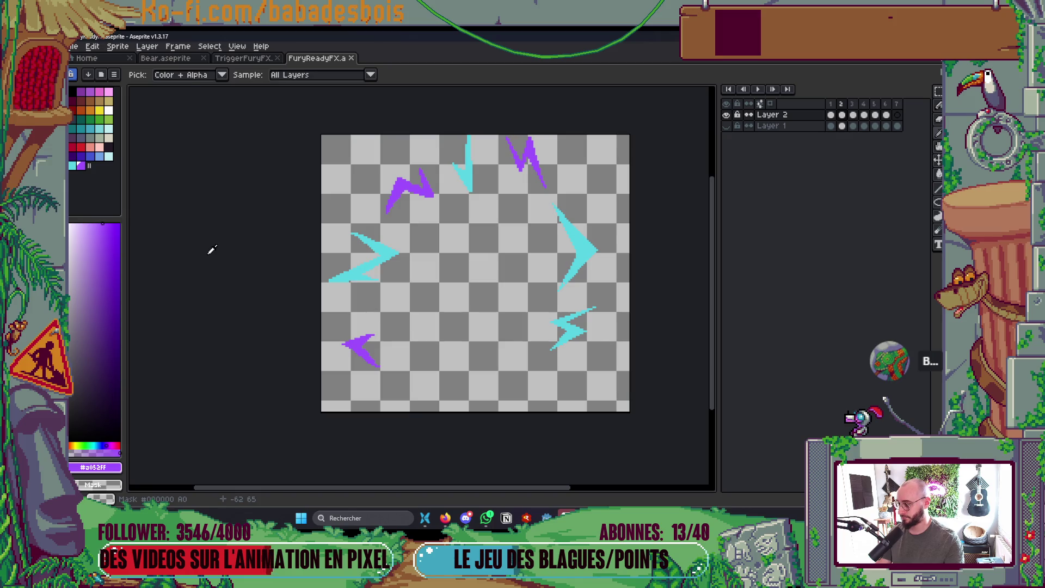
Step: With Contiguous off, fill this frame's purple and cyan shapes with the pink palette colour
left_click(99, 92)
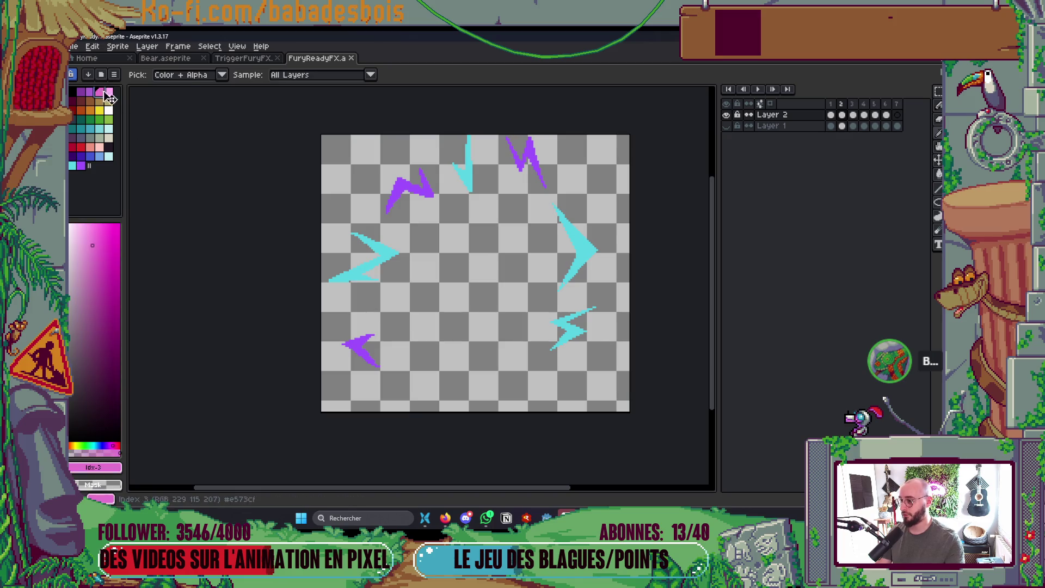
key("w")
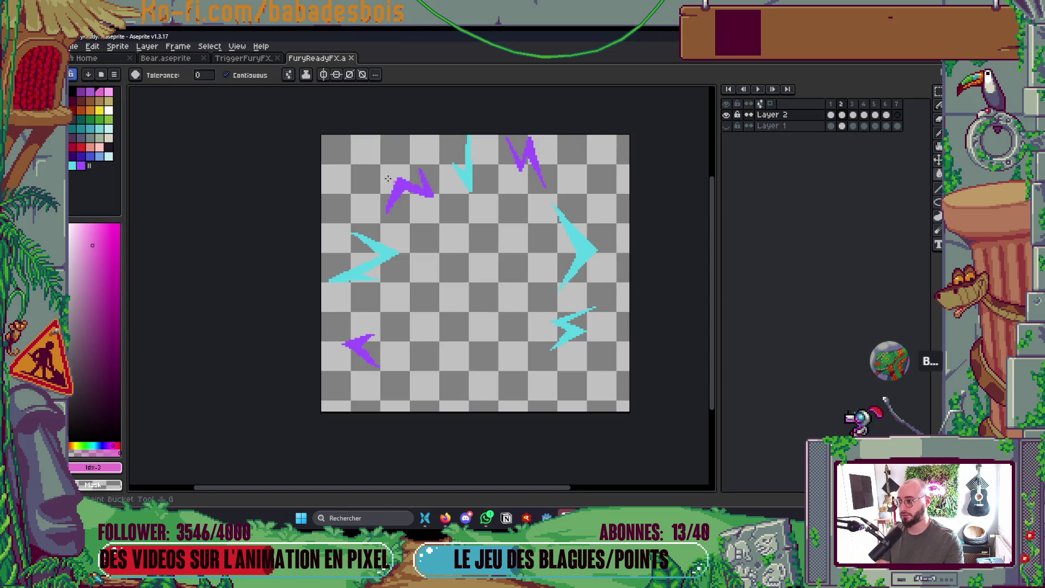
left_click(263, 80)
left_click(413, 185)
key("ctrl+z")
left_click(413, 185)
left_click(378, 248)
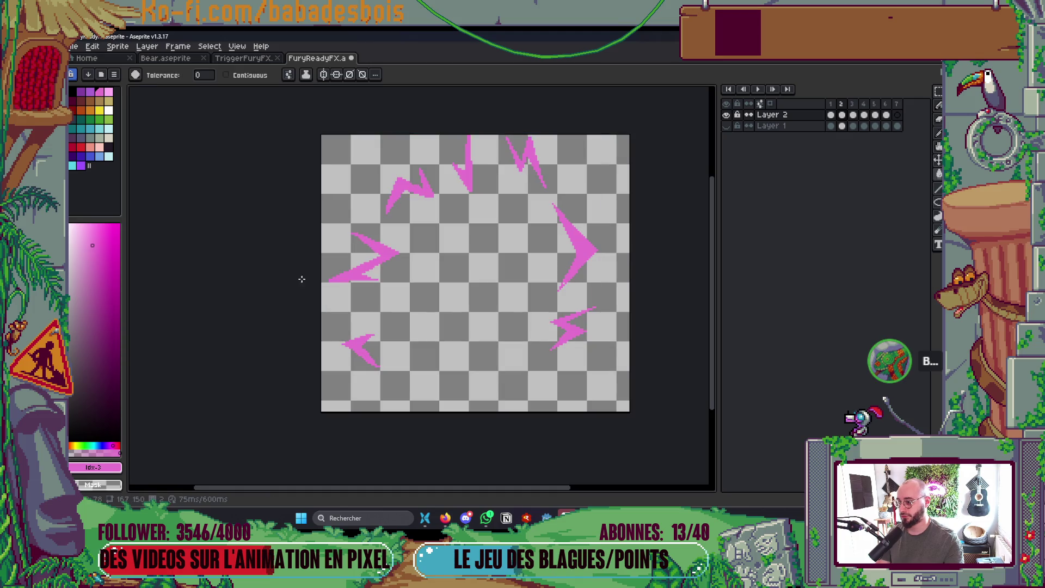
key("v")
key("g")
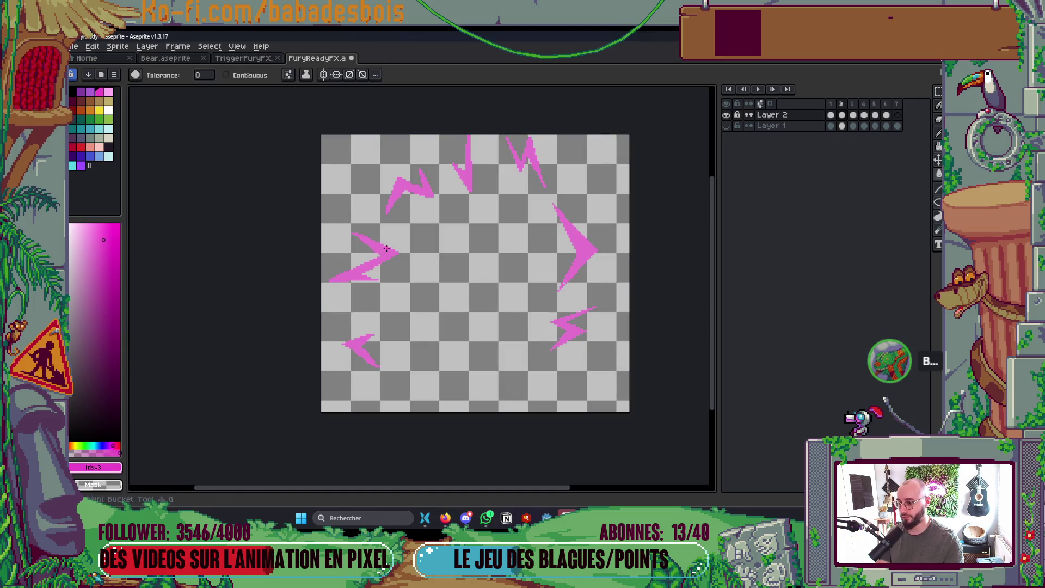
left_click(377, 248)
left_click(104, 235)
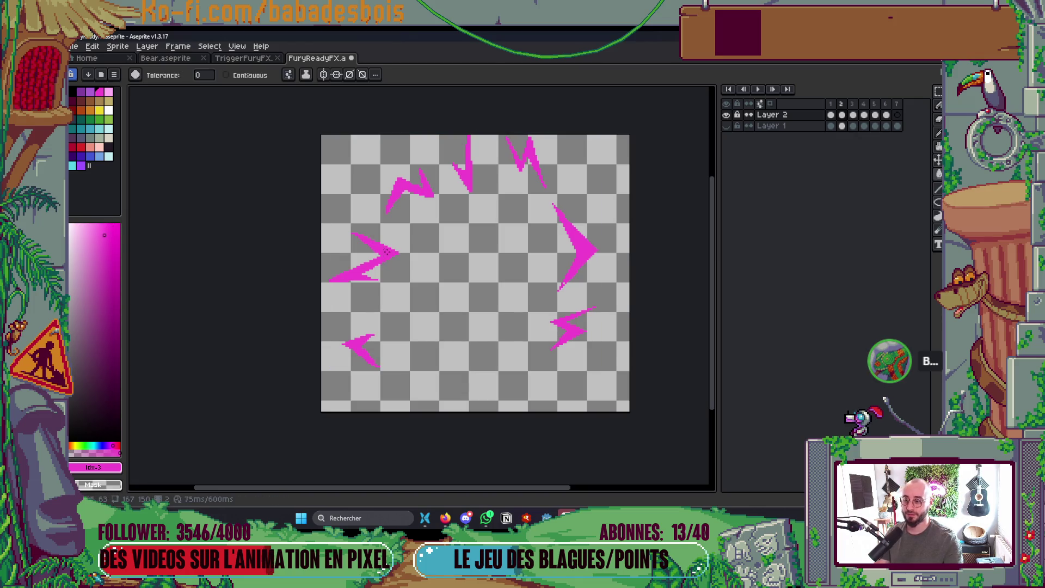
Step: Recolour the purple and cyan shapes on frames 4, 5 and 6 magenta, then replay the animation
key("Left")
key("Return")
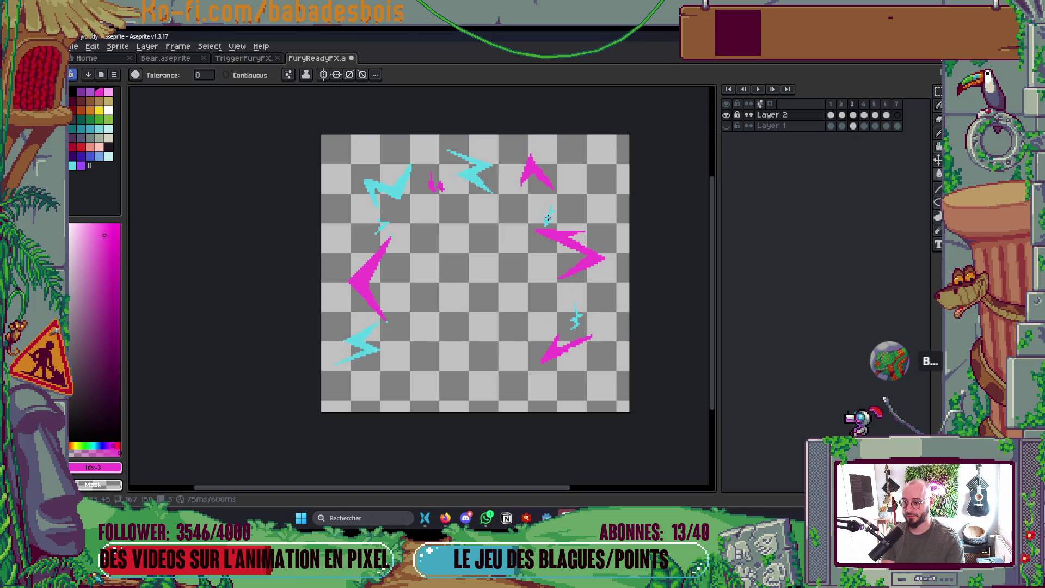
left_click(556, 204)
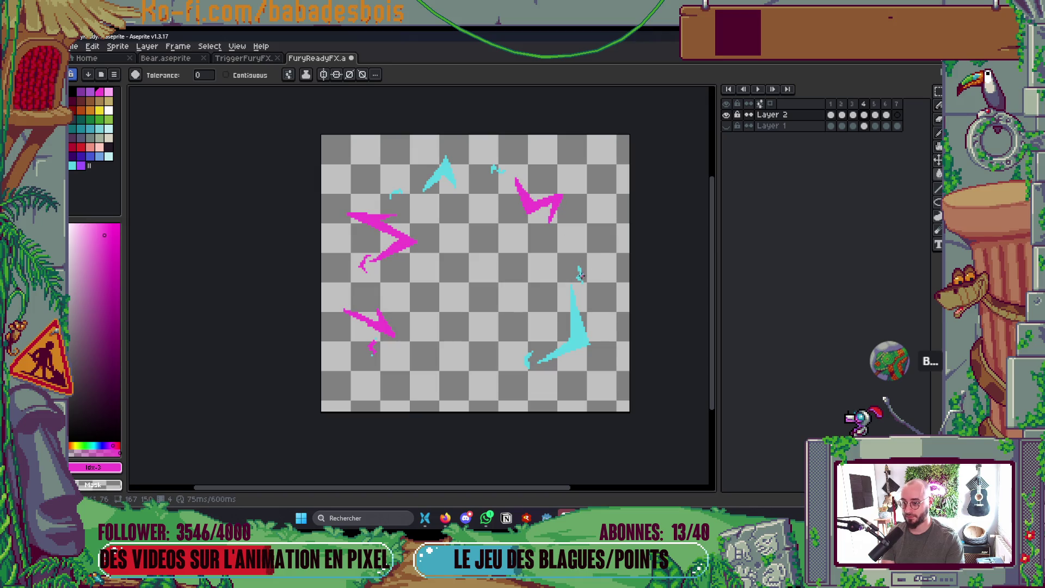
key("period")
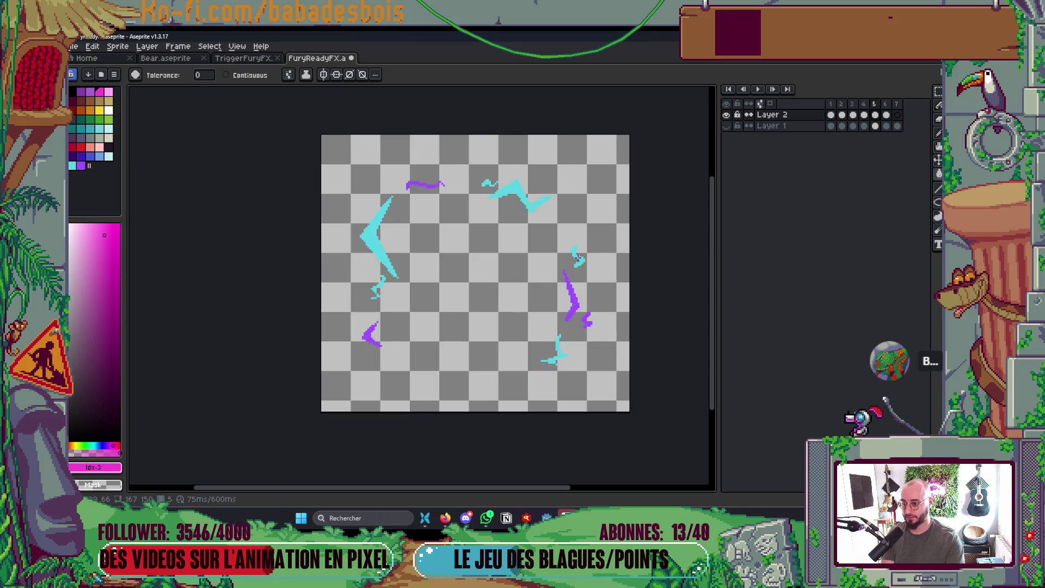
left_click(578, 258)
key("period")
left_click(571, 282)
key("Return")
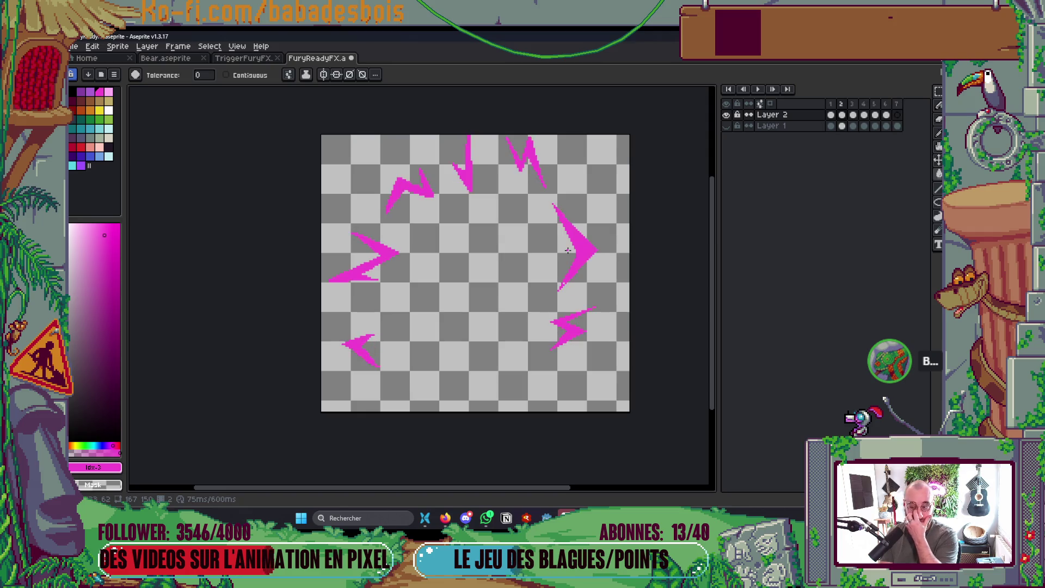
key("Return")
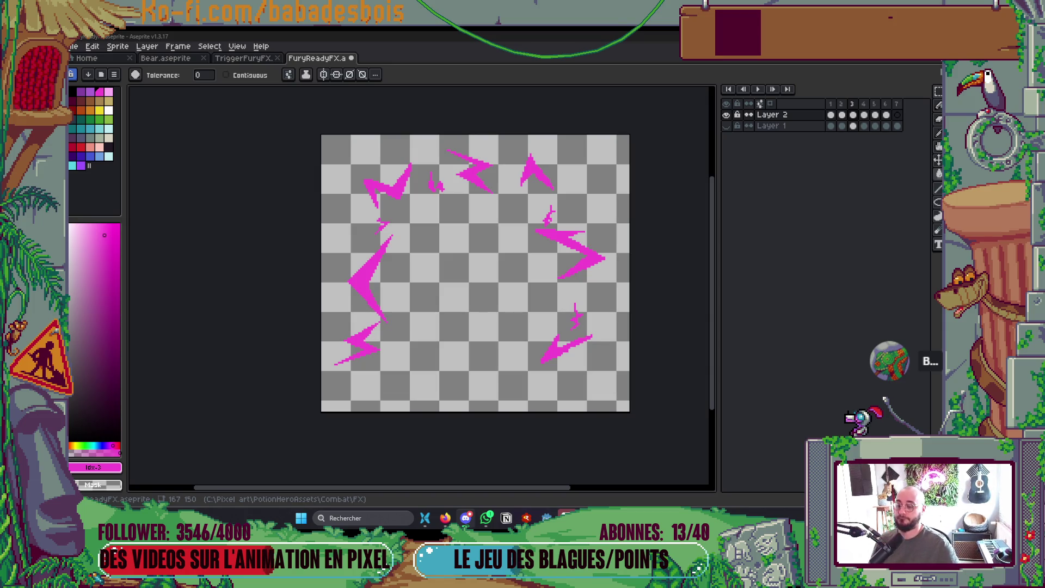
Step: Bring the running game forward, close it, and focus Neovim's left code split
mouse_move(648, 517)
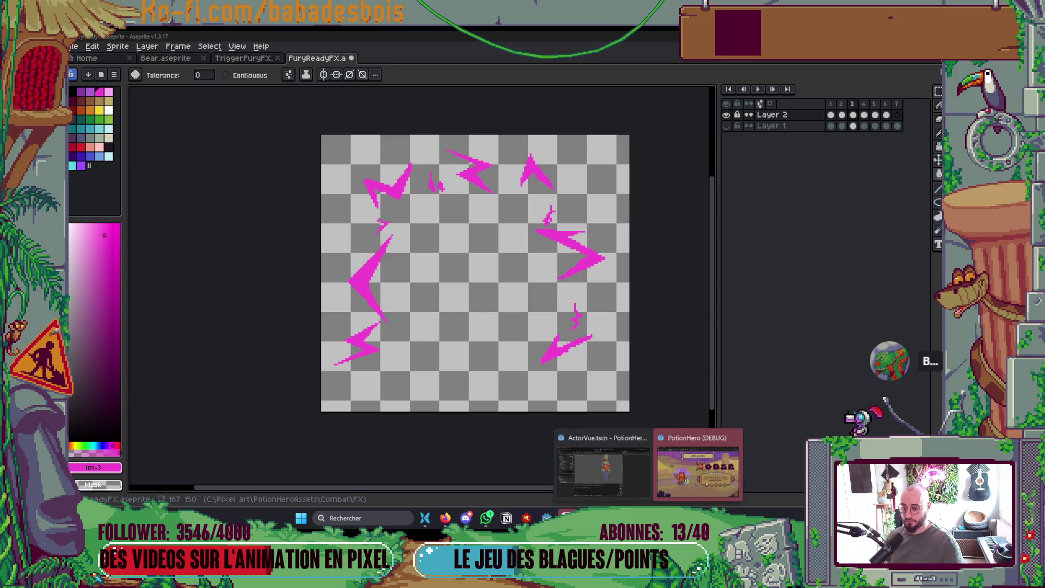
left_click(700, 465)
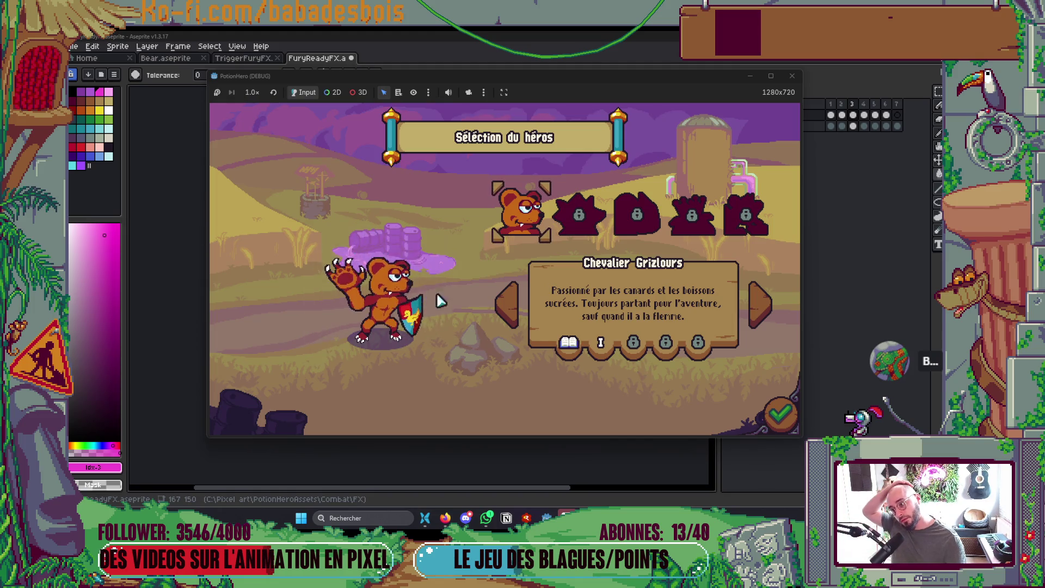
key("alt+Tab")
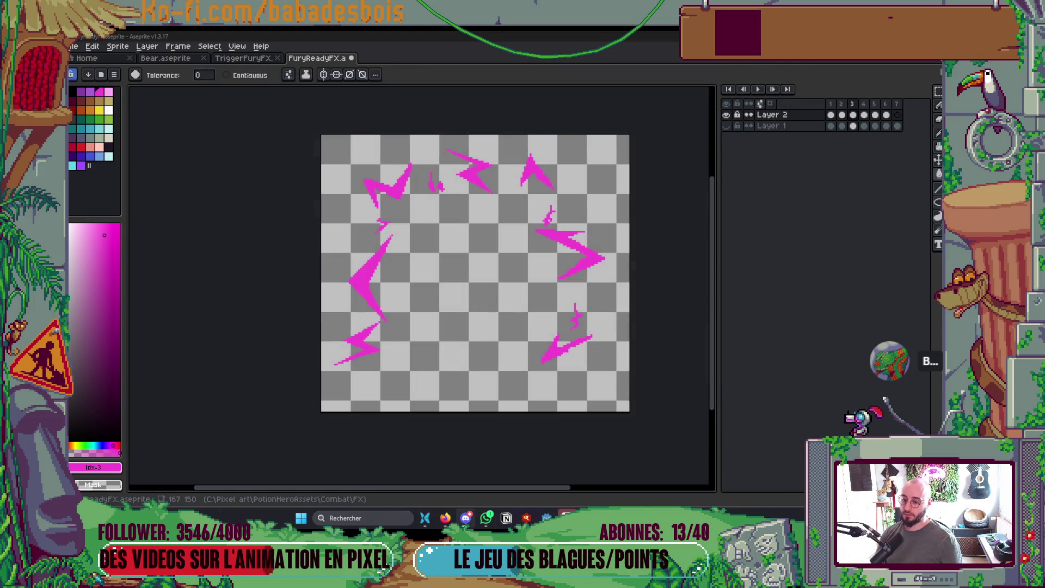
mouse_move(626, 518)
left_click(626, 462)
left_click(352, 412)
Step: Return to the Godot editor and search the Select Scene picker for 'Fury'
key("alt+Tab")
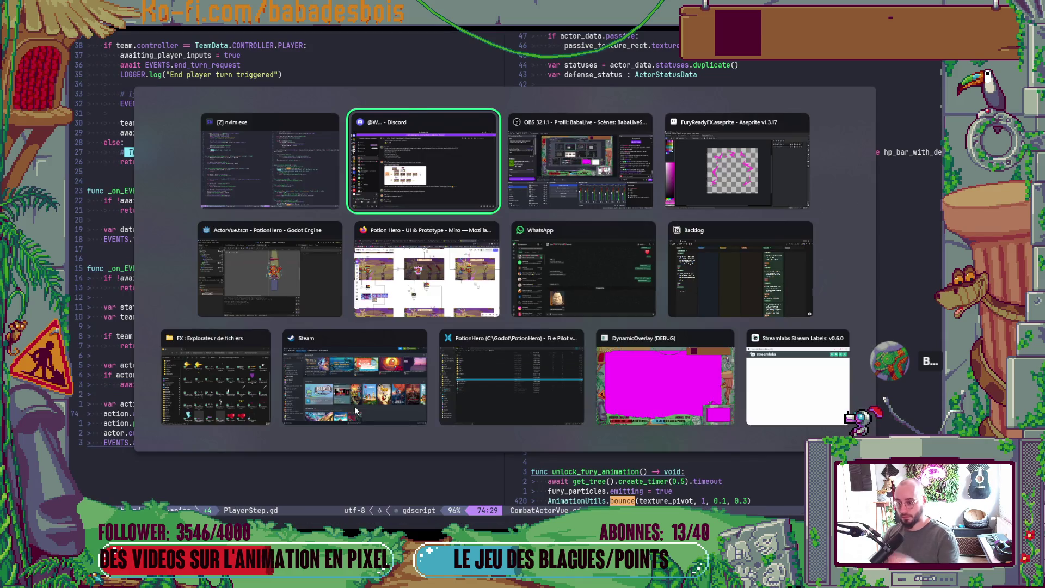
key("Left")
key("Left")
key("Left")
key("Down")
key("Left")
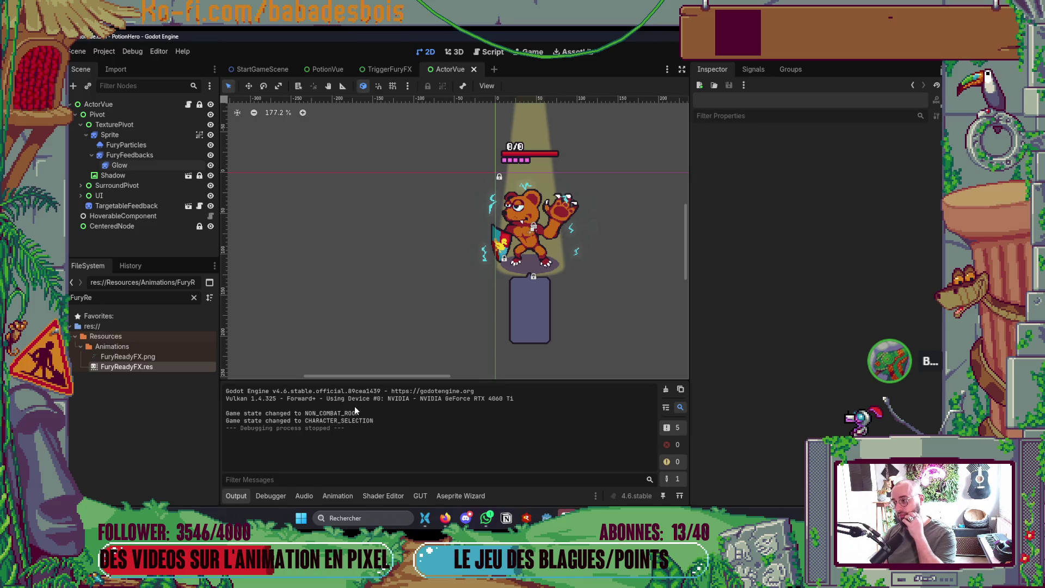
key("alt+Tab")
key("alt+Tab")
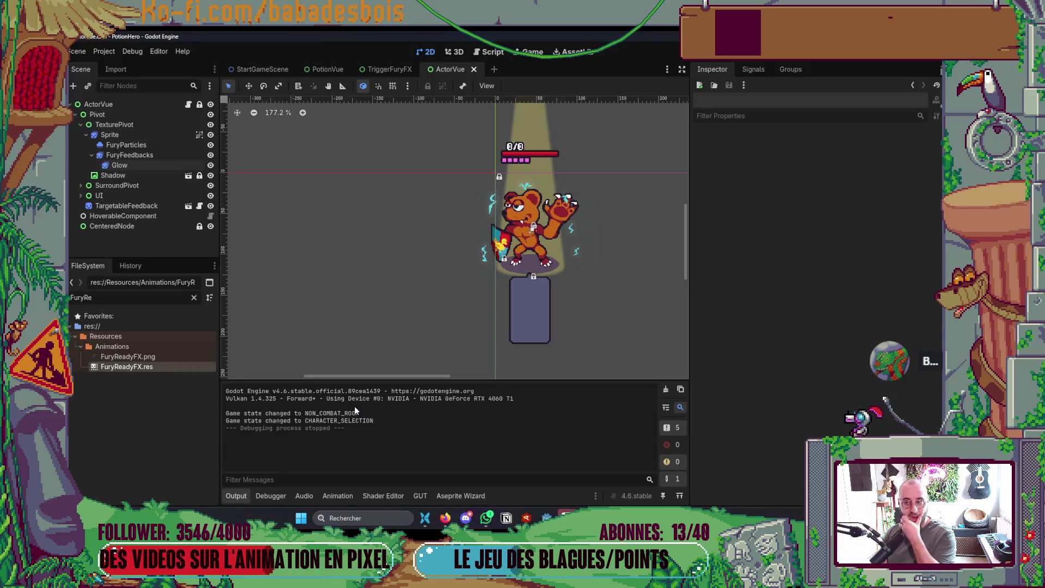
key("ctrl+shift+o")
type("Fury")
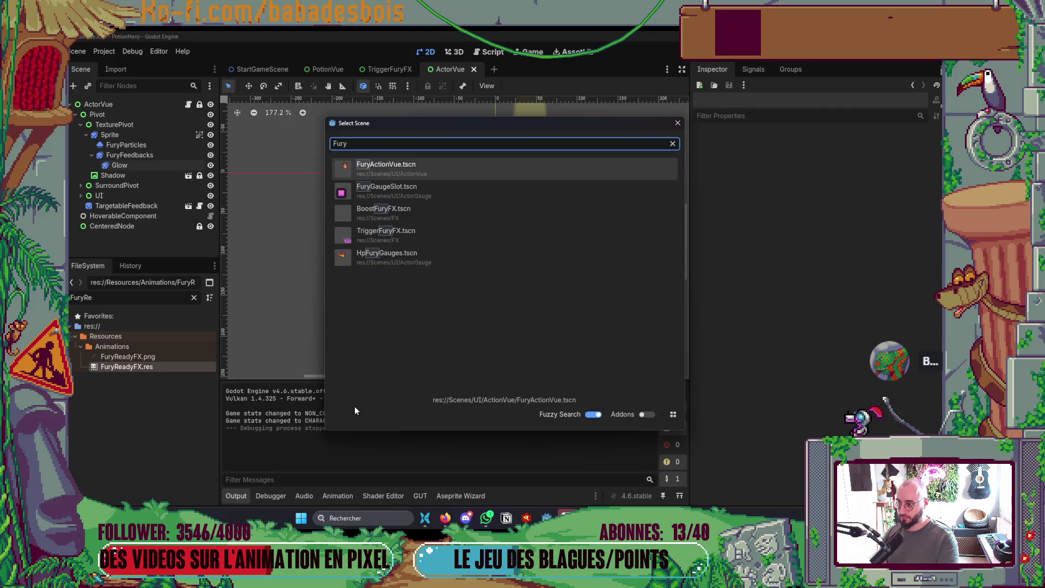
key("Down")
key("Return")
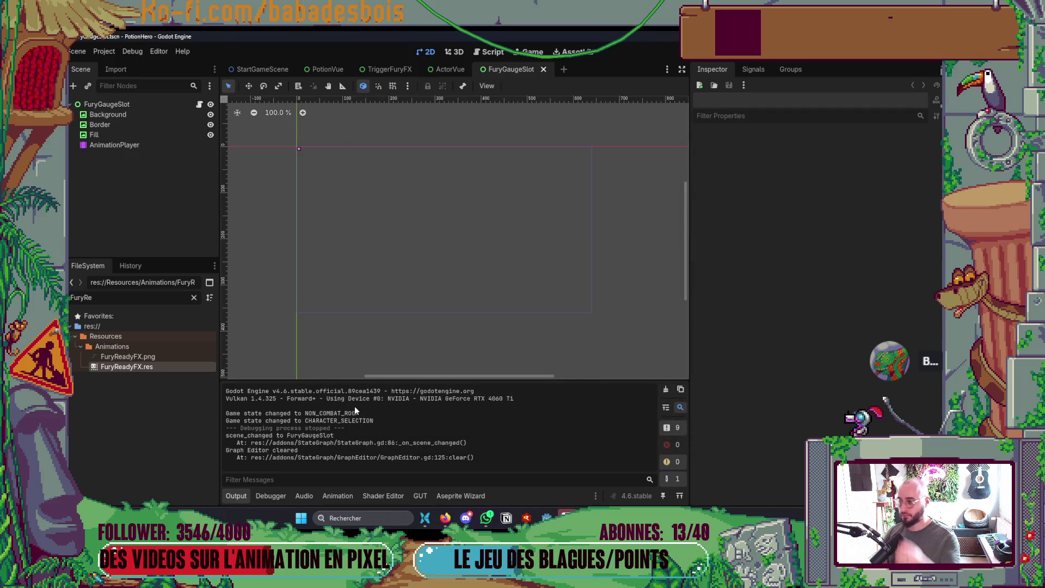
left_click(172, 144)
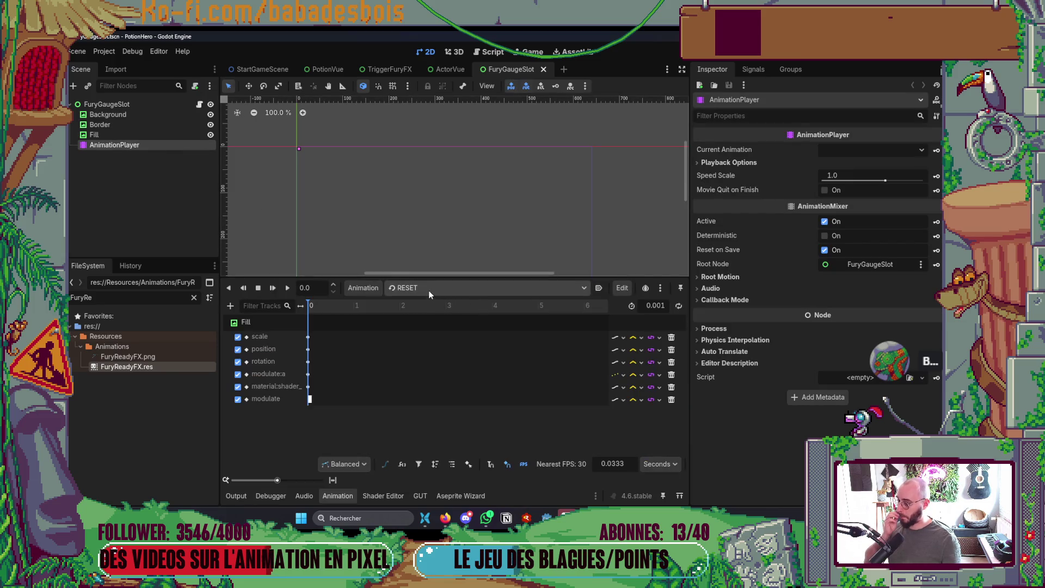
left_click(429, 289)
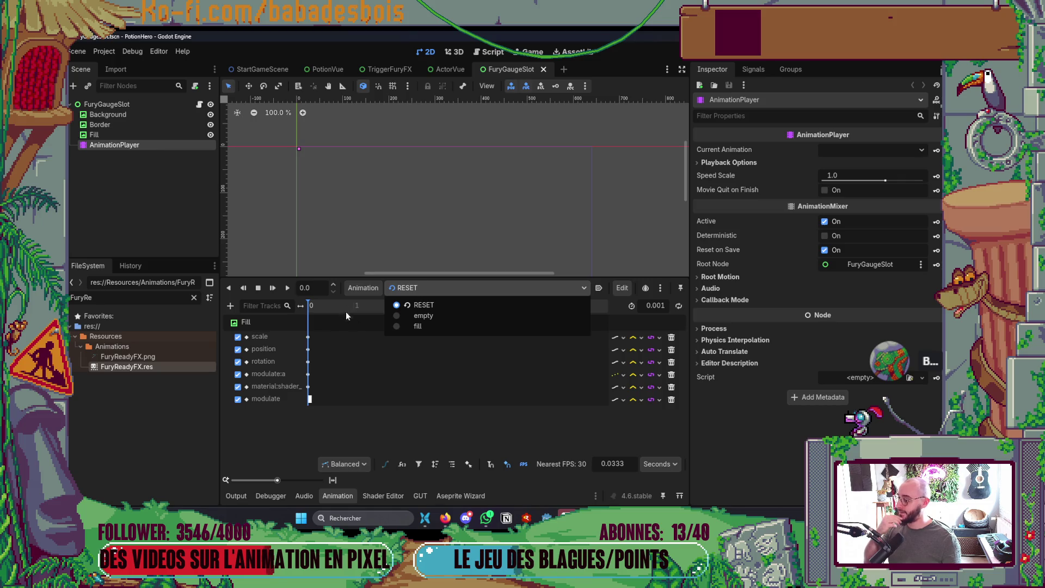
mouse_move(465, 518)
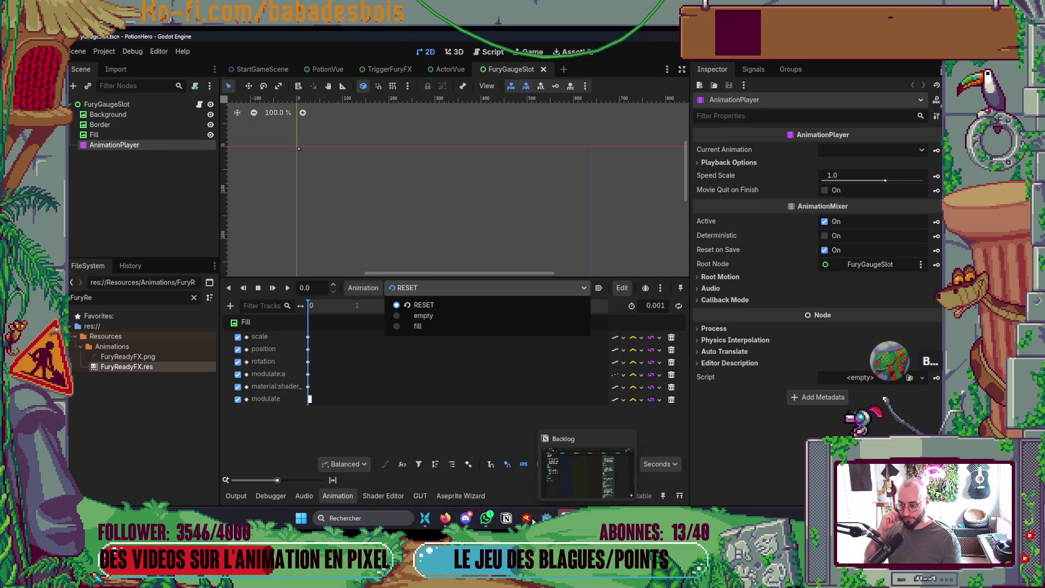
left_click(445, 518)
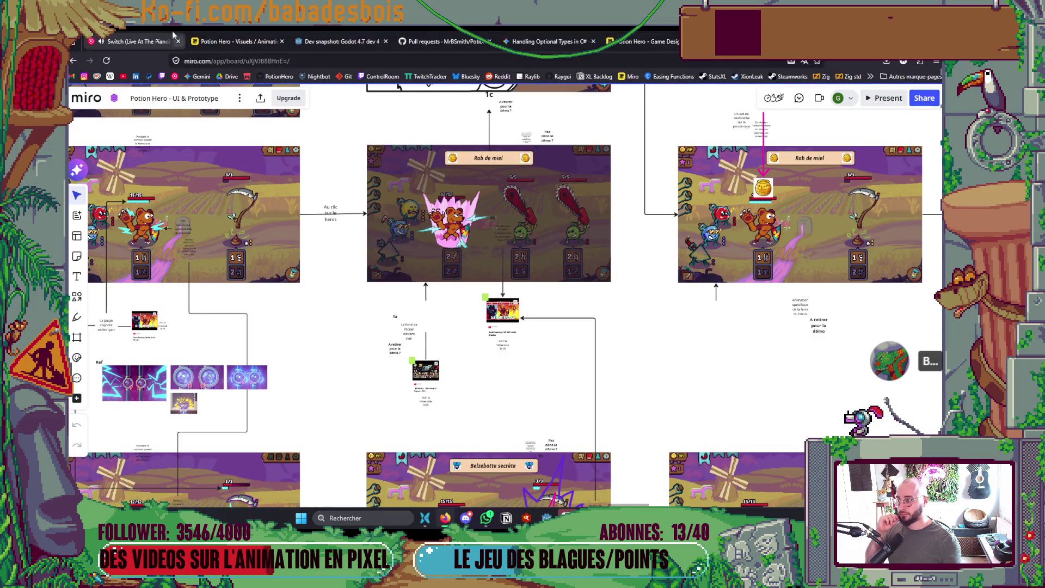
key("ctrl+1")
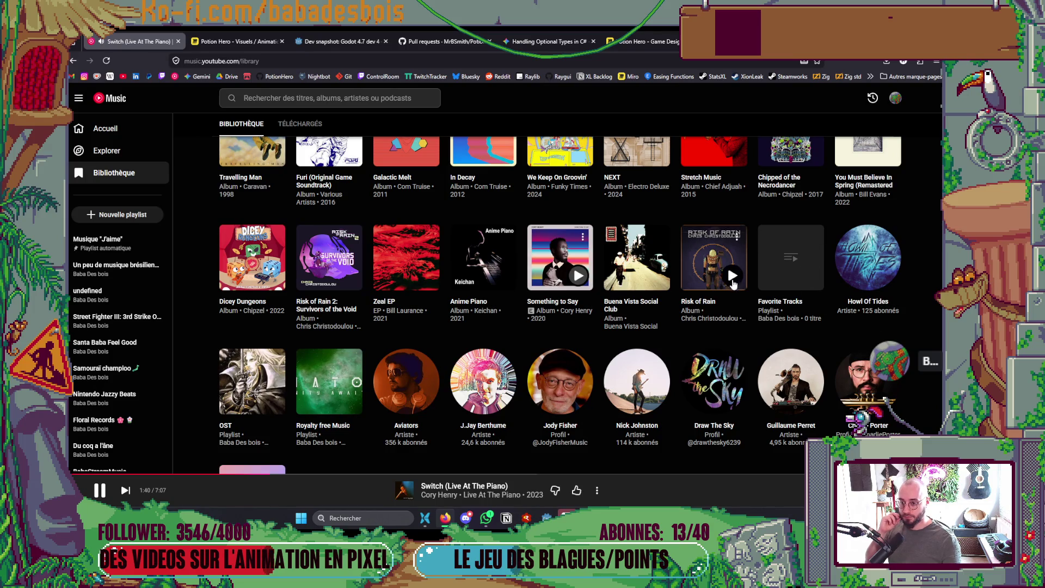
key("alt+Tab")
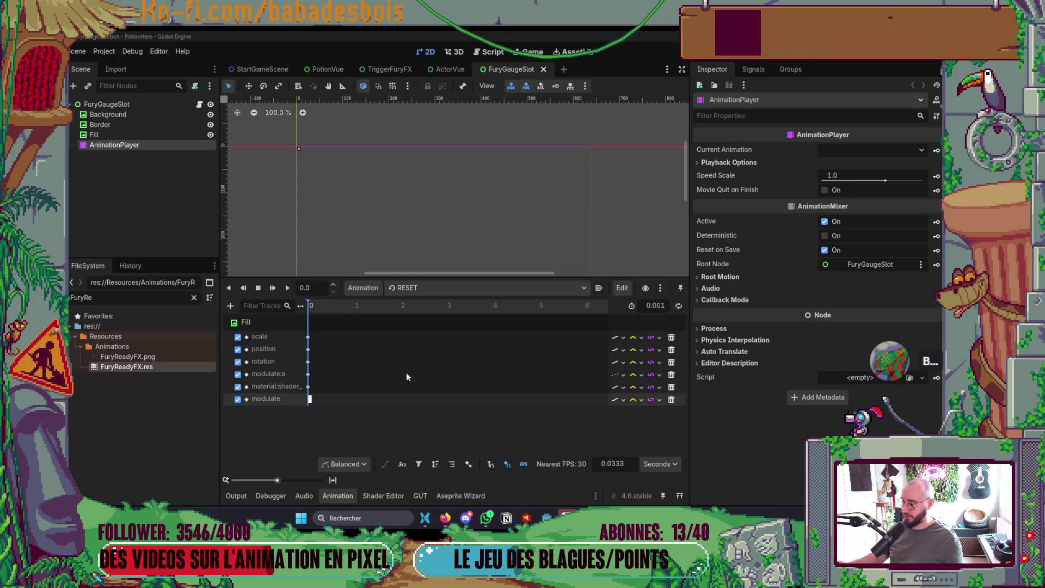
left_click(364, 289)
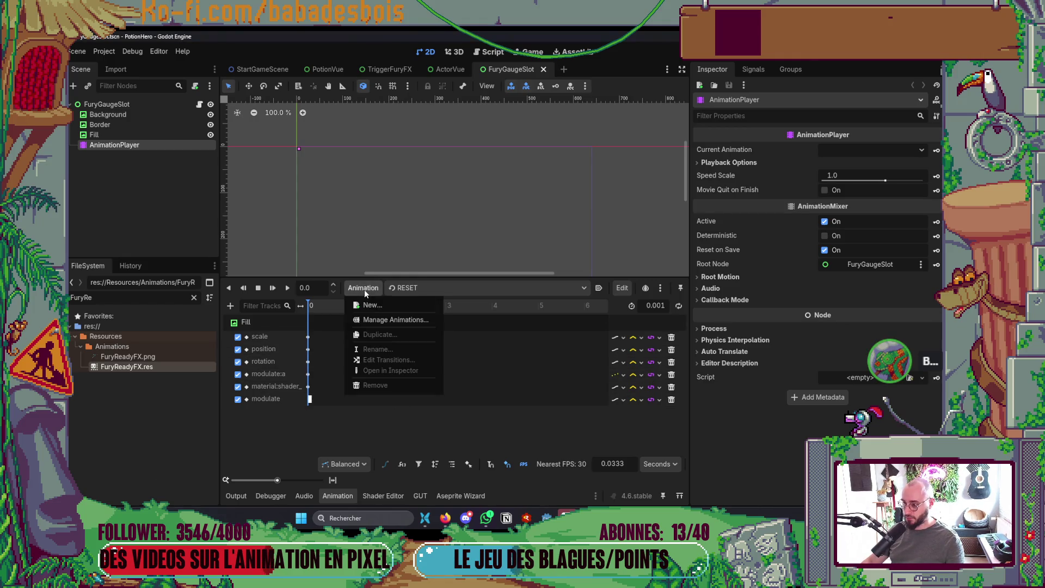
Step: Create a new animation named FuryReady
left_click(384, 303)
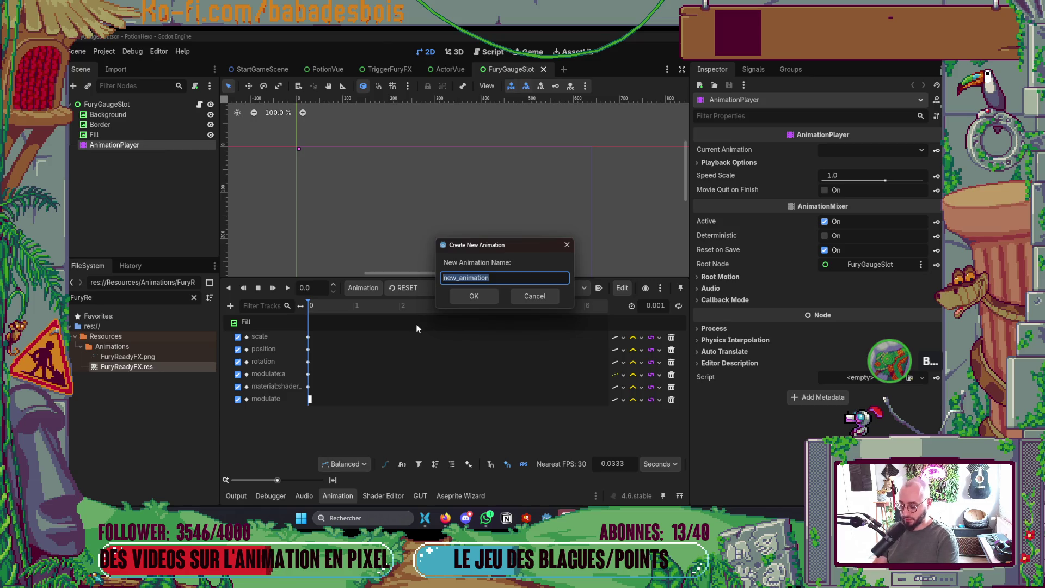
key("BackSpace")
type("FuryReady")
key("Return")
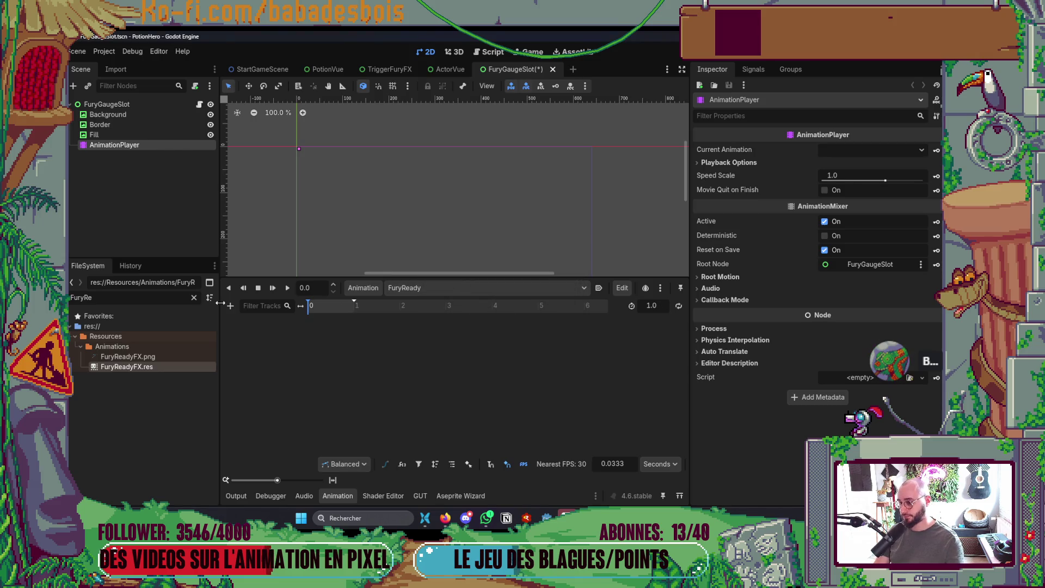
Step: Try adding a Fill material property track, then undo it
left_click(229, 306)
left_click(254, 319)
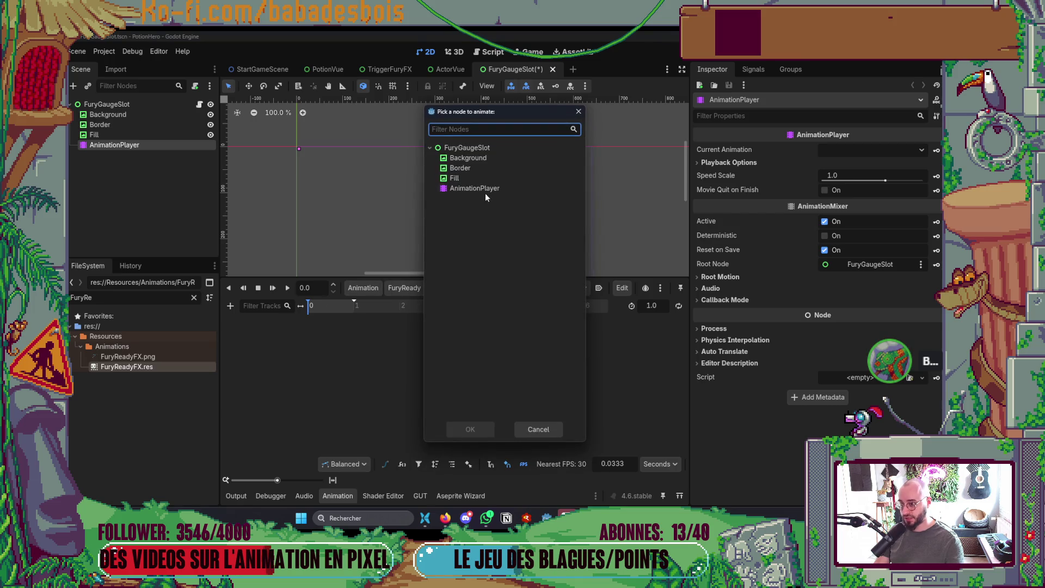
double_click(468, 175)
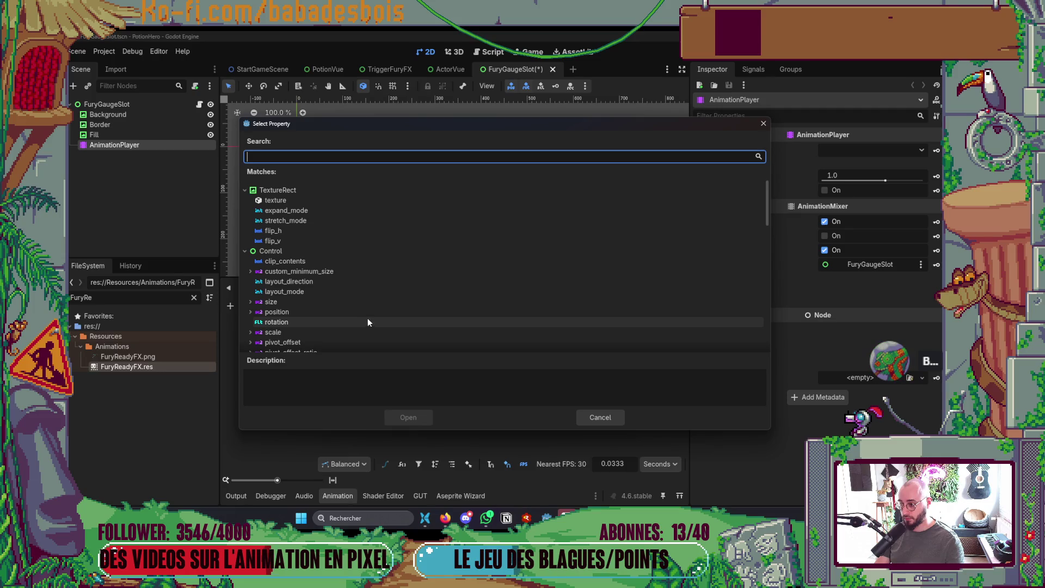
type("mat")
key("Return")
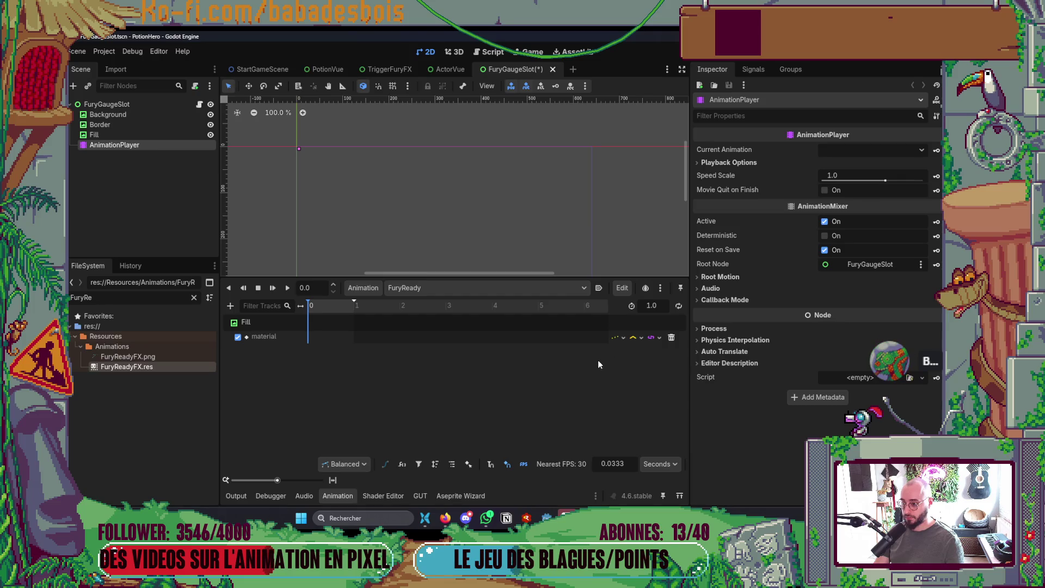
key("ctrl+z")
Step: From the fill animation, copy only the shader_parameter/blend track with Copy Tracks
left_click(436, 288)
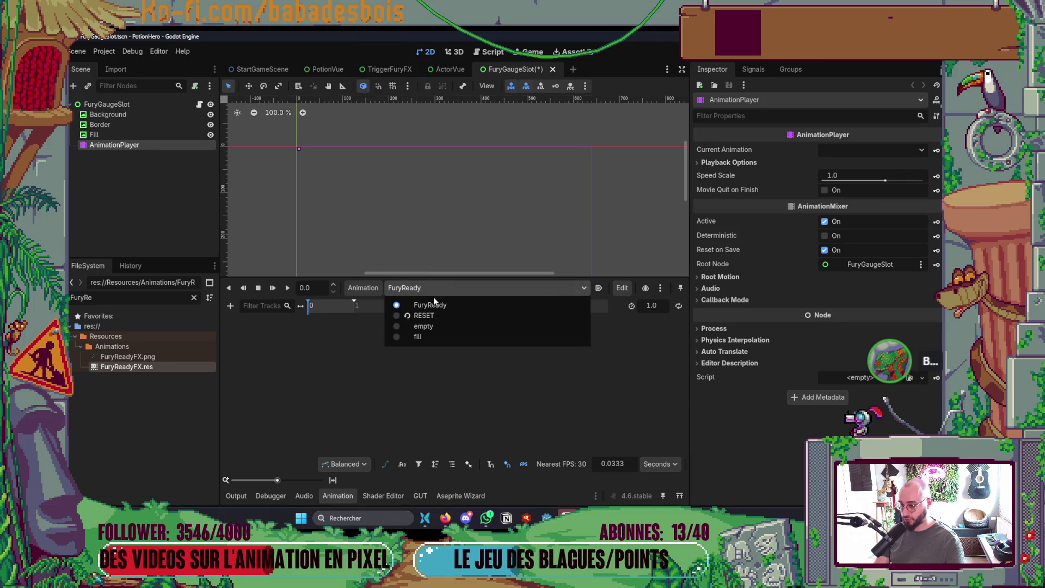
left_click(434, 327)
left_click(522, 288)
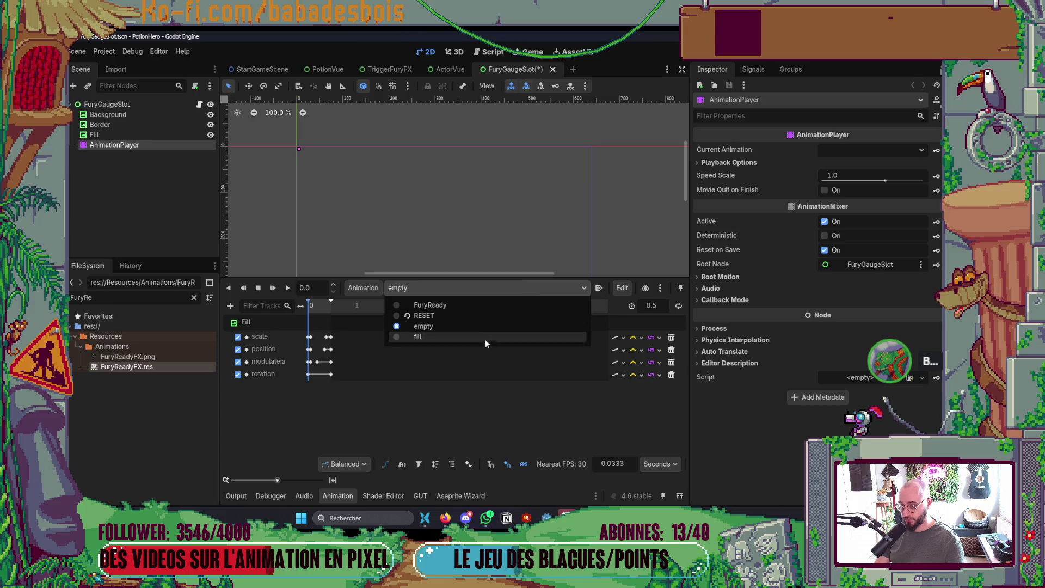
left_click(479, 340)
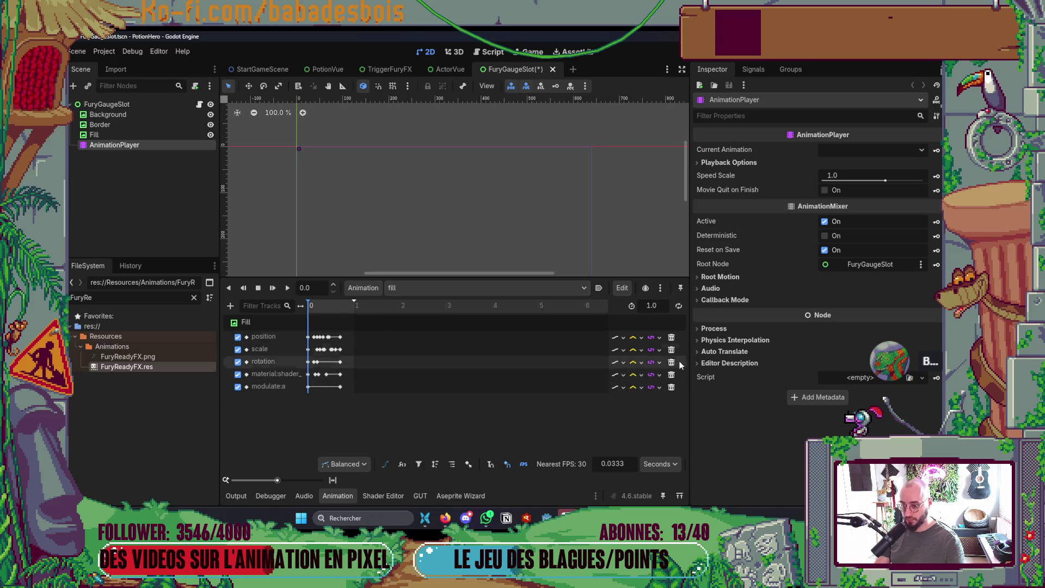
left_click(660, 289)
left_click(622, 288)
left_click(622, 288)
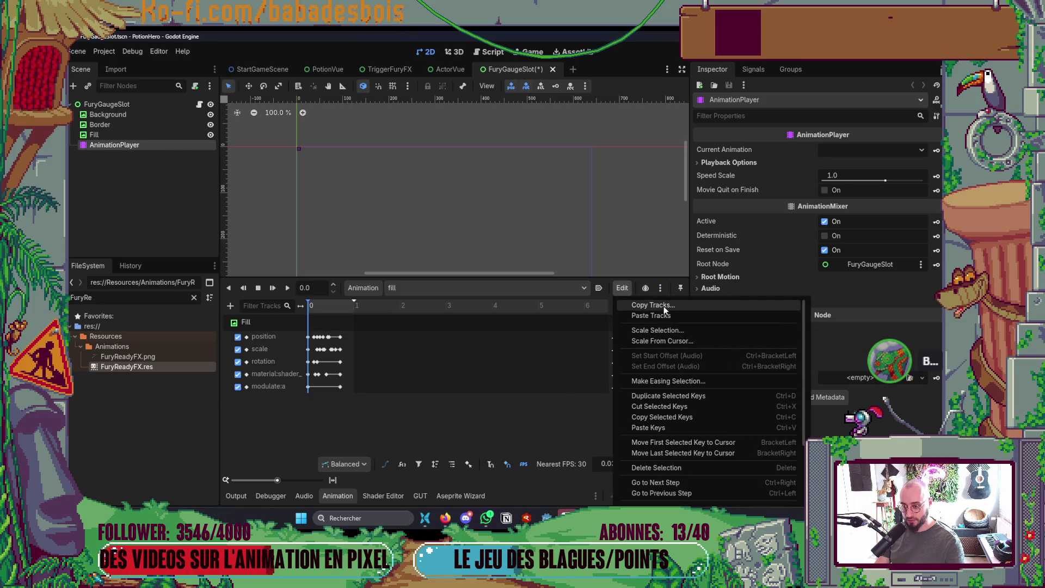
left_click(664, 306)
left_click(506, 226)
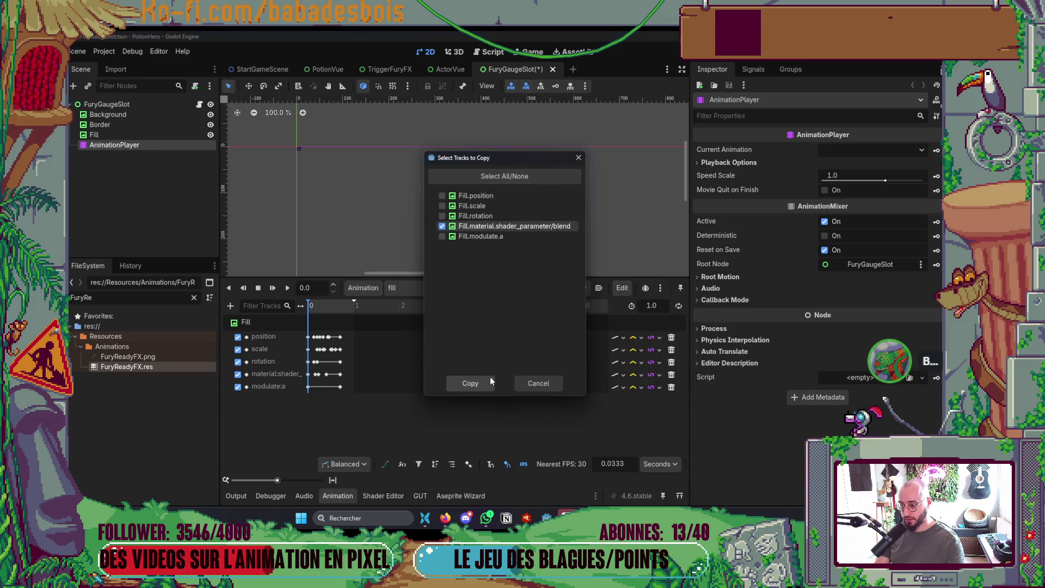
left_click(488, 382)
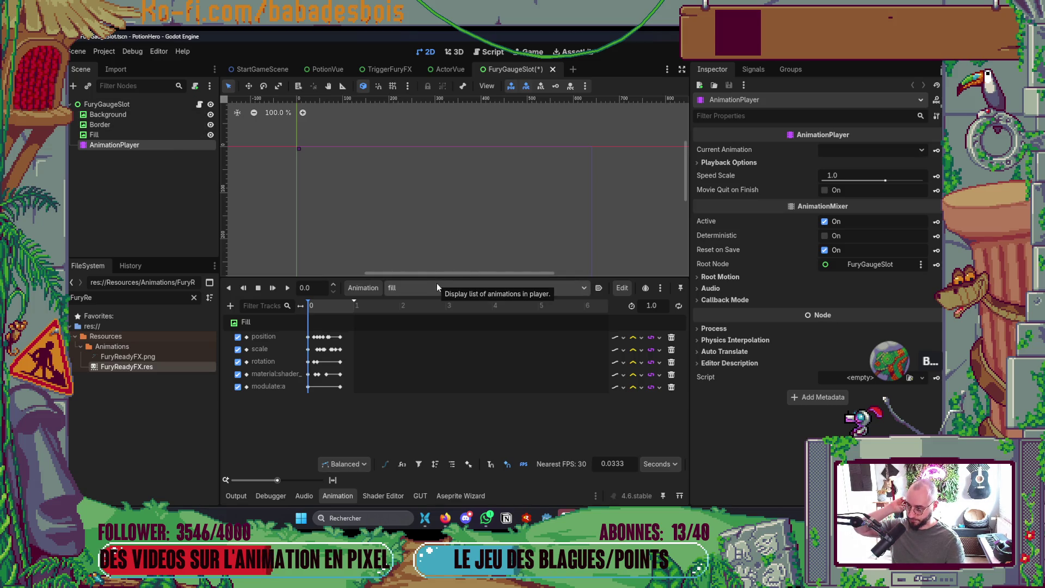
Step: Switch back to the FuryReady animation
left_click(370, 286)
left_click(409, 286)
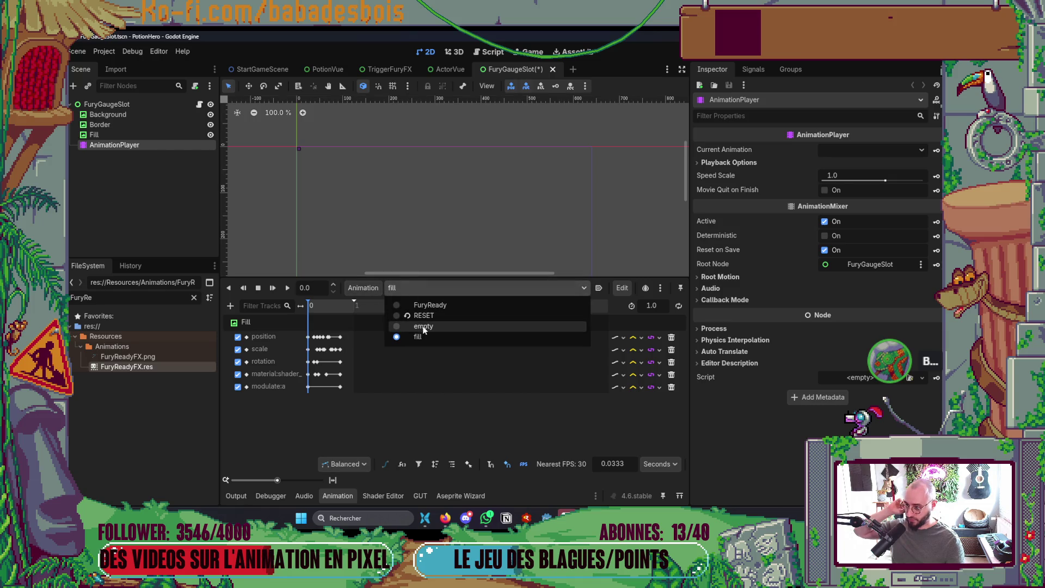
left_click(438, 308)
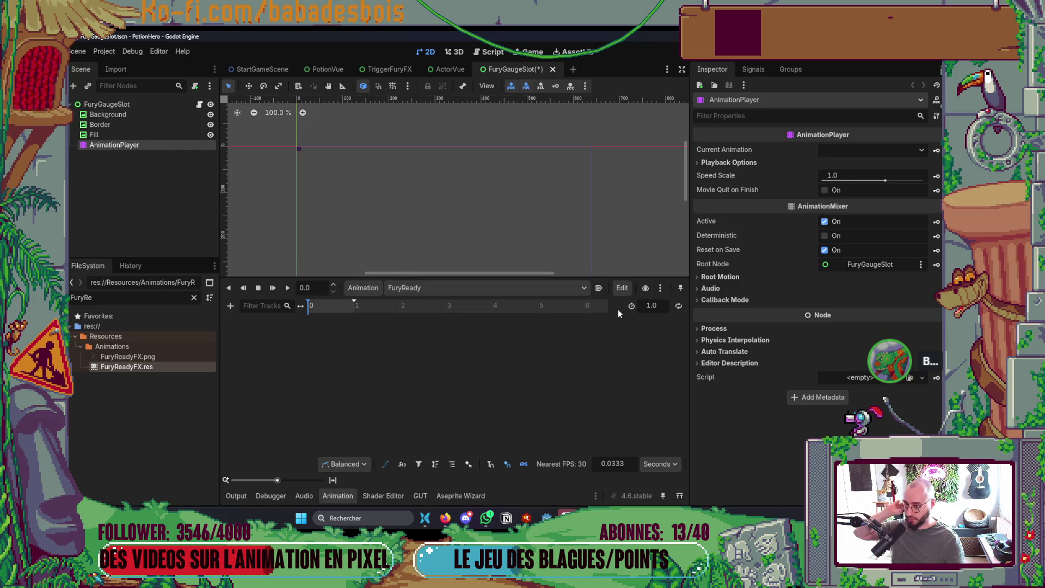
Step: Paste the copied blend track into FuryReady and check its full property path
left_click(660, 288)
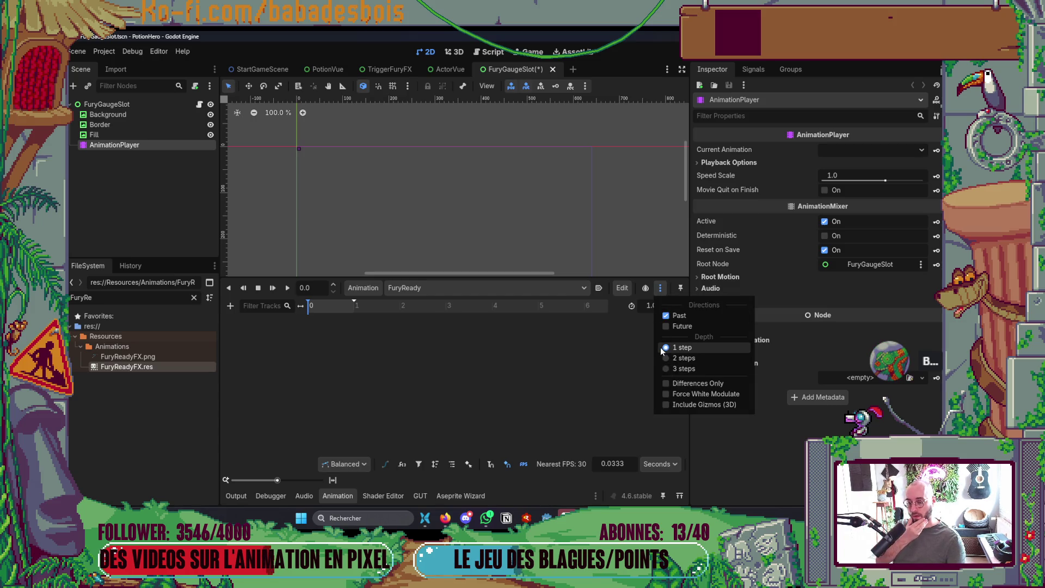
left_click(620, 290)
left_click(620, 290)
left_click(638, 316)
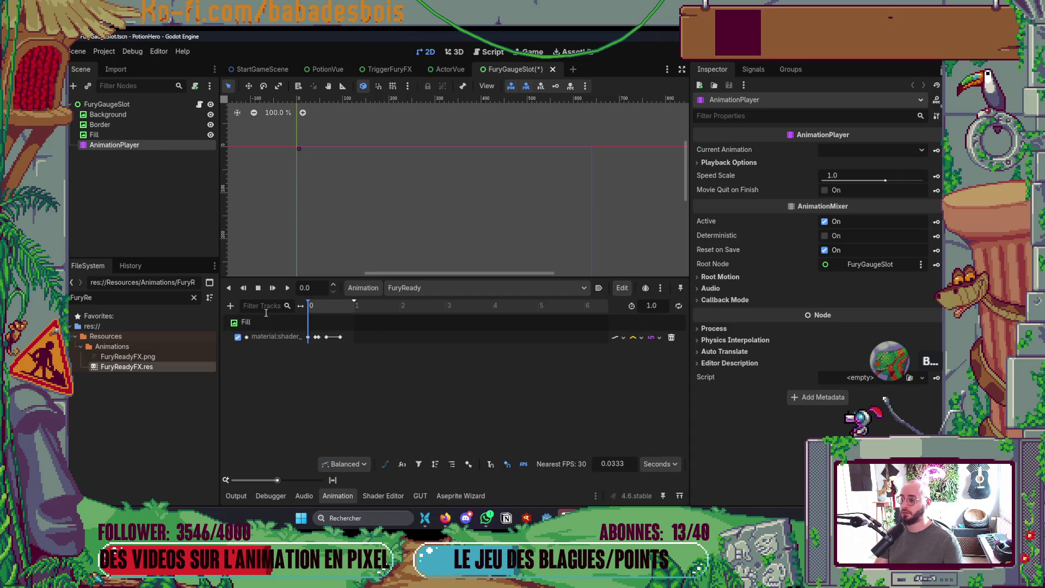
double_click(267, 338)
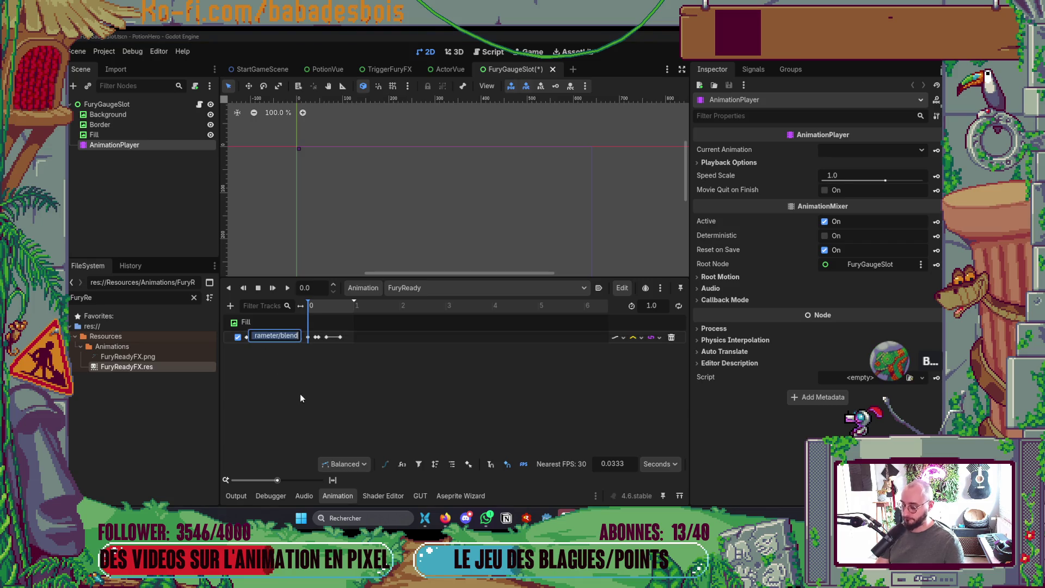
left_click(405, 415)
Step: Paste a second copy of the blend track, change its property path, and delete most of its keys
left_click(624, 289)
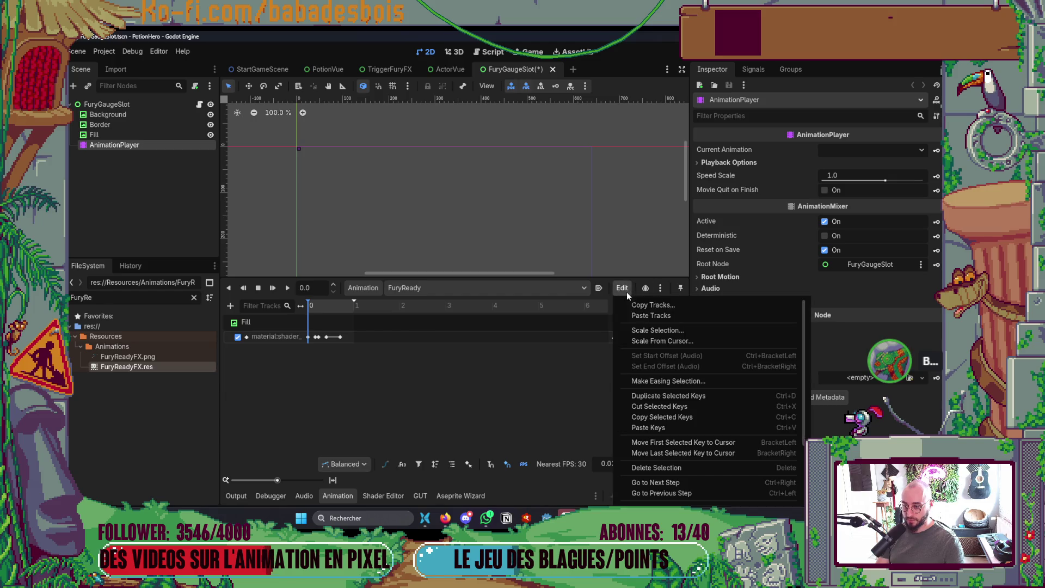
left_click(644, 316)
double_click(297, 349)
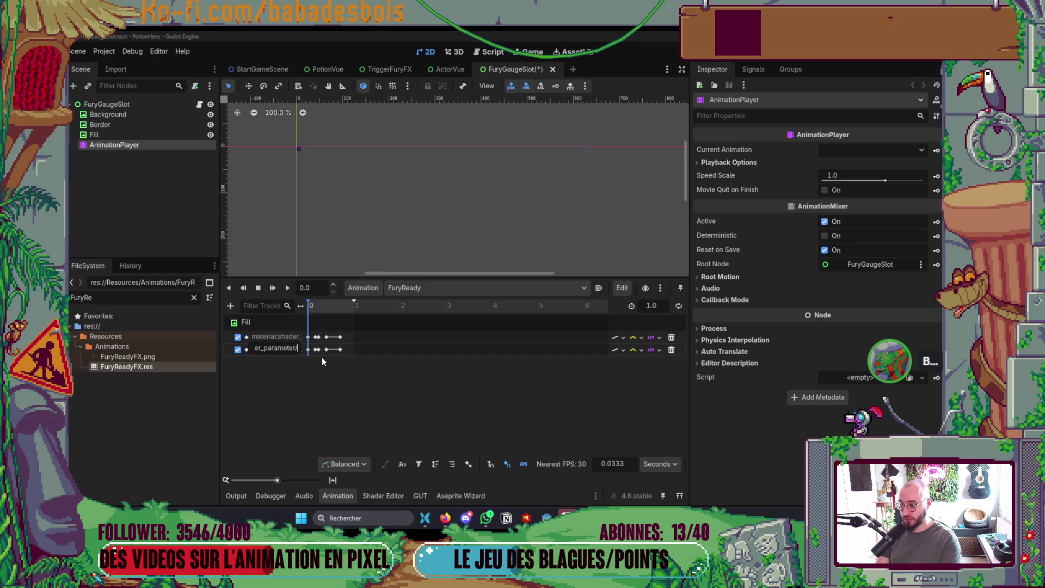
key("Return")
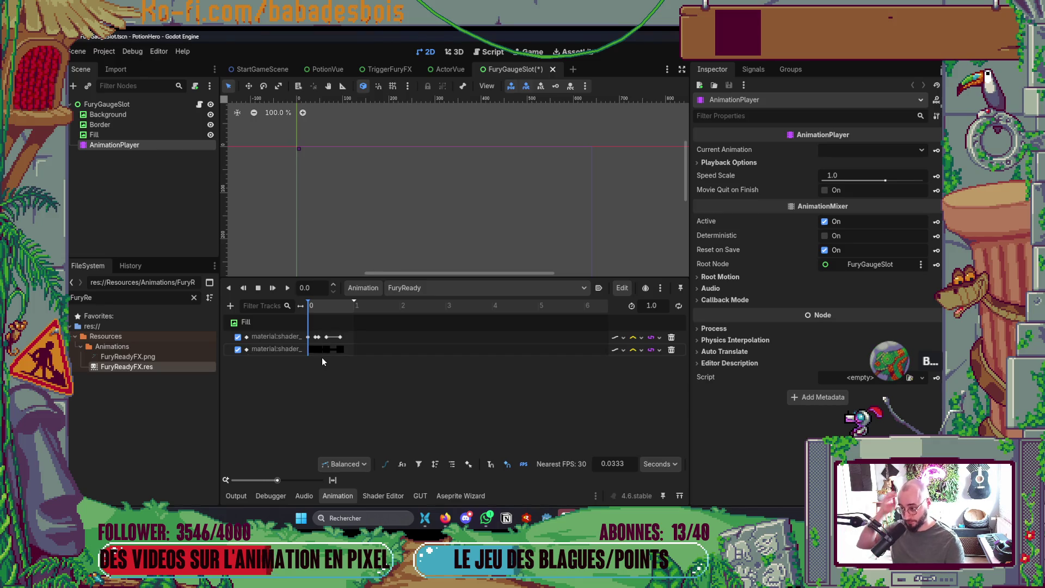
left_click(316, 352)
left_click(338, 350, "shift")
key("Delete")
left_click(319, 356)
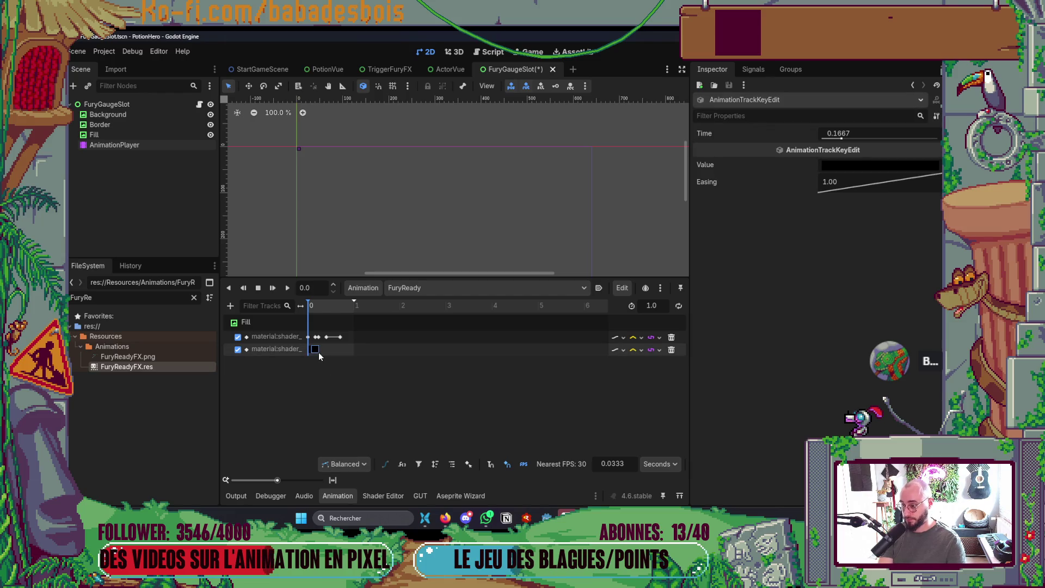
left_click(319, 356)
left_click(311, 352)
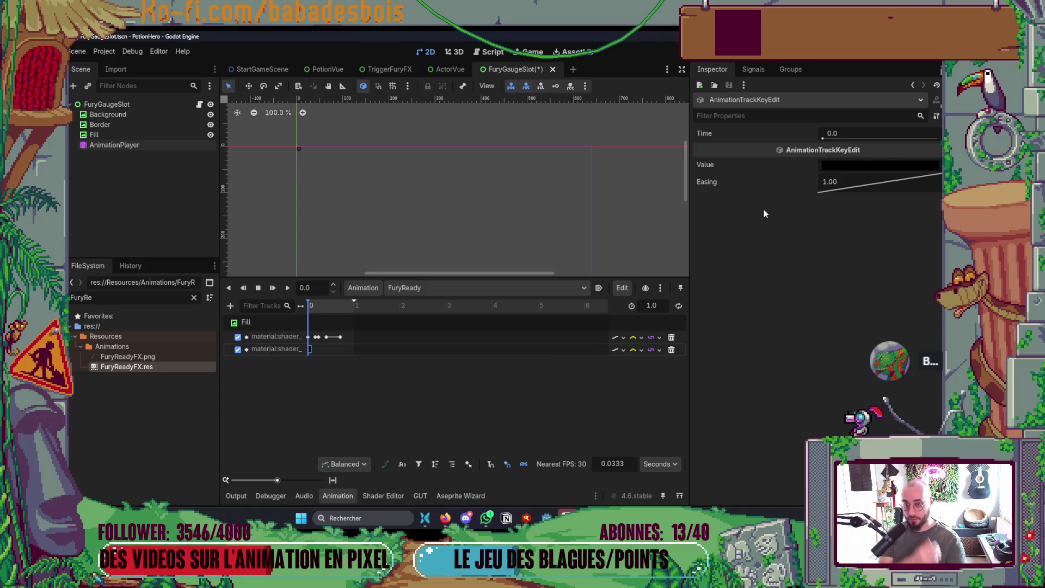
Step: Change the remaining key's colour value from black to white in HSV mode
left_click(855, 167)
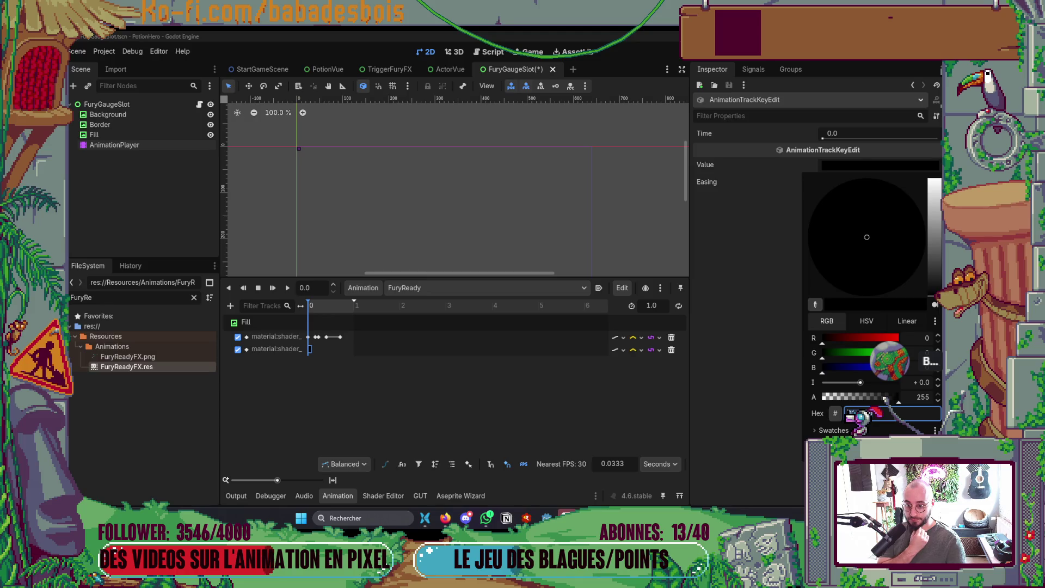
left_click(873, 325)
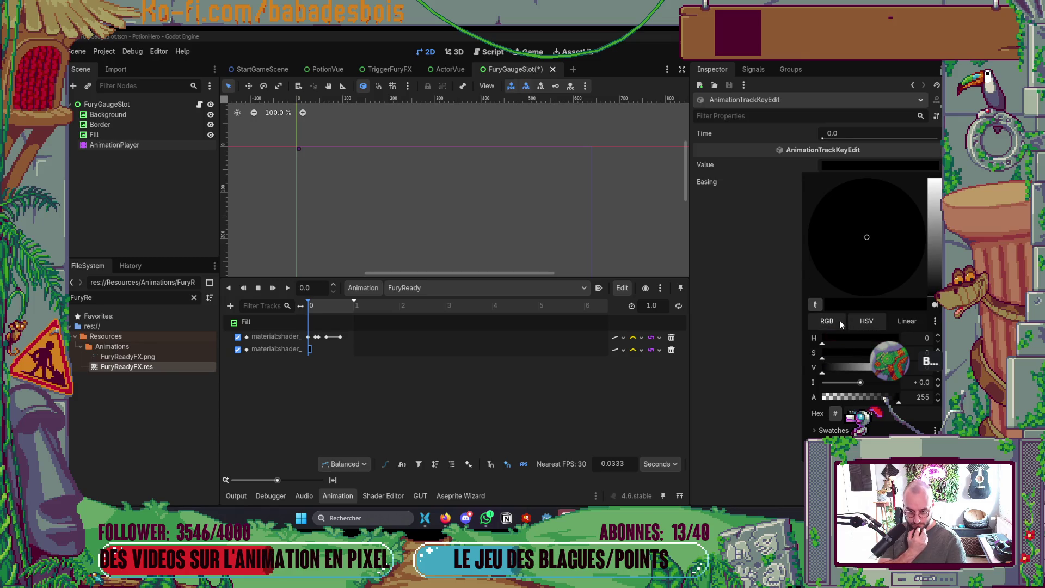
left_click(839, 320)
left_click(858, 321)
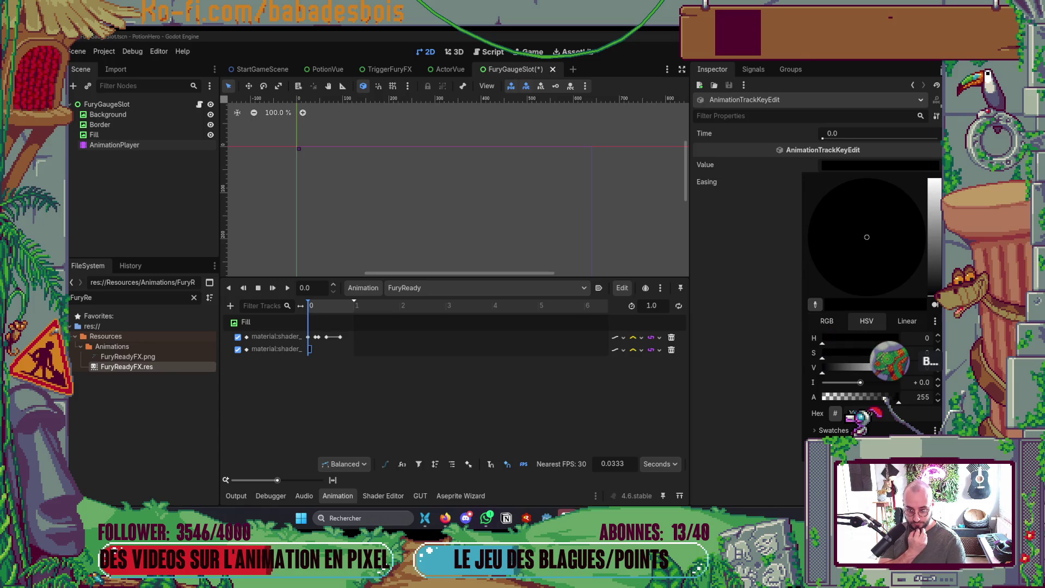
left_click_drag(859, 367, 898, 368)
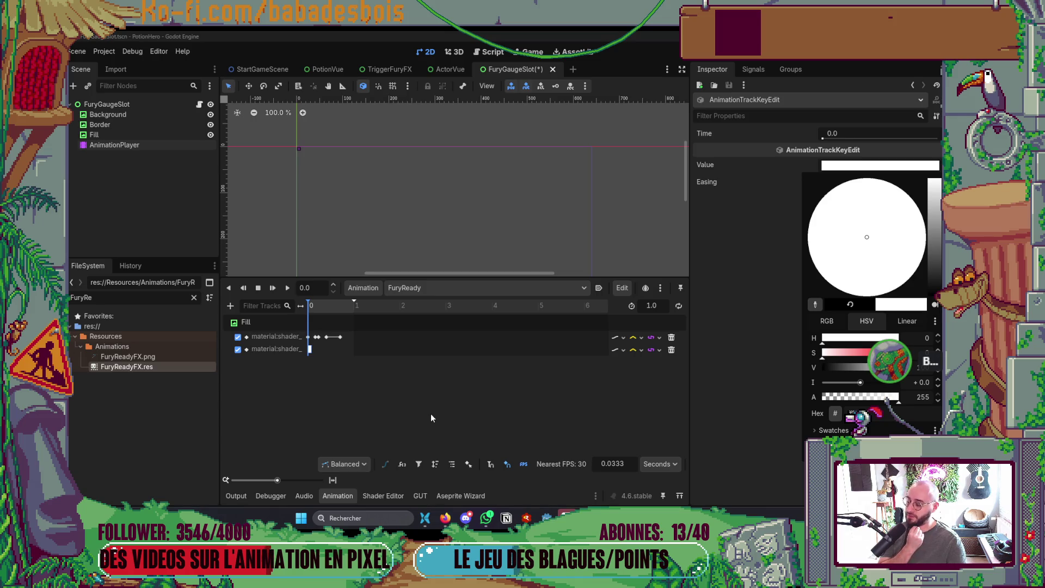
left_click(678, 351)
left_click(545, 360)
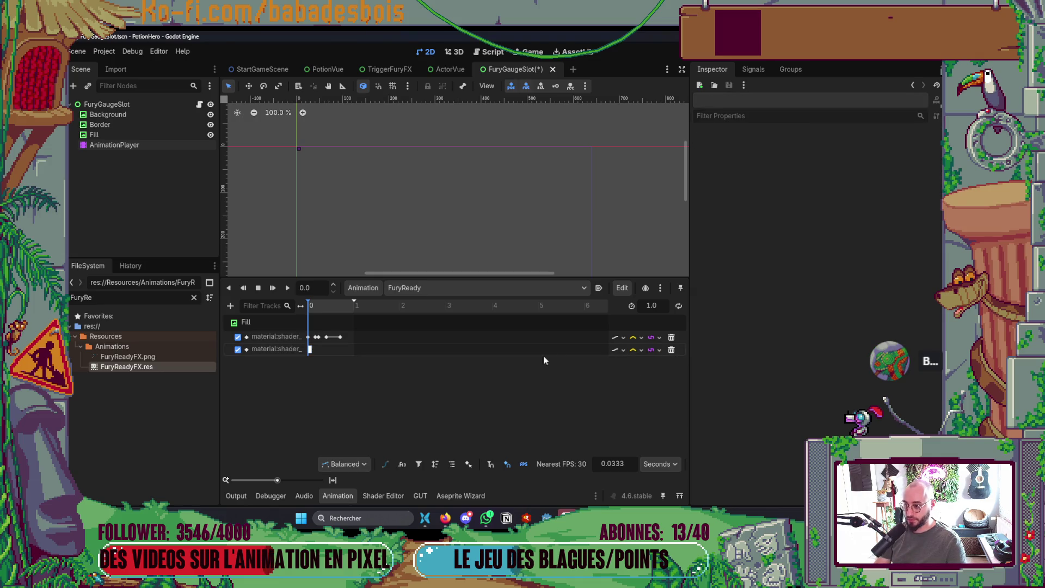
Step: Remove the second material track and replace the middle Fill keyframe with one near 0.42 s
left_click(672, 350)
left_click(341, 338)
left_click(336, 345)
left_click(327, 337)
key("Delete")
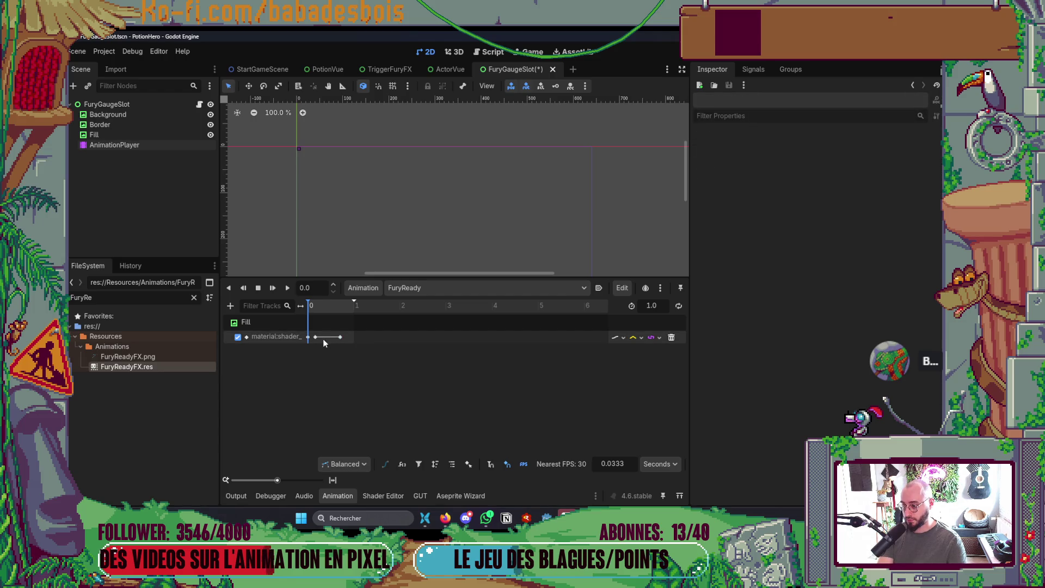
left_click(308, 338)
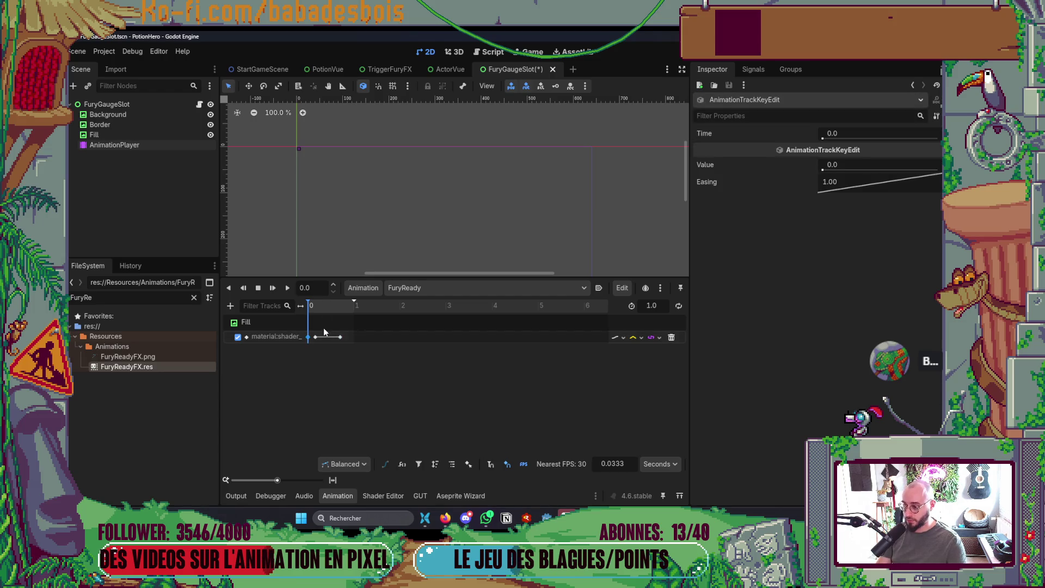
double_click(327, 337)
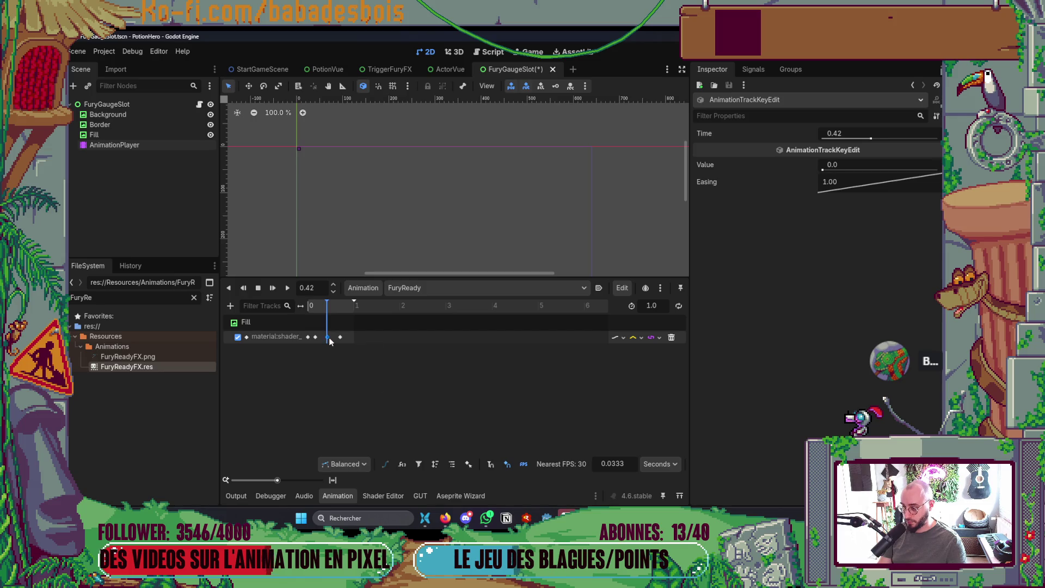
left_click_drag(328, 338, 333, 340)
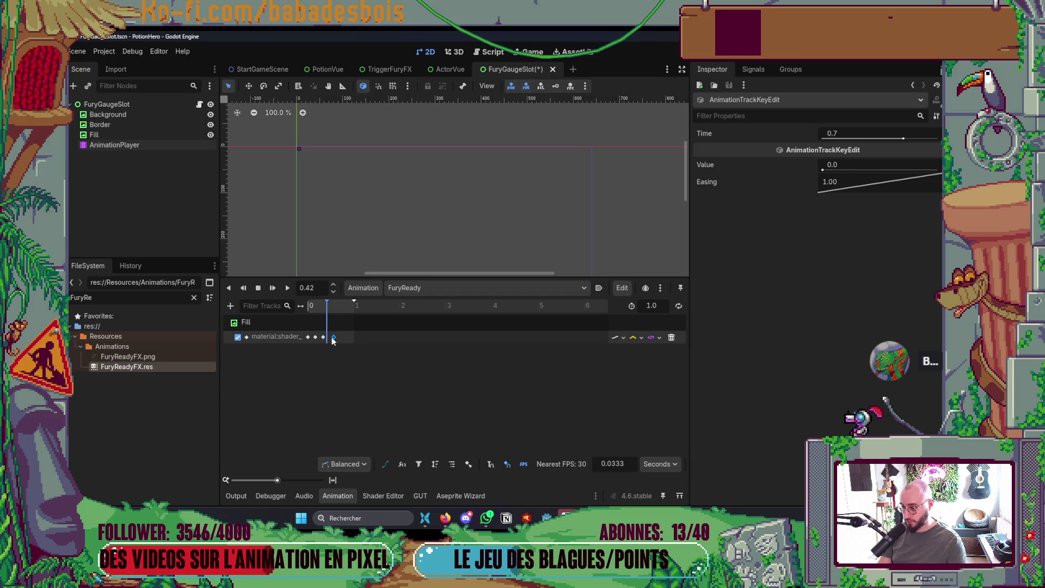
Step: Review the Fill keyframes at 0, 0.3333 and 0.5 s and begin editing their values
left_click(323, 337, "shift")
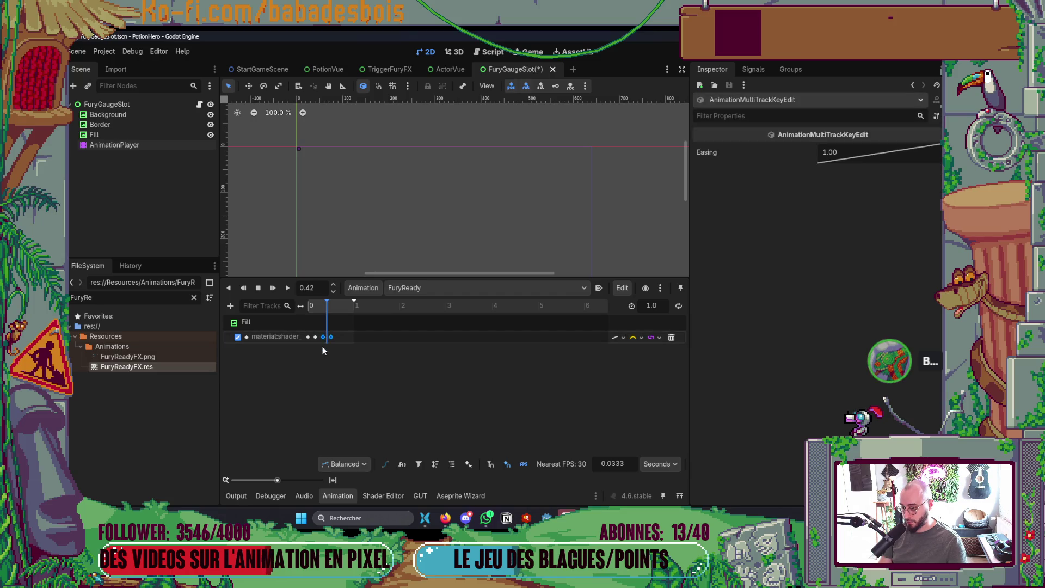
left_click(309, 337)
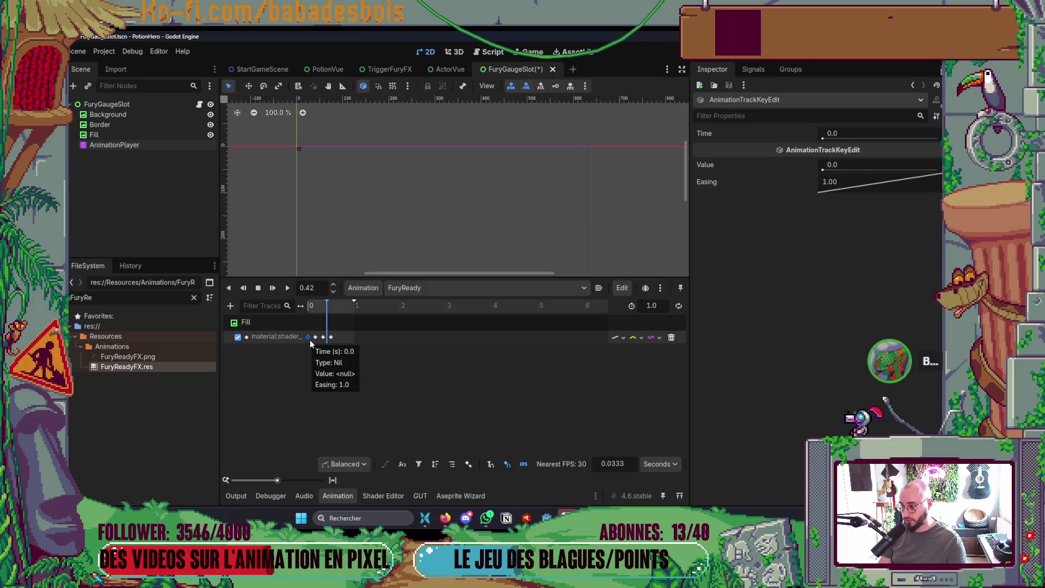
left_click(315, 337)
left_click(840, 165)
left_click(332, 337)
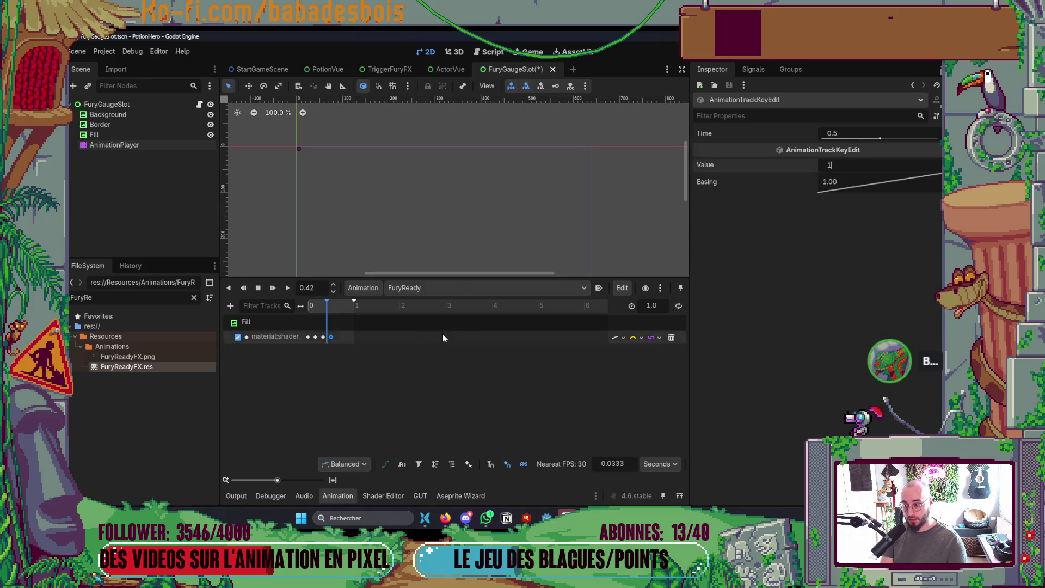
left_click(325, 338)
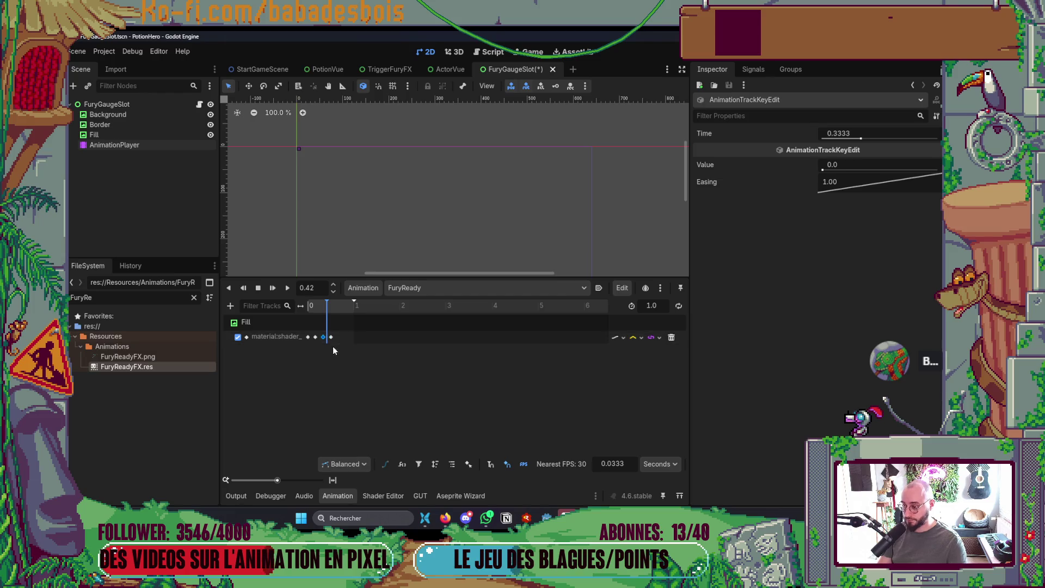
left_click(332, 338, "shift")
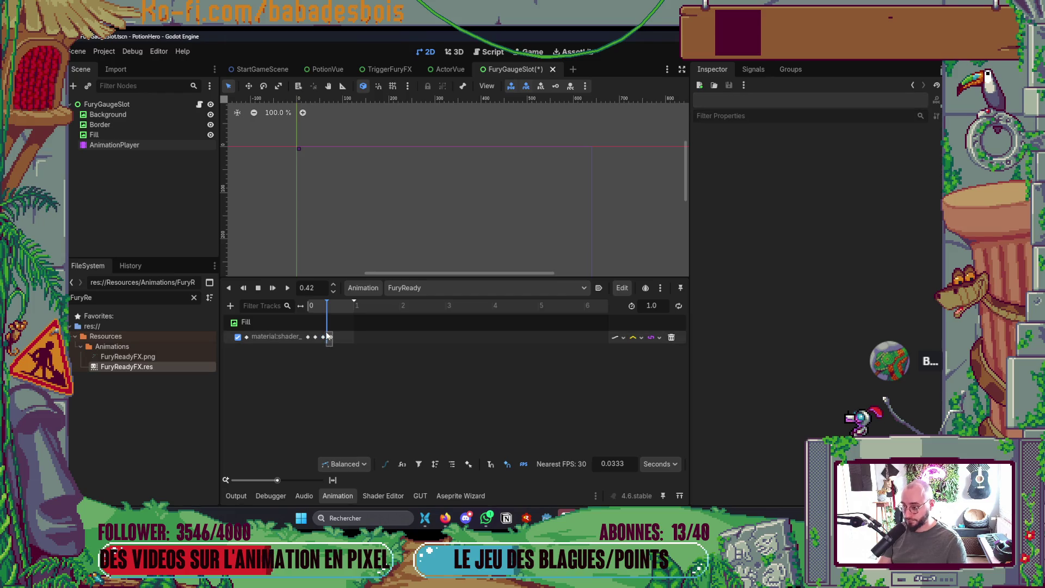
left_click(338, 306)
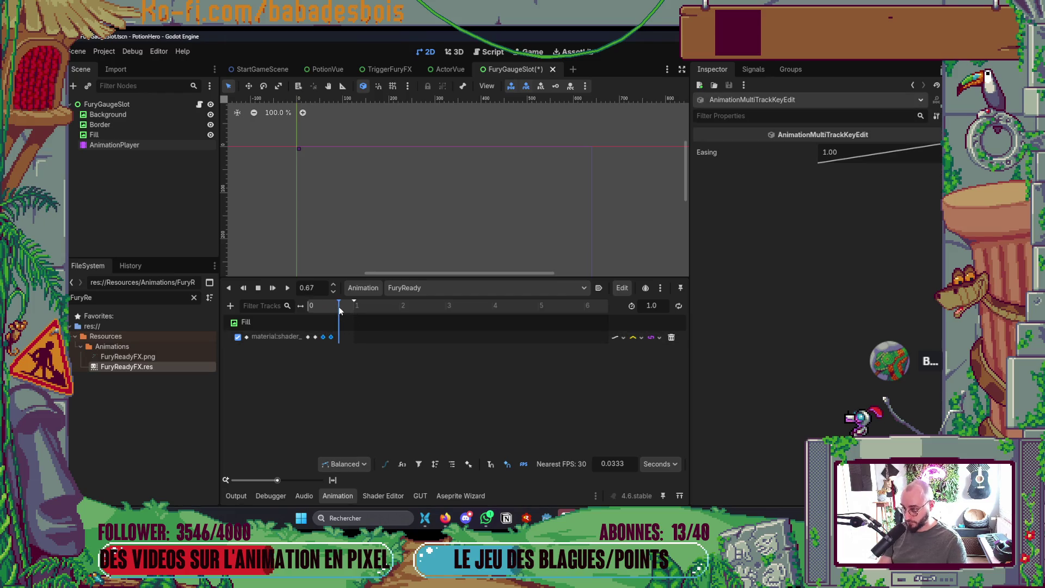
Step: Select the last two Fill keyframes together
right_click(331, 338)
left_click(365, 362)
mouse_move(345, 364)
left_mouse_down()
mouse_move(314, 334)
mouse_move(345, 371)
mouse_move(324, 339)
mouse_move(339, 307)
left_mouse_up()
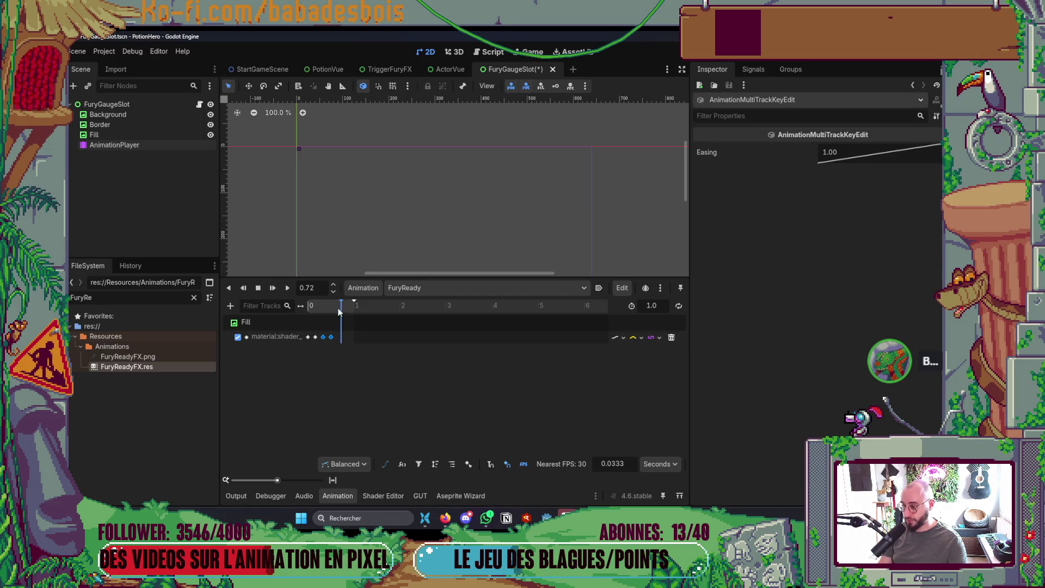
left_click(340, 366)
left_click(324, 336)
mouse_move(331, 341)
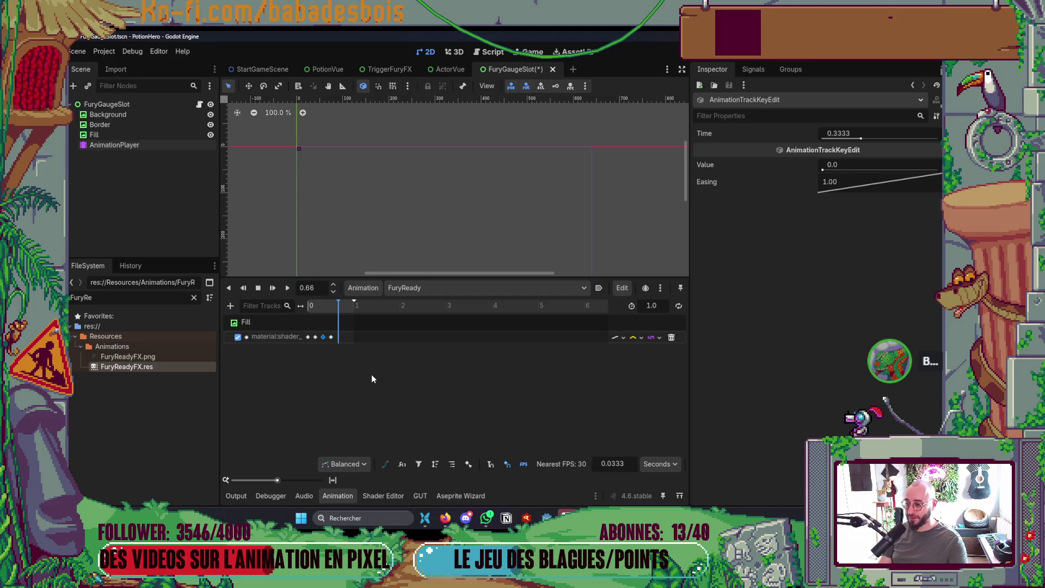
left_click(308, 337)
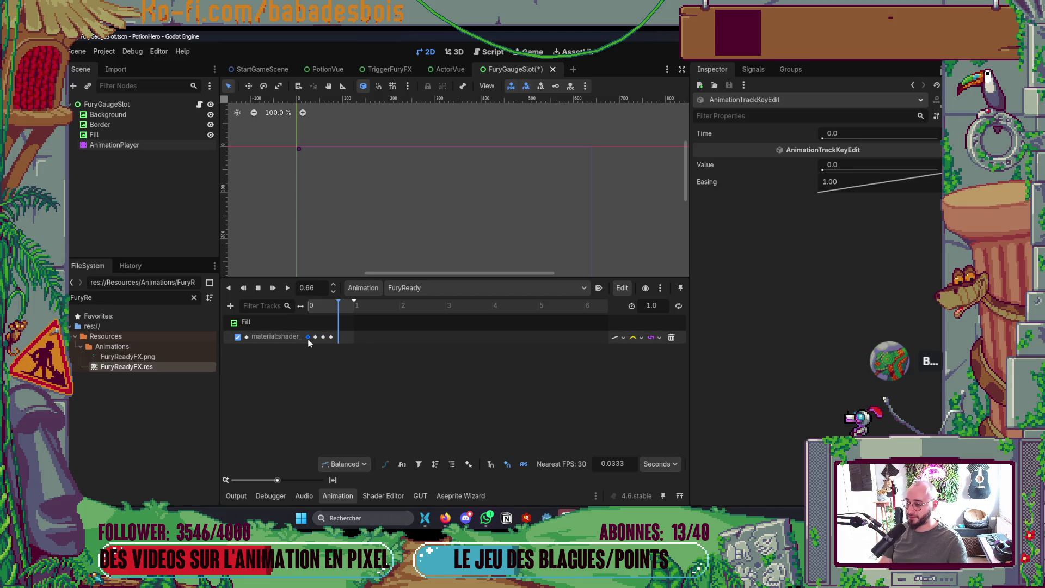
left_click(315, 337, "shift")
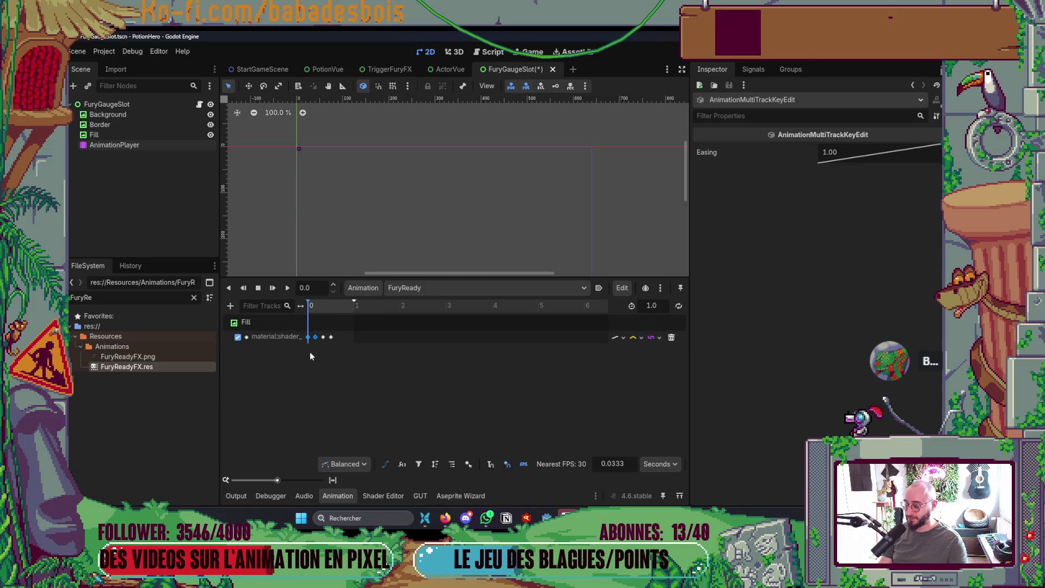
left_click(327, 341)
left_click_drag(344, 371, 320, 332)
left_click(335, 307)
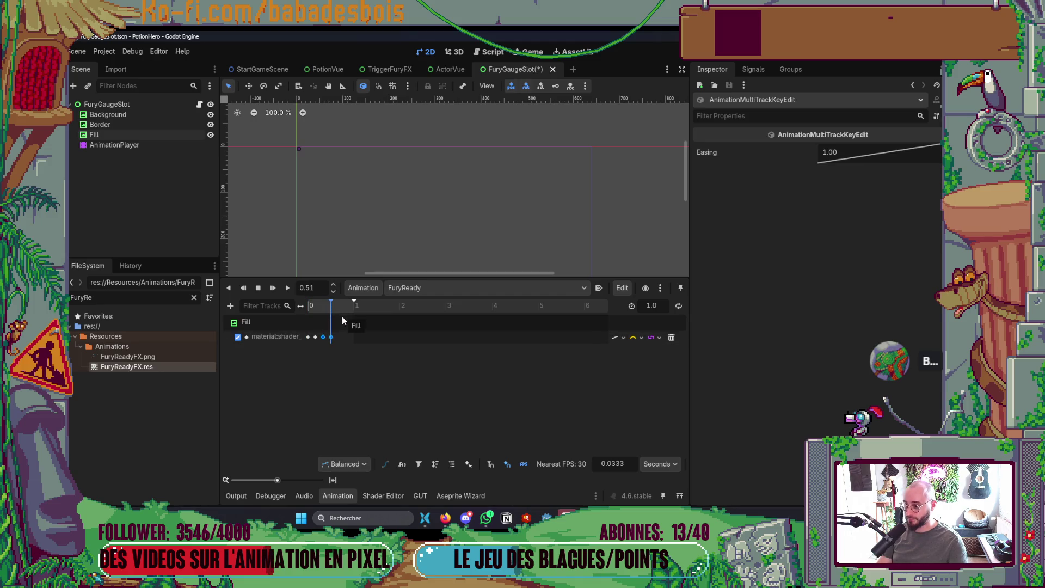
Step: Shift the two selected Fill keyframes later and add a value-0 key at 0.7 s
left_click(333, 339)
left_click_drag(342, 340, 338, 341)
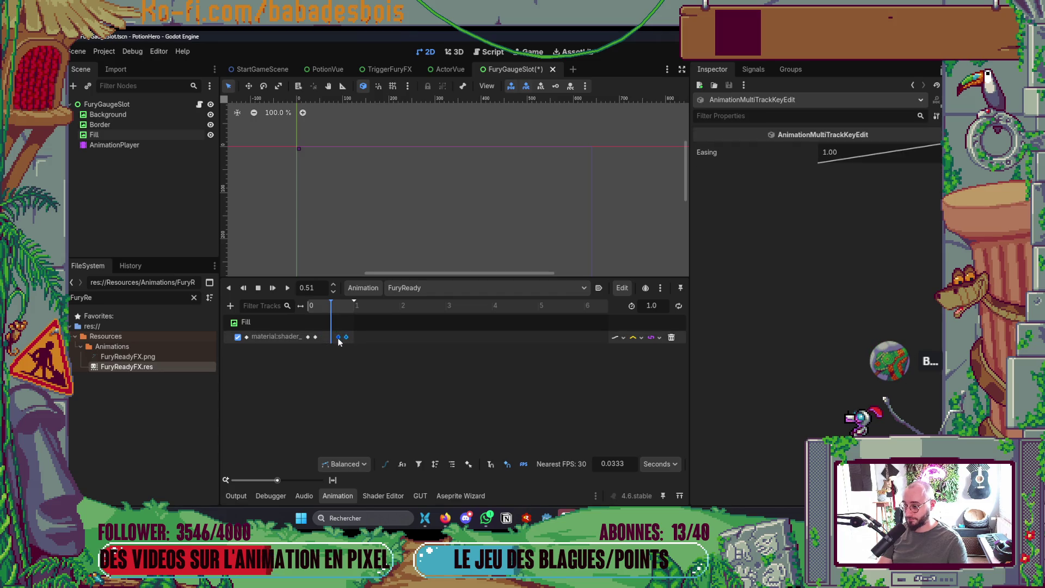
right_click(333, 340)
left_click(339, 348)
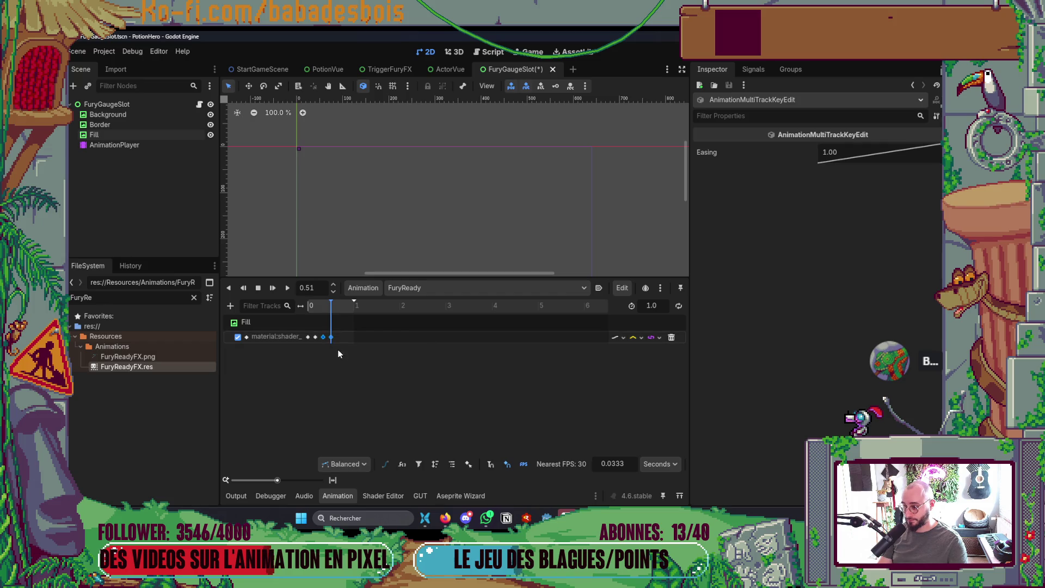
left_click_drag(325, 340, 334, 339)
left_click(356, 381)
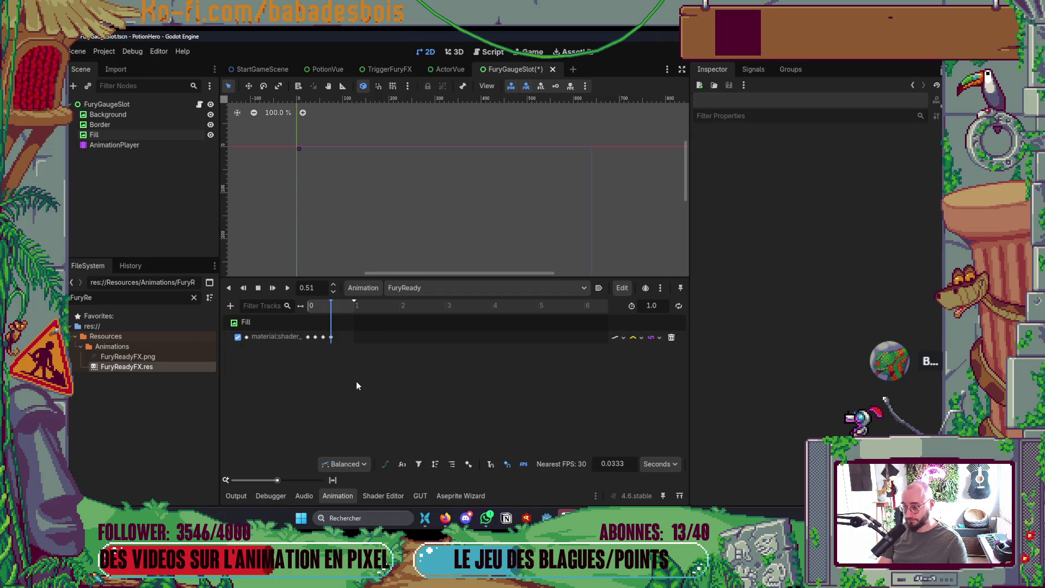
right_click(342, 338)
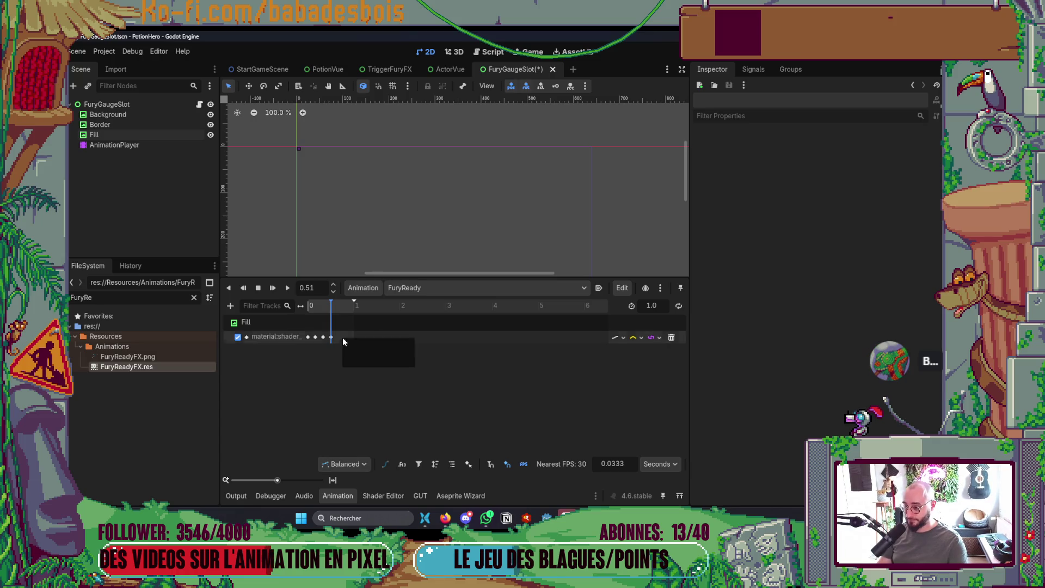
left_click(345, 343)
left_click_drag(343, 338, 337, 344)
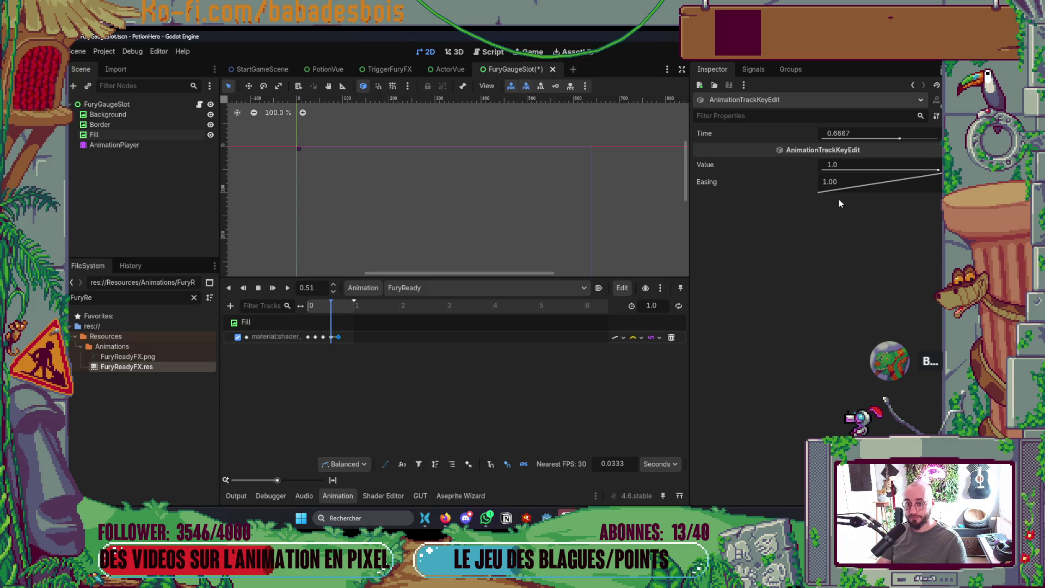
left_click_drag(858, 166, 822, 166)
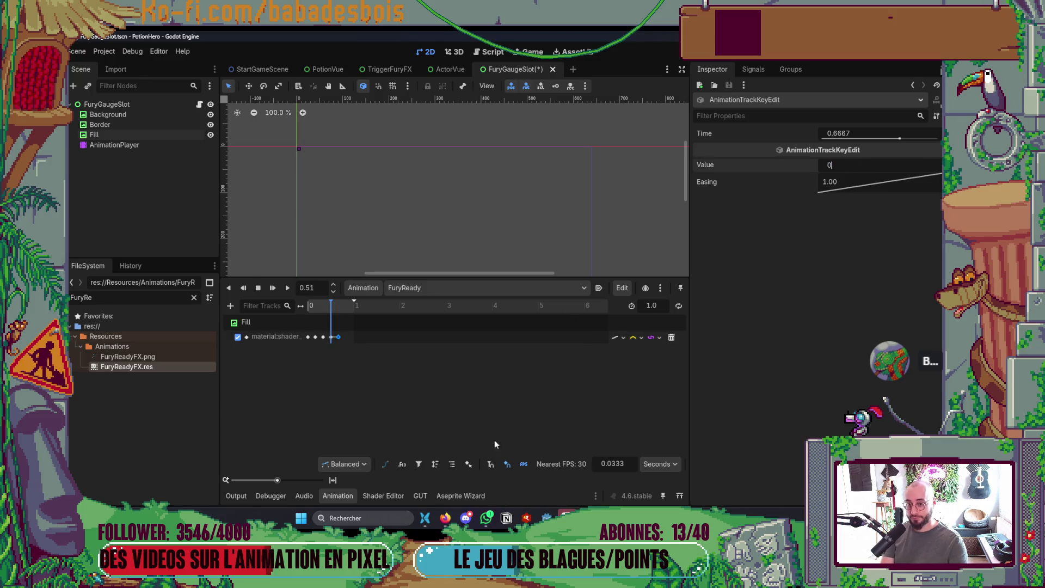
Step: Add a value-1 Fill keyframe and place it at 0.99 s
right_click(348, 335)
left_click(358, 345)
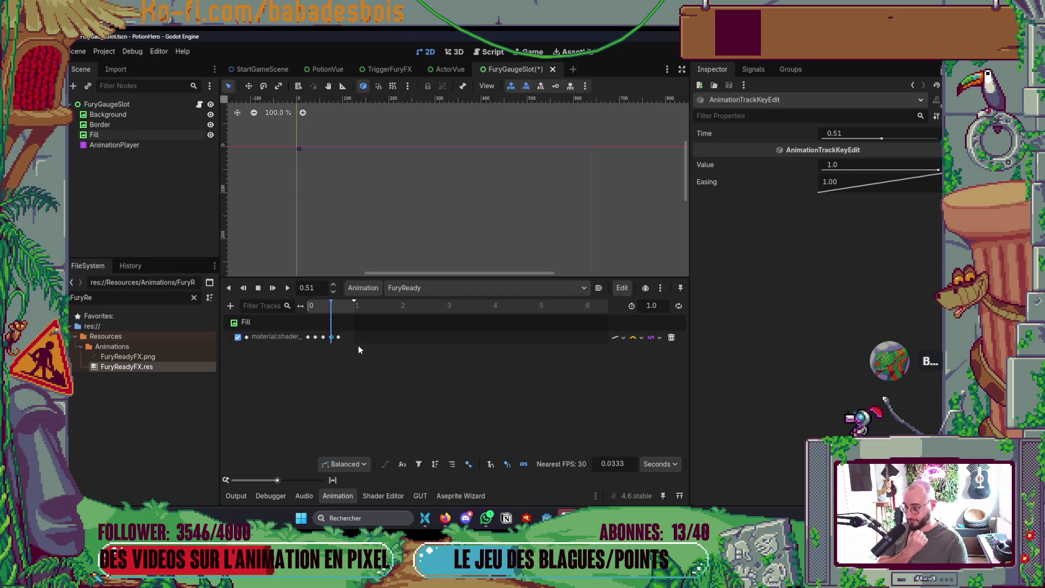
left_click_drag(336, 337, 349, 337)
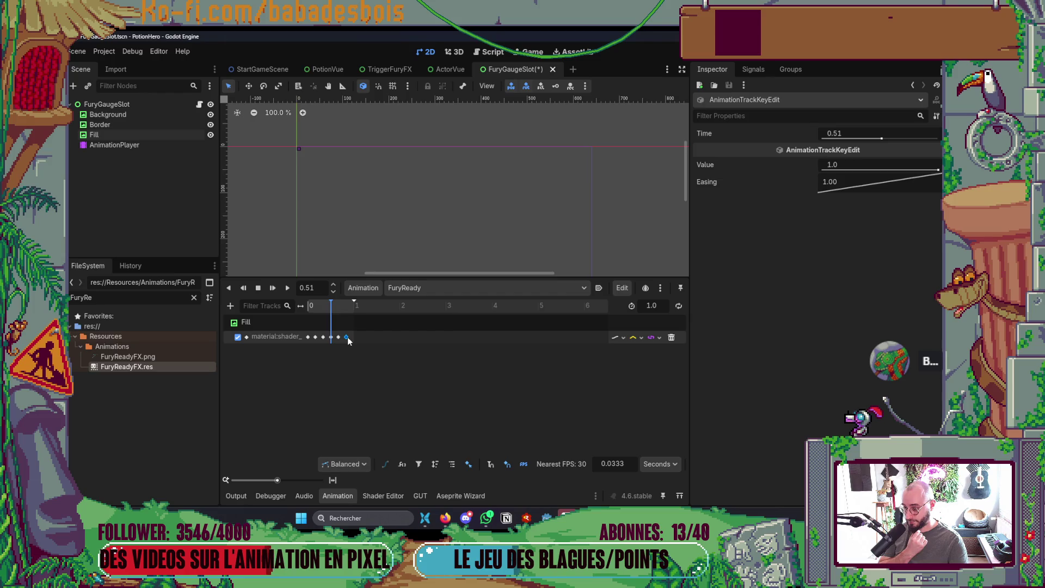
left_click(346, 365)
left_click(348, 338)
left_click(349, 376)
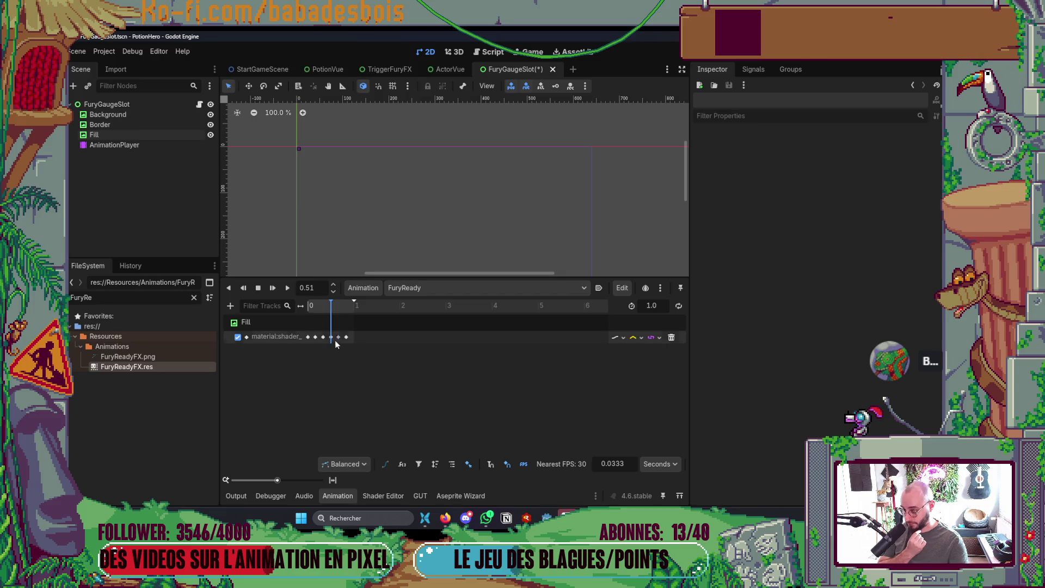
Step: Delete the four later Fill keyframes, leaving only the keys at 0 and 0.1667 s
left_click_drag(321, 326, 361, 350)
key("Delete")
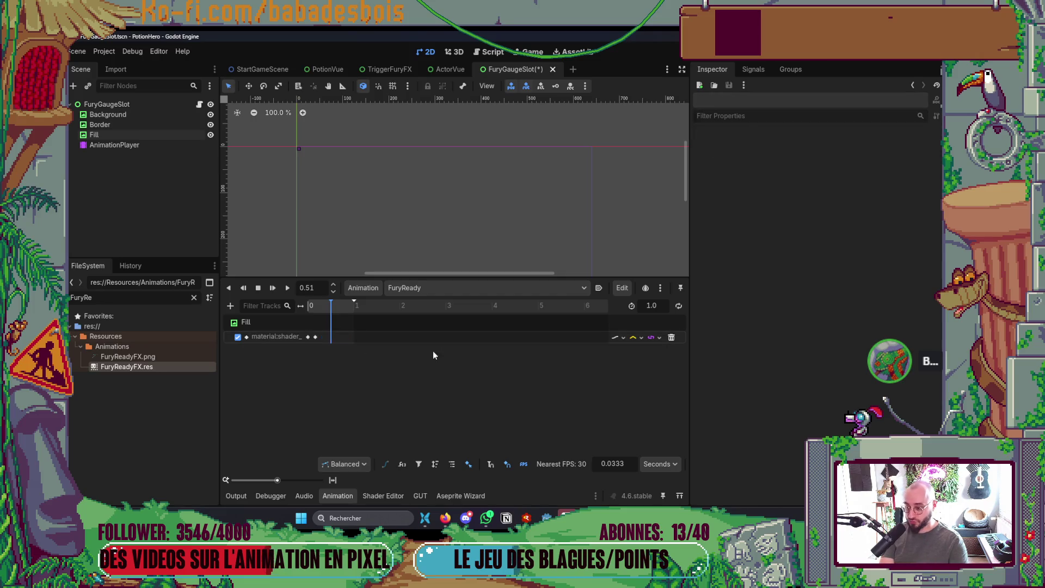
left_click(309, 338)
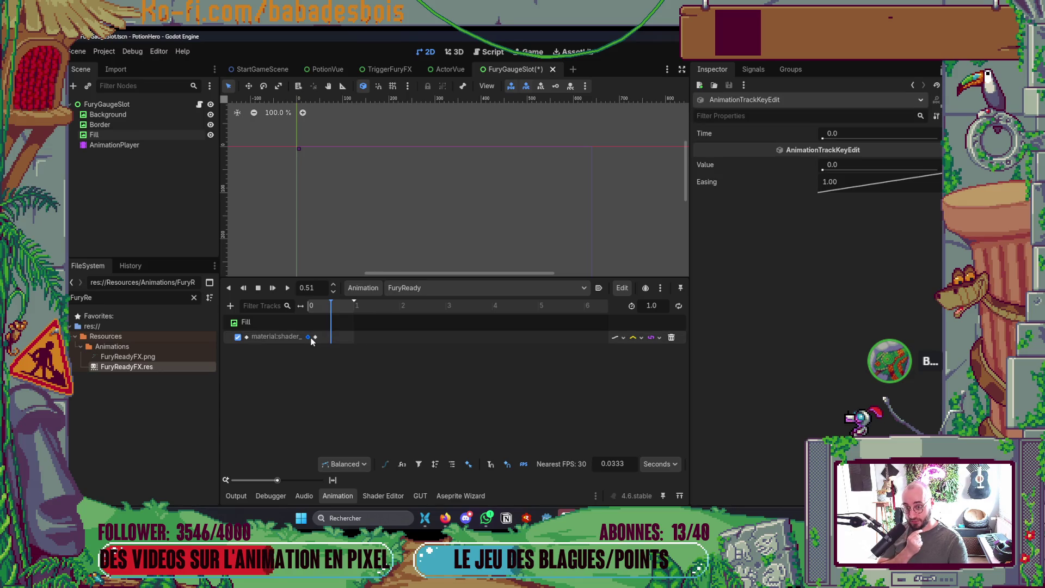
Step: Move the peak Fill key to 0.15 s and shorten the animation to 0.3 s
left_click(315, 338)
left_click(883, 135)
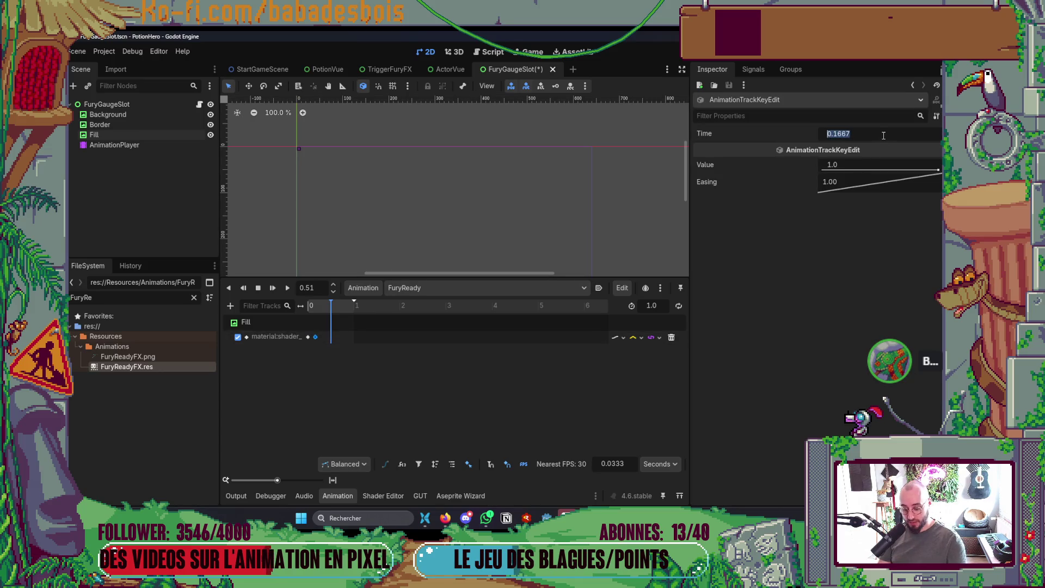
type("0.15")
key("Return")
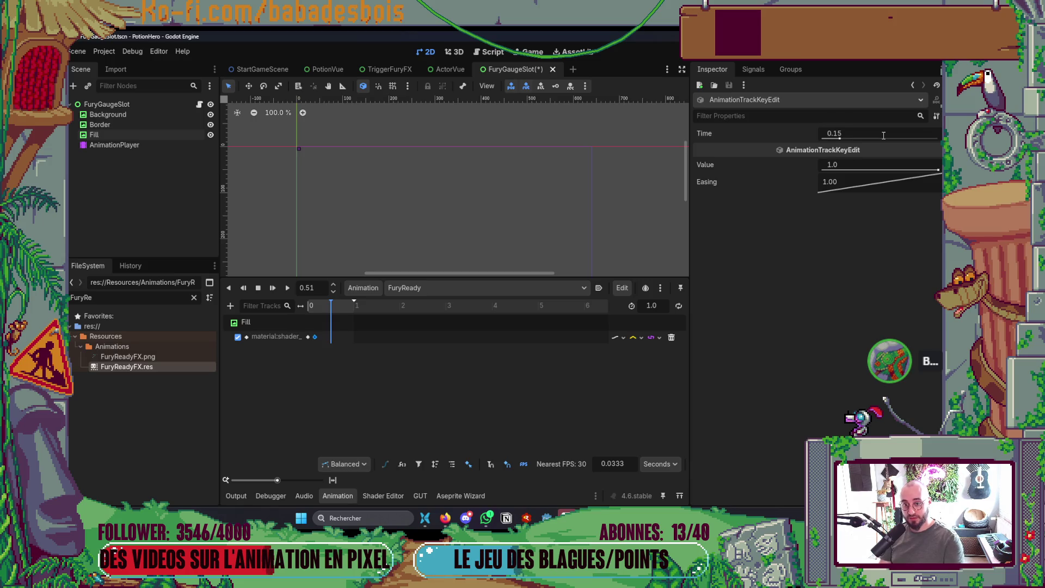
type("0.3")
key("Return")
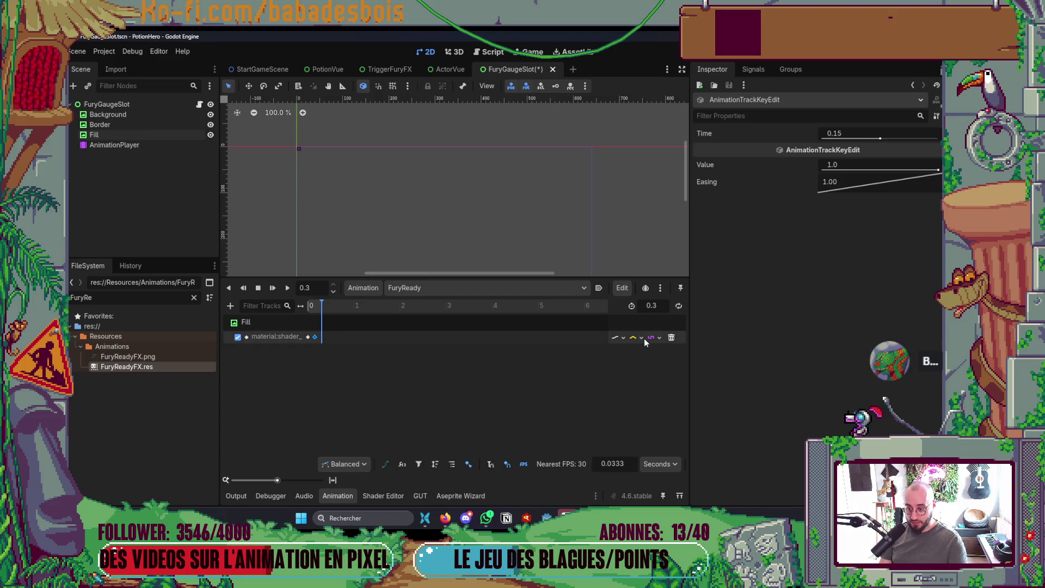
Step: Set the Fill track interpolation to Cubic, enable looping, and rewind the playhead
left_click(643, 337)
left_click(651, 374)
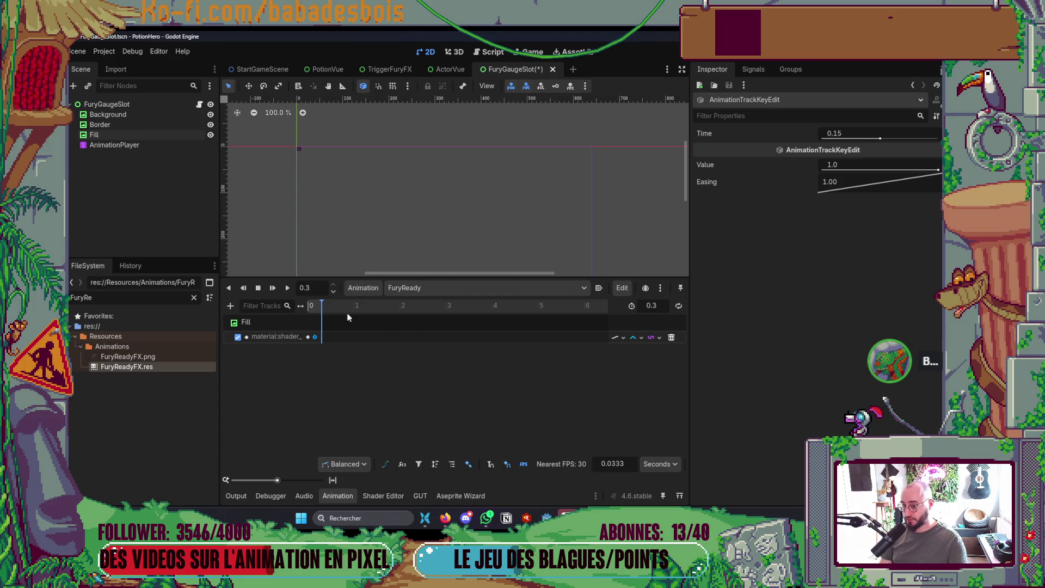
left_click(678, 305)
left_click_drag(324, 306, 263, 305)
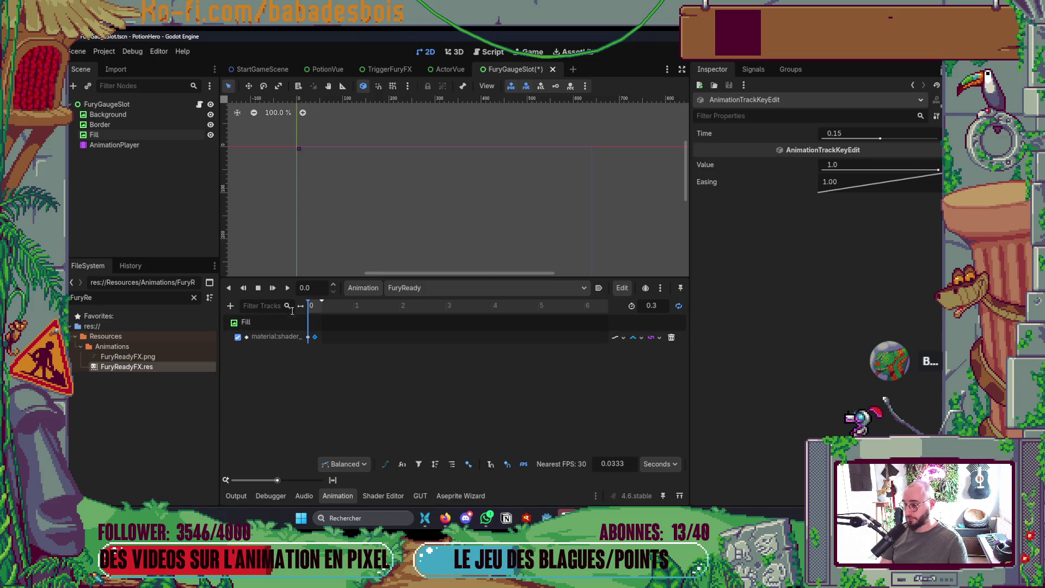
scroll(310, 180, "up", 5)
left_click(288, 287)
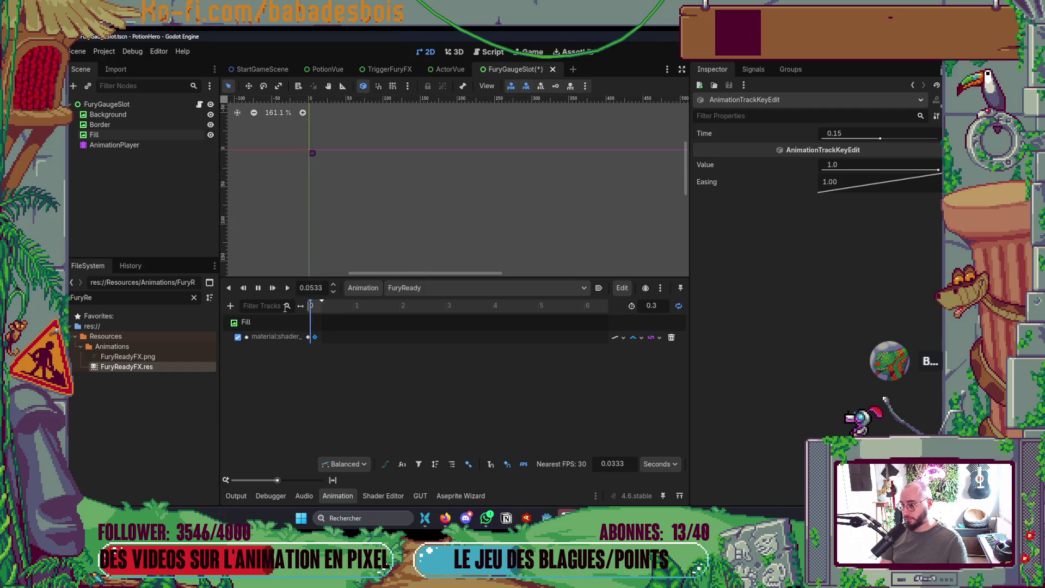
key("s")
key("s")
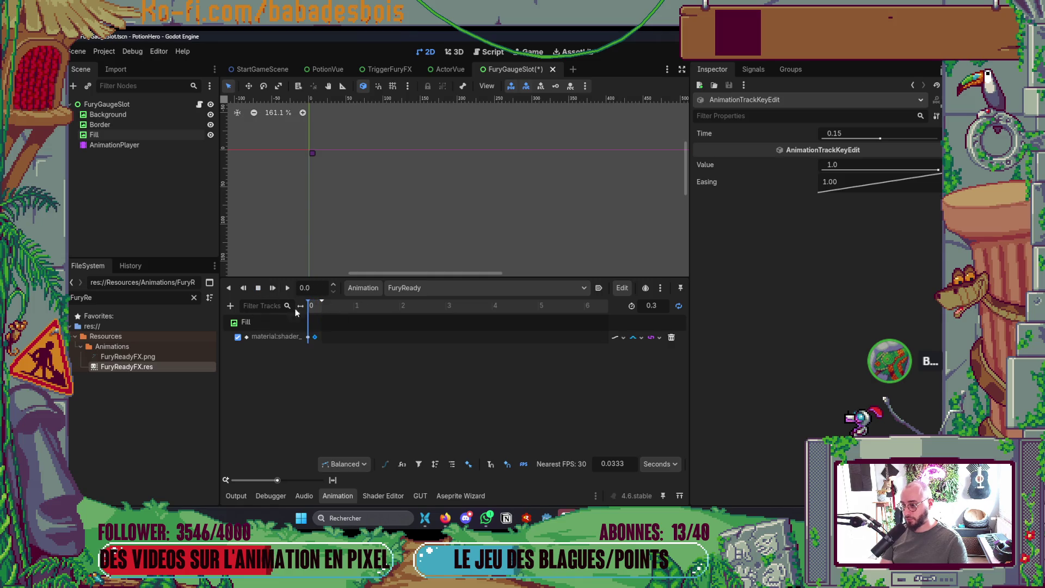
left_click(425, 287)
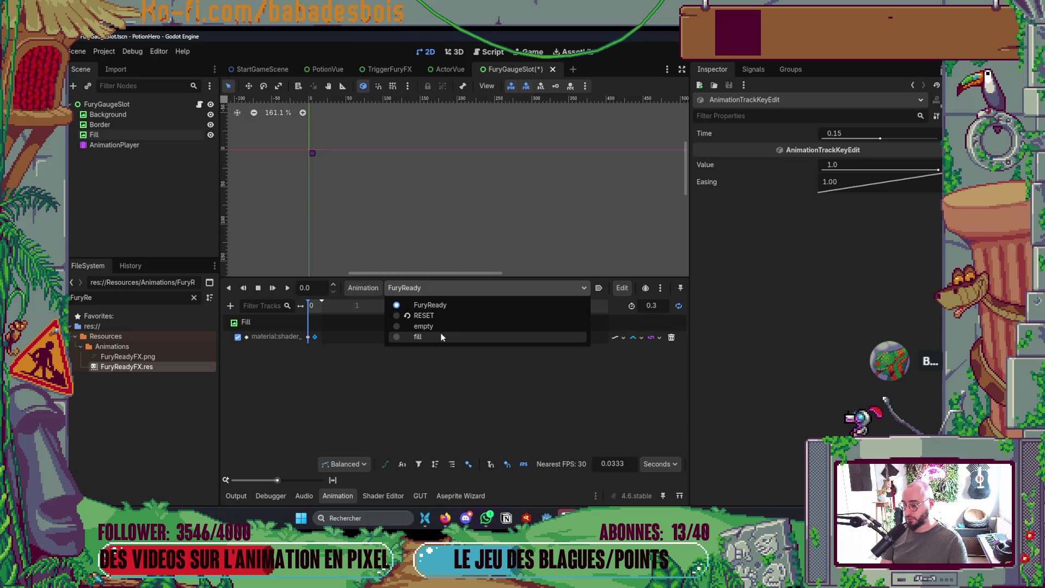
left_click(440, 337)
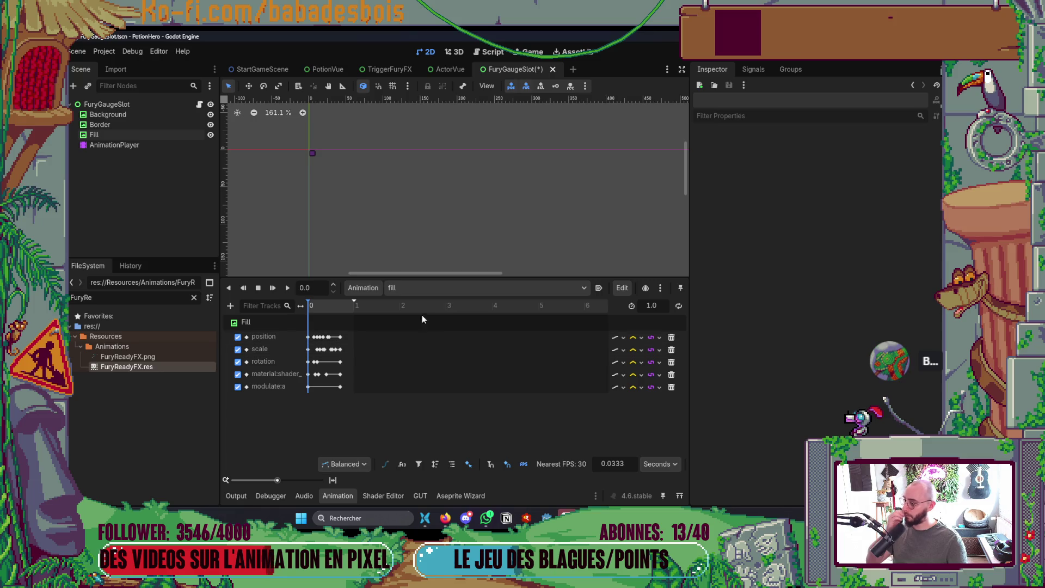
left_click(396, 289)
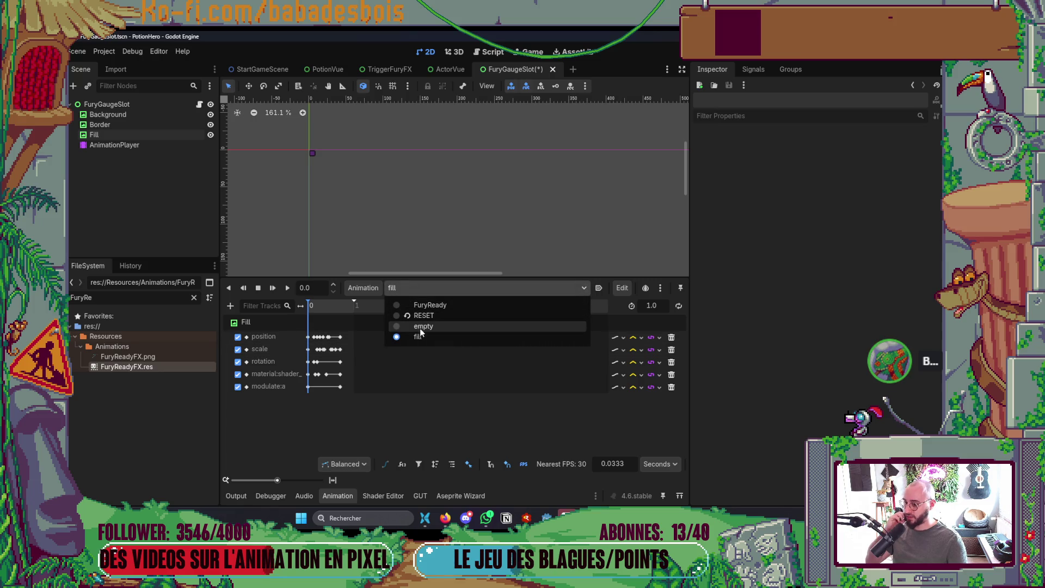
left_click(436, 305)
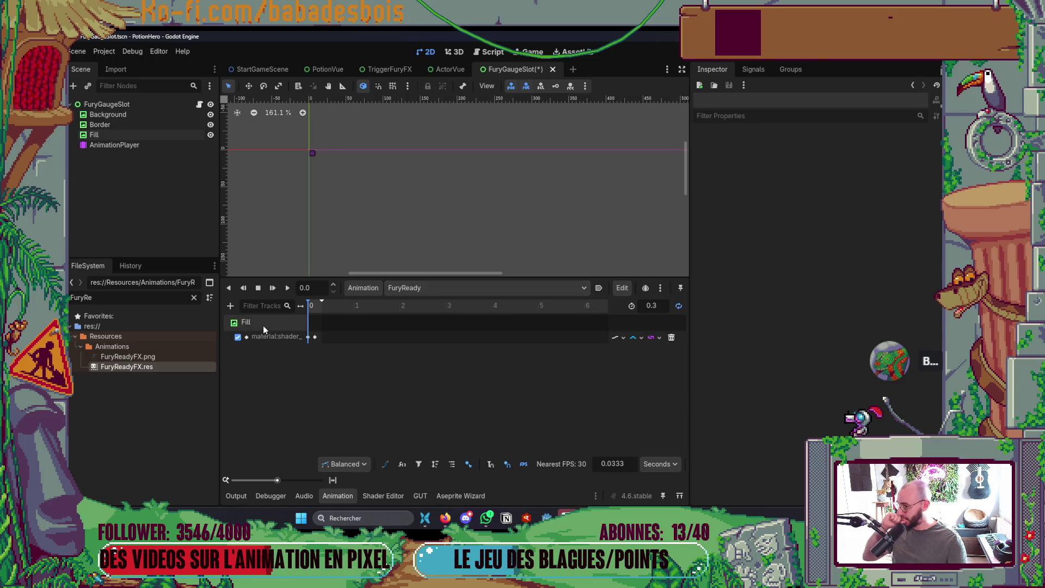
left_click(418, 293)
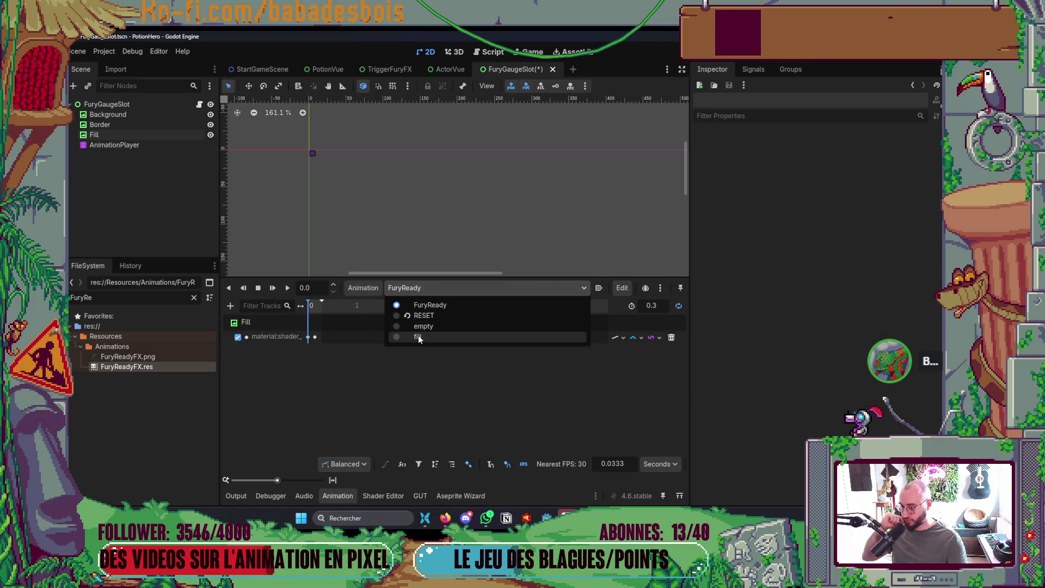
left_click(409, 340)
left_click(420, 289)
left_click(427, 305)
left_click(230, 306)
left_click(260, 322)
Step: Add a Fill scale track keyed at 0 s with scale 1, 1, and save
double_click(463, 181)
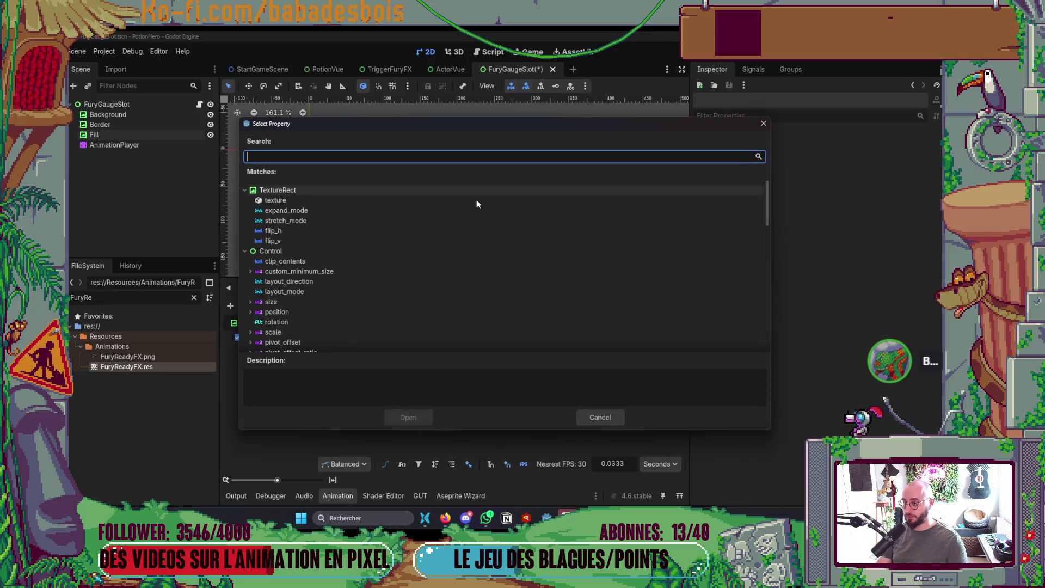
type("scale")
key("Return")
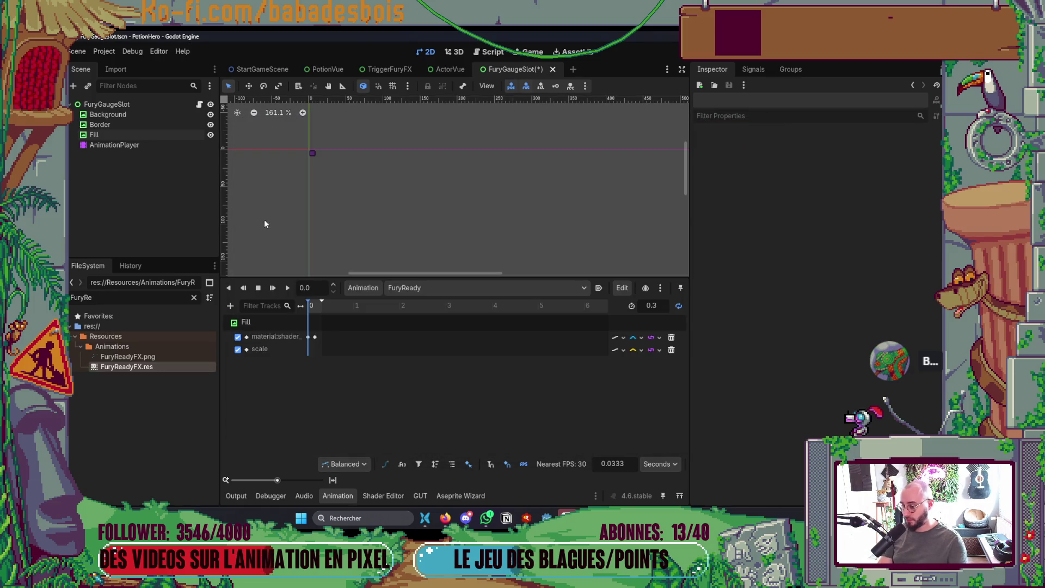
right_click(311, 354)
left_click(322, 358)
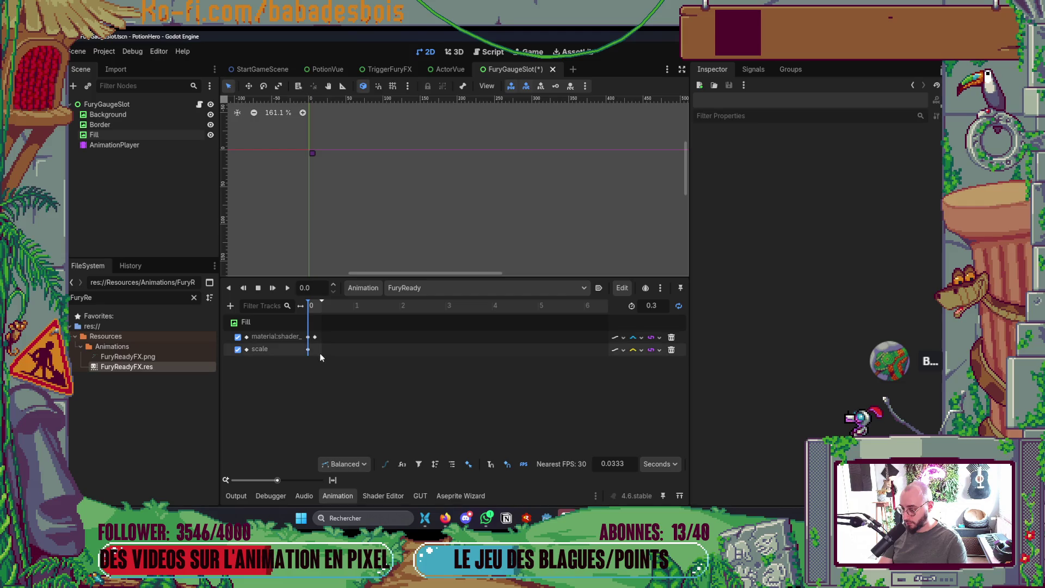
left_click(308, 349)
left_click(856, 162)
key("Tab")
key("Return")
key("ctrl+s")
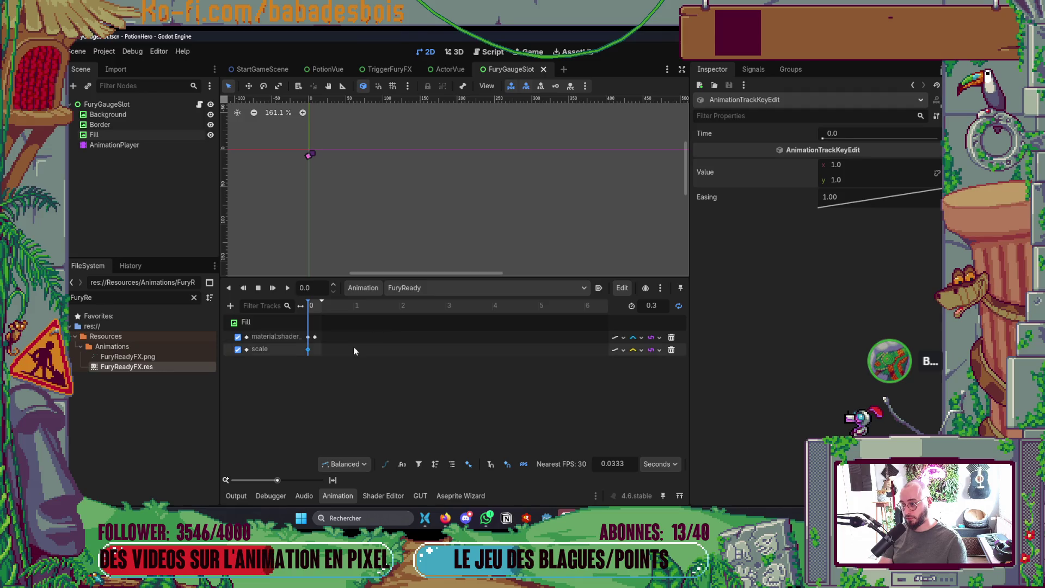
Step: Add a Fill rotation property track to FuryReady
left_click(230, 306)
left_click(252, 323)
type("Ro")
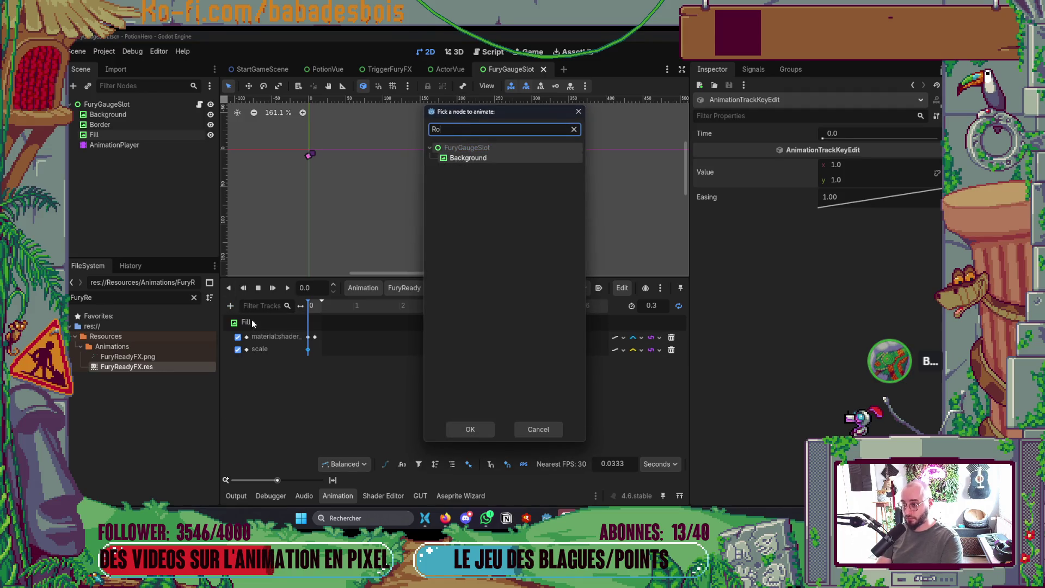
key("BackSpace")
key("BackSpace")
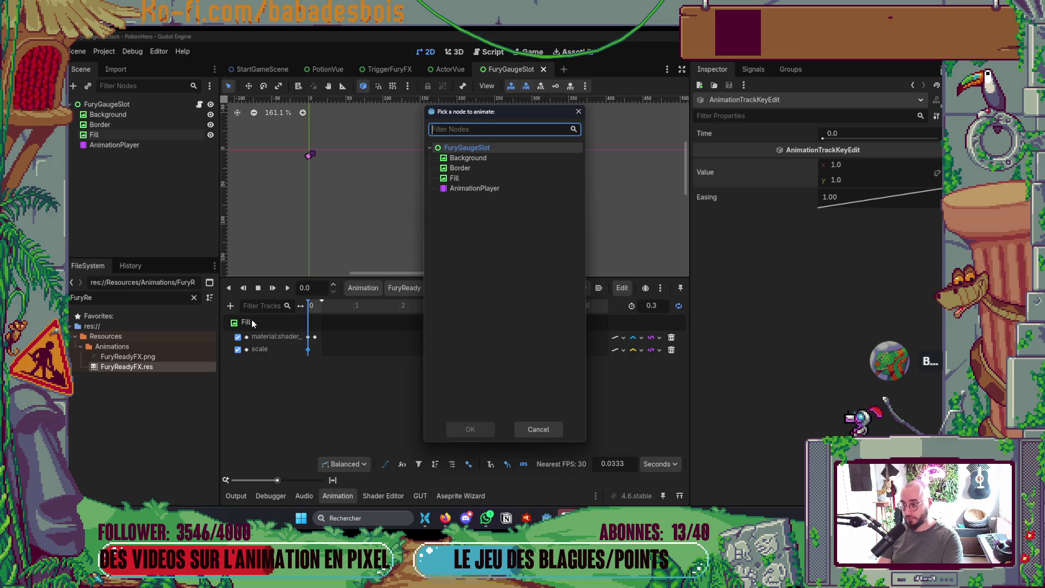
double_click(464, 179)
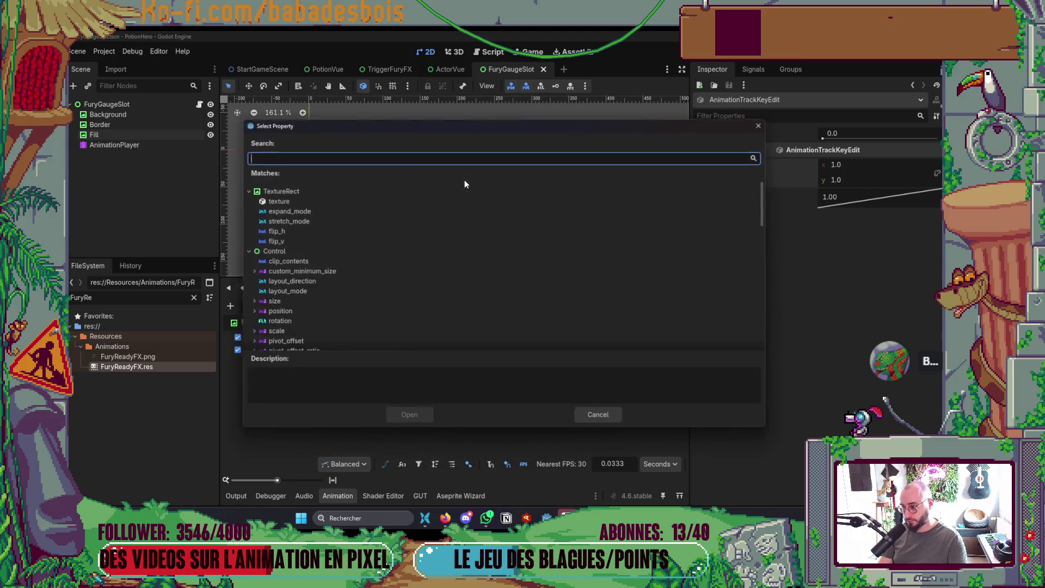
type("ro")
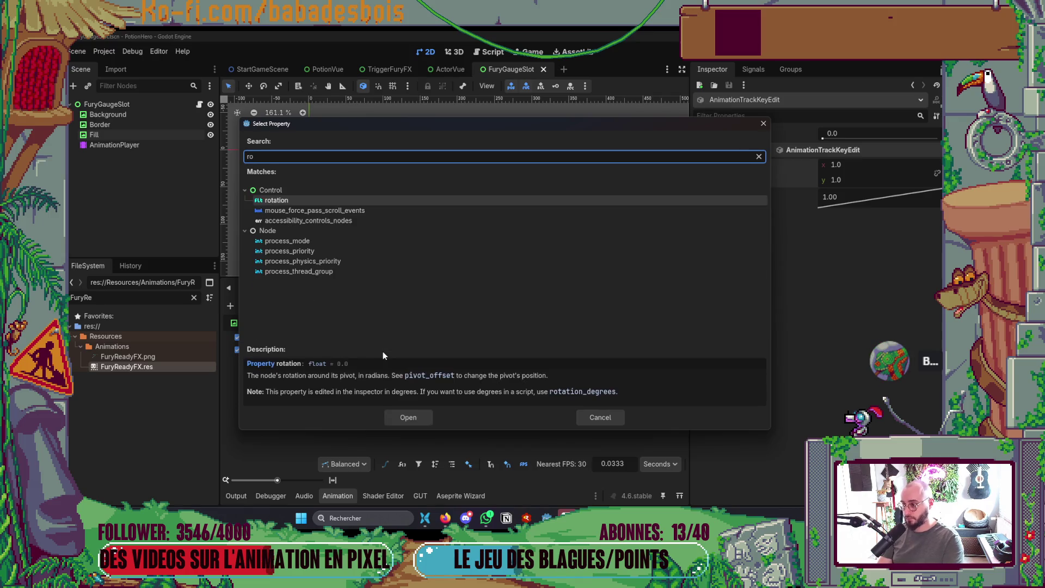
key("Return")
Step: Key the rotation track at 0 s with value 0 and save the scene
right_click(315, 368)
left_click(315, 374)
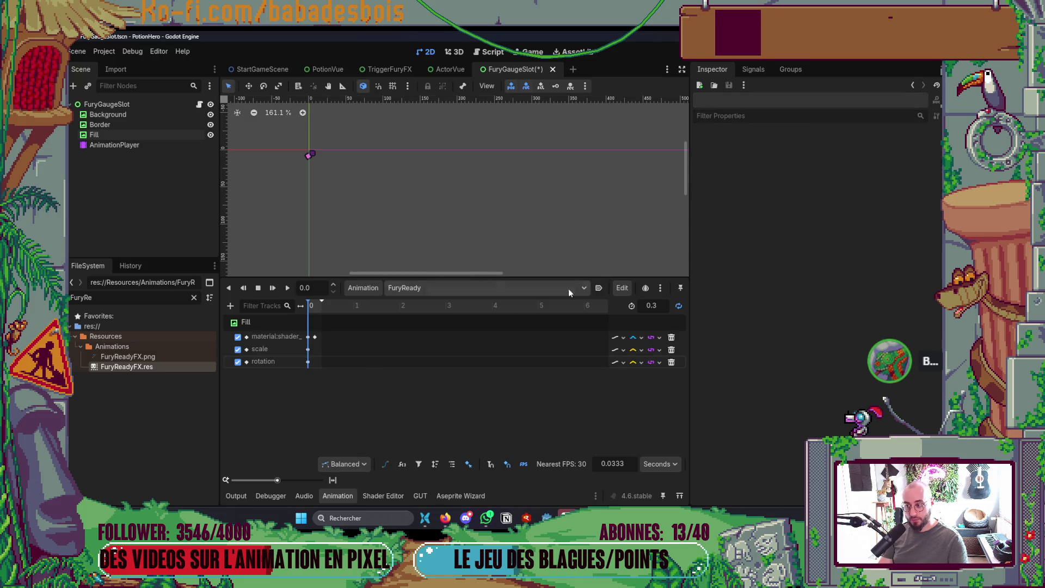
left_click(309, 361)
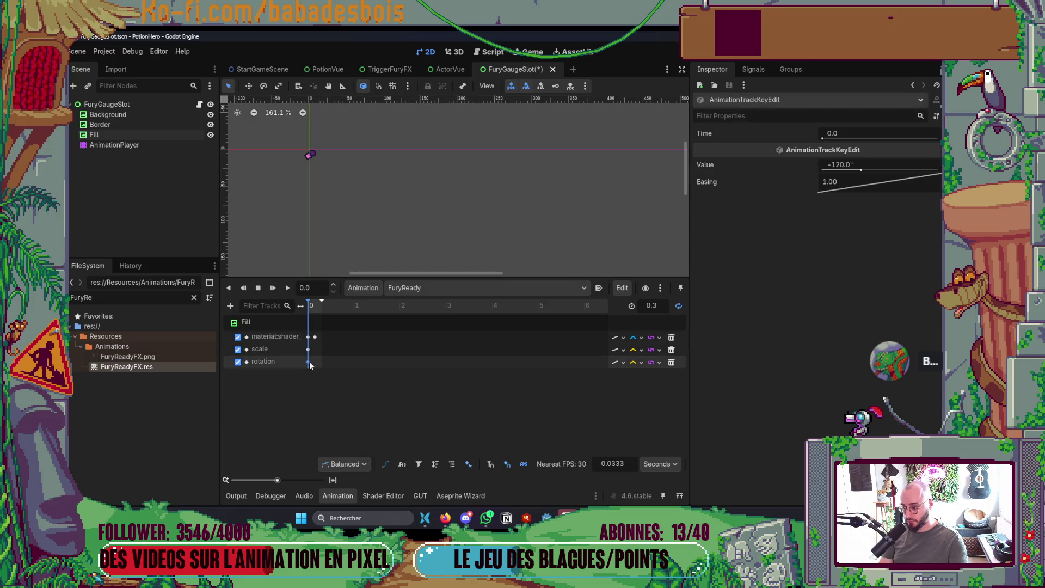
left_click(847, 169)
type("0")
key("Return")
key("ctrl+s")
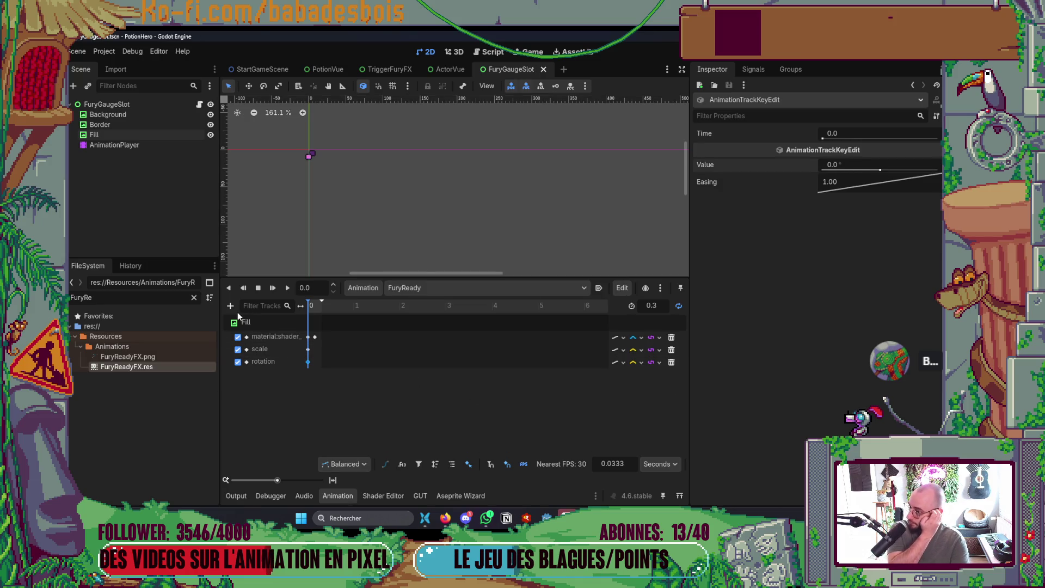
left_click(230, 306)
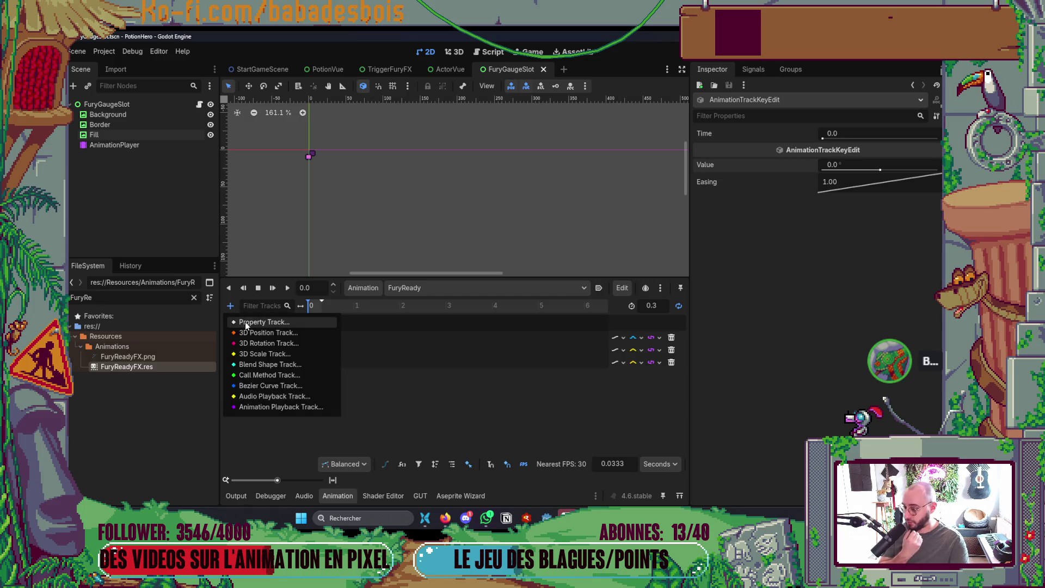
Step: Add a Fill position property track to FuryReady
left_click(245, 322)
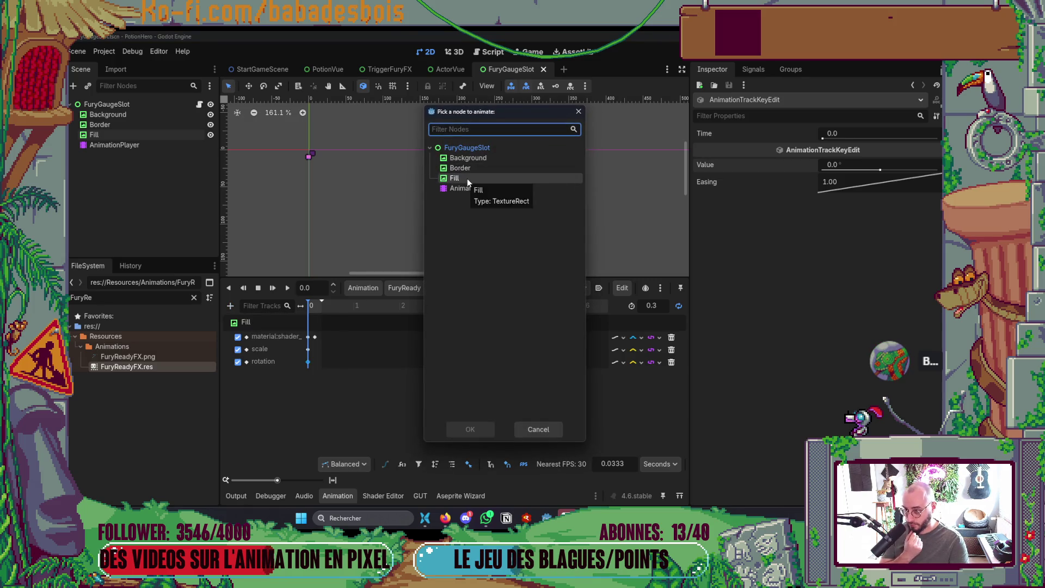
double_click(467, 178)
type("p")
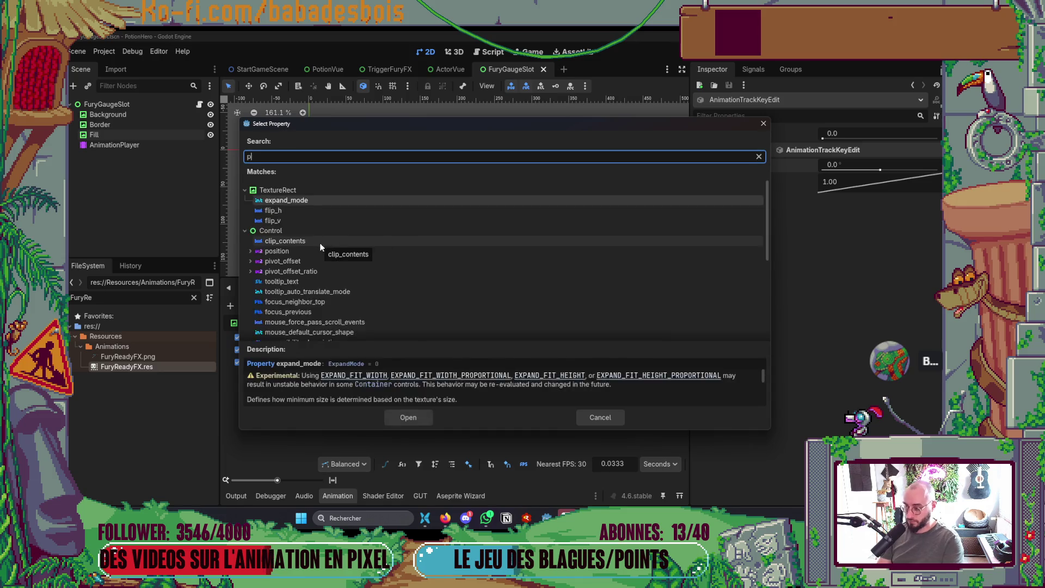
double_click(319, 243)
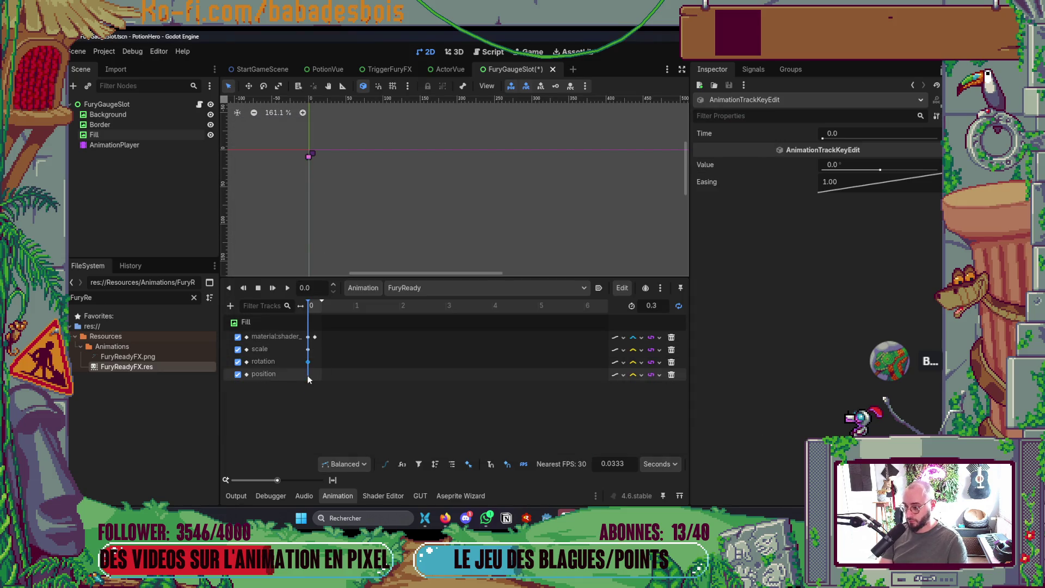
Step: Key position 0, 0 at time 0, save the scene, and preview the animation
right_click(310, 377)
left_click(321, 385)
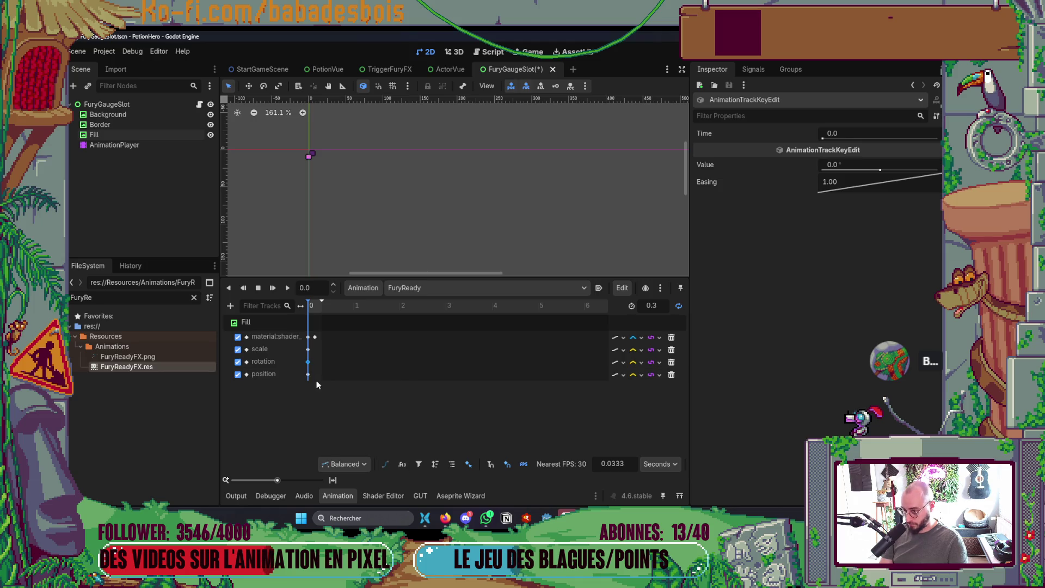
left_click(307, 374)
left_click(848, 165)
key("Tab")
type("0")
key("Return")
key("ctrl+s")
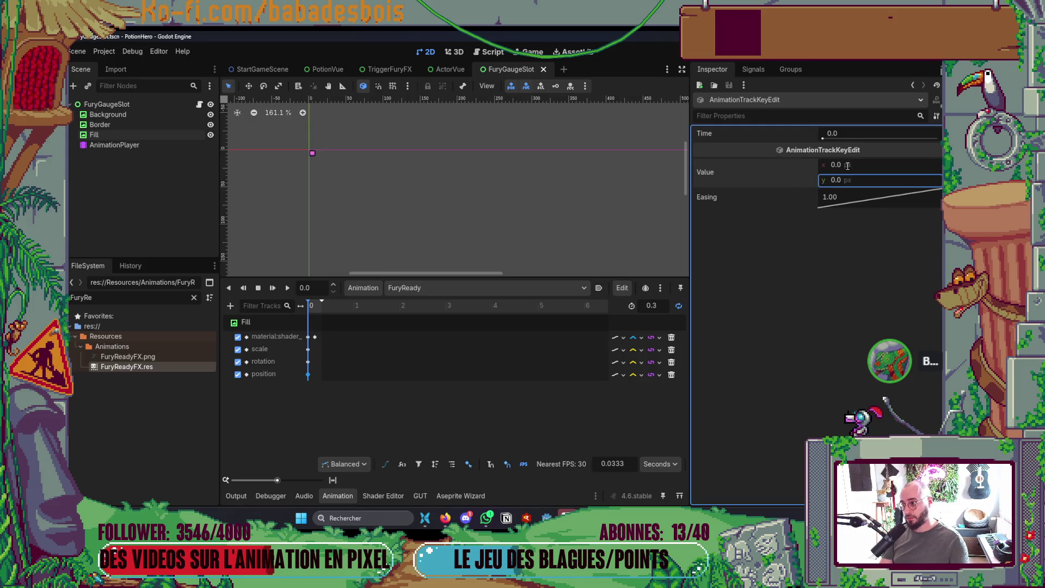
left_click(288, 288)
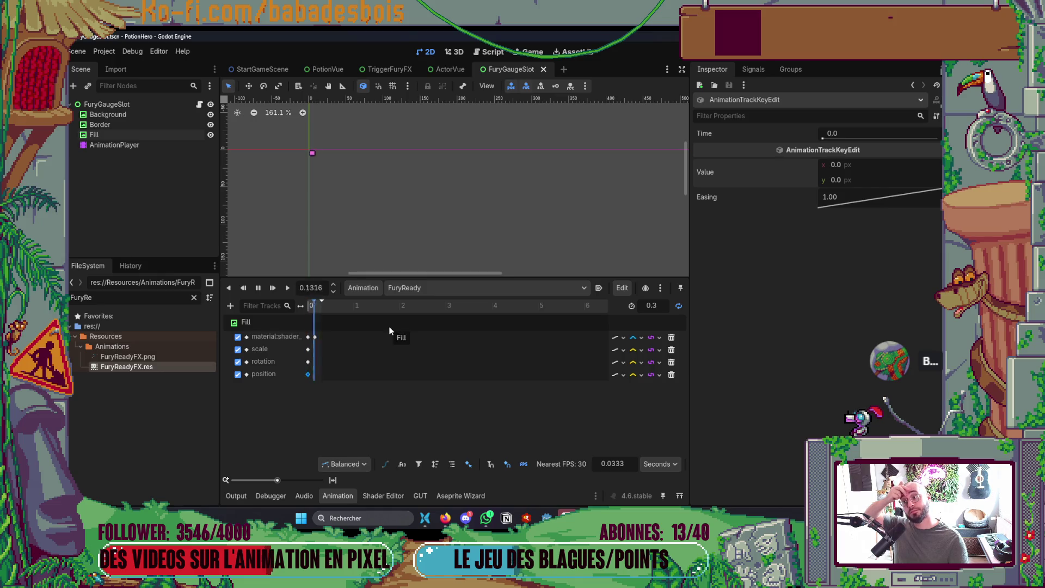
Step: Stop the preview, zoom in, and scrub the start to inspect the shader parameter key
left_click(258, 287)
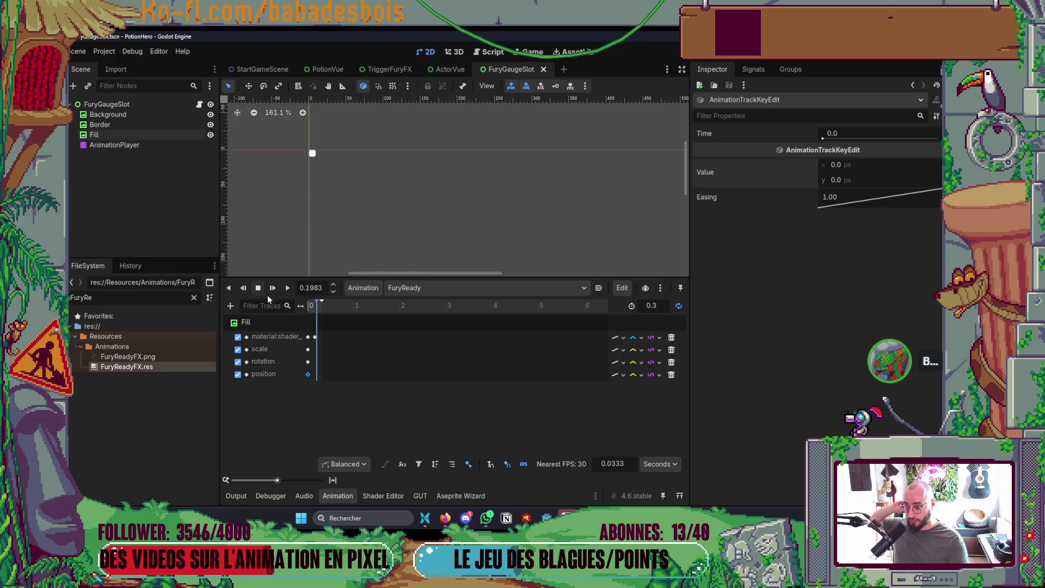
scroll(330, 355, "up", 5)
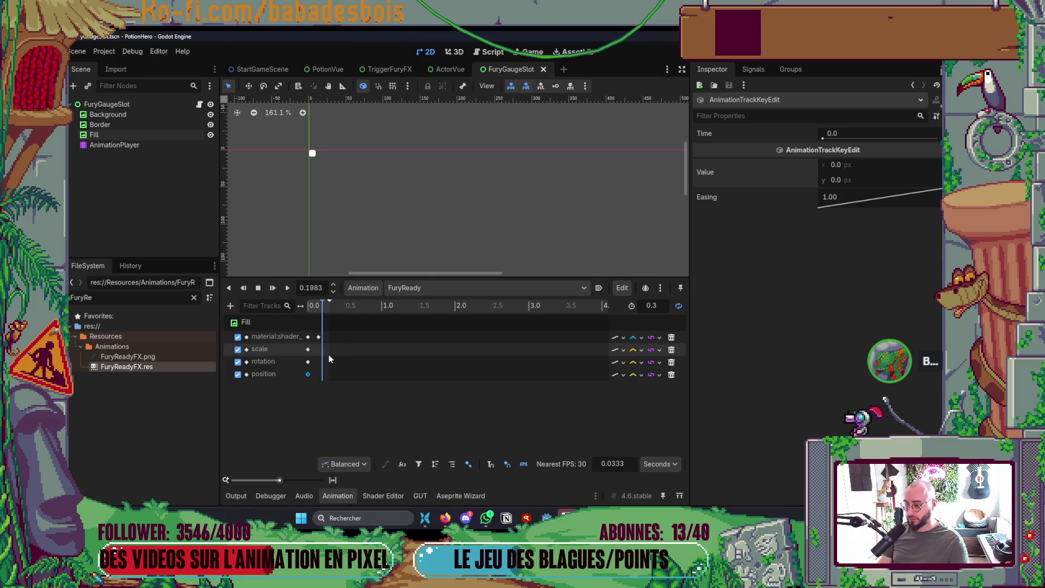
left_click(334, 307)
mouse_move(334, 308)
left_mouse_down()
mouse_move(308, 309)
mouse_move(342, 309)
mouse_move(330, 317)
left_mouse_up()
left_click(331, 337)
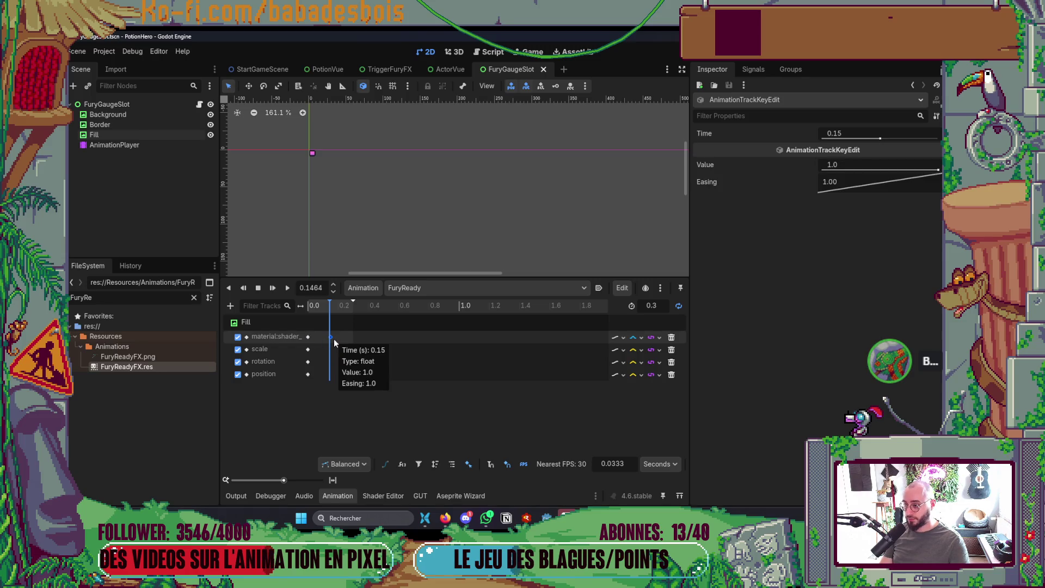
left_click(308, 313)
left_click(307, 313)
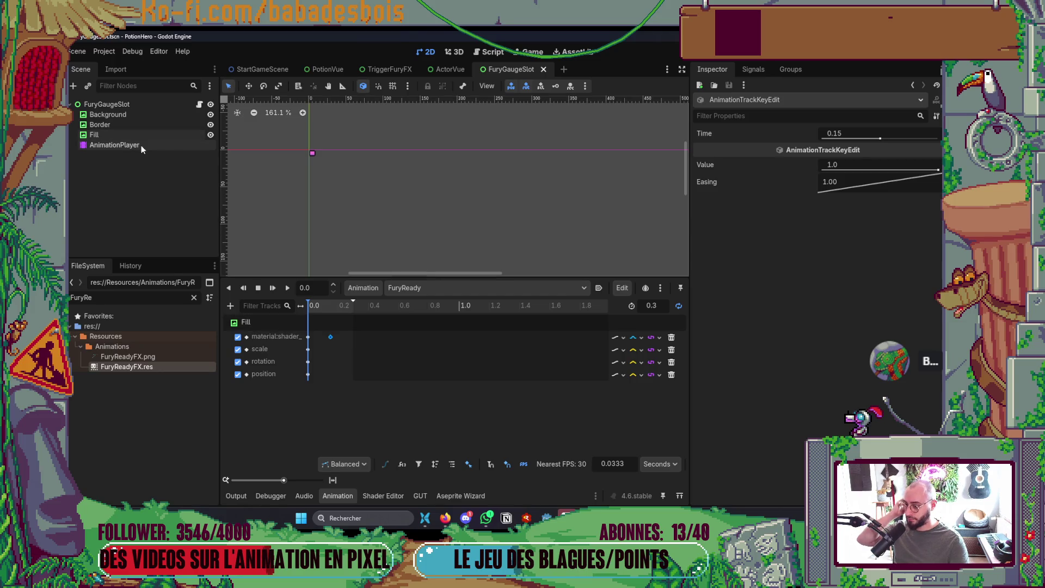
Step: Change the shader track's update mode and switch to the fill animation for reference
left_click(622, 338)
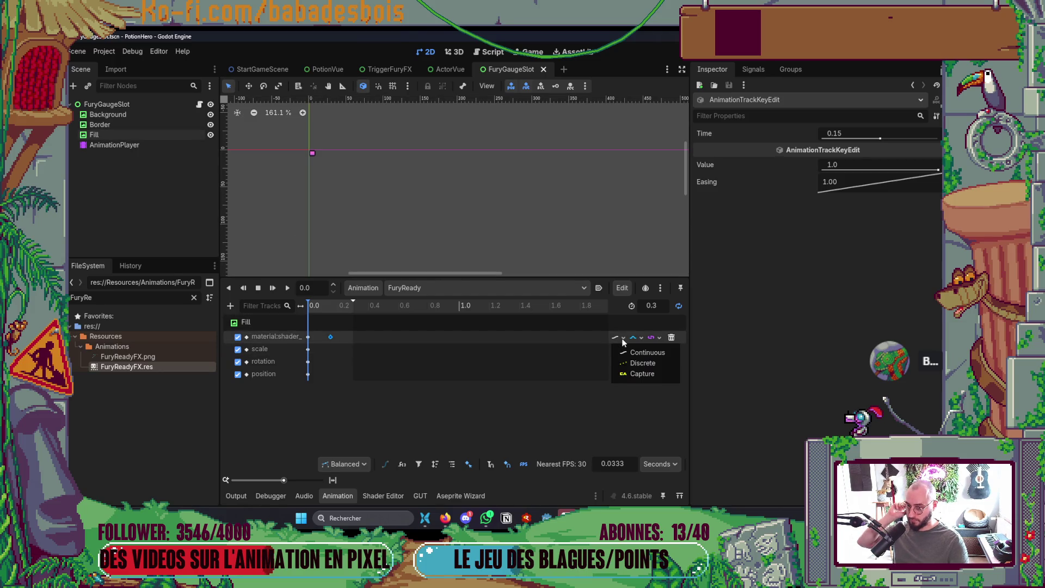
left_click(633, 355)
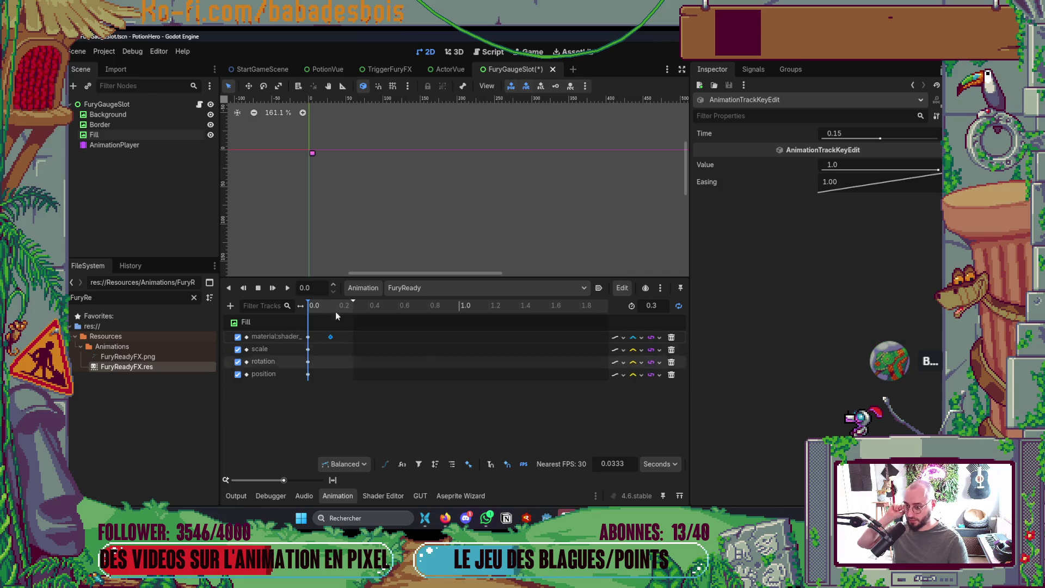
left_click(452, 289)
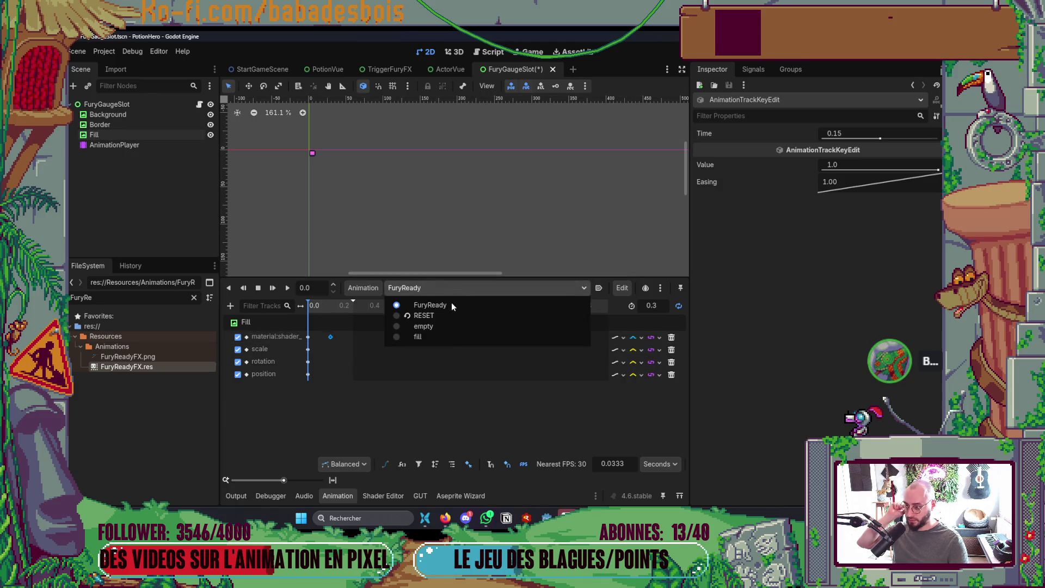
left_click(449, 336)
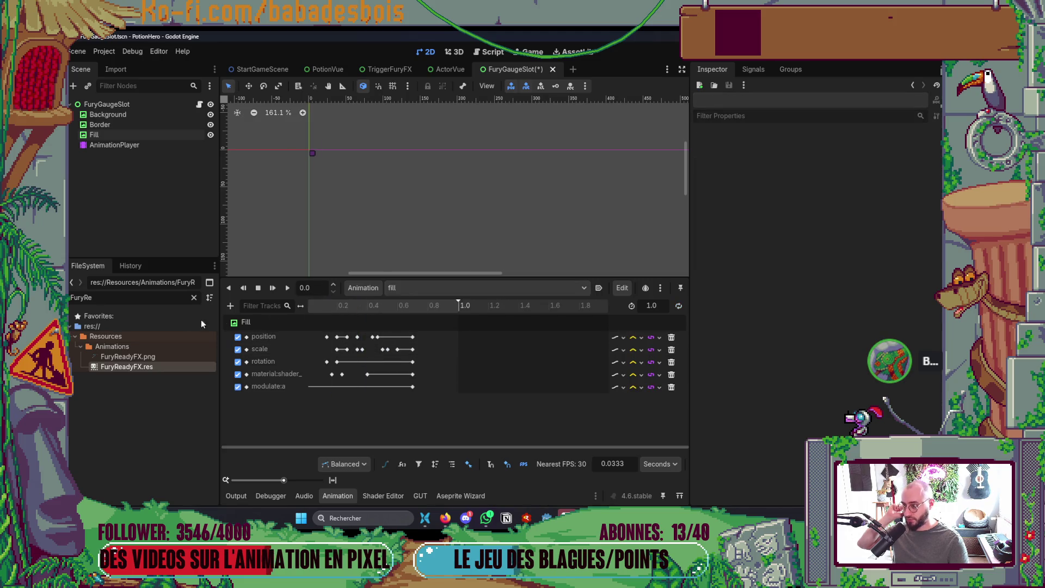
Step: Scrub and play the fill animation once, then save the FuryGaugeSlot scene
mouse_move(315, 306)
left_mouse_down()
mouse_move(439, 305)
mouse_move(291, 323)
left_mouse_up()
key("shift+d")
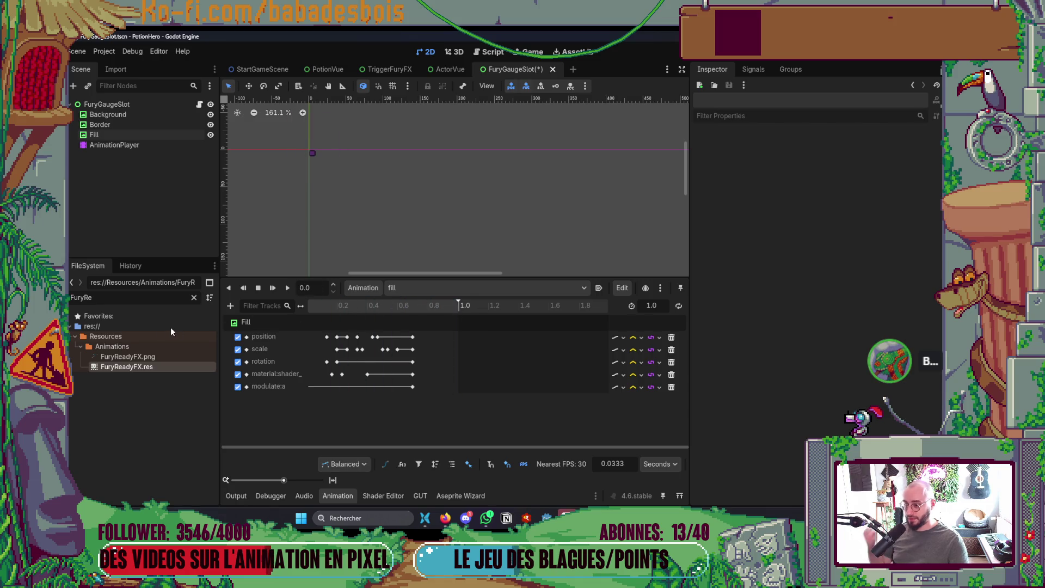
scroll(439, 197, "down", 2)
key("ctrl+s")
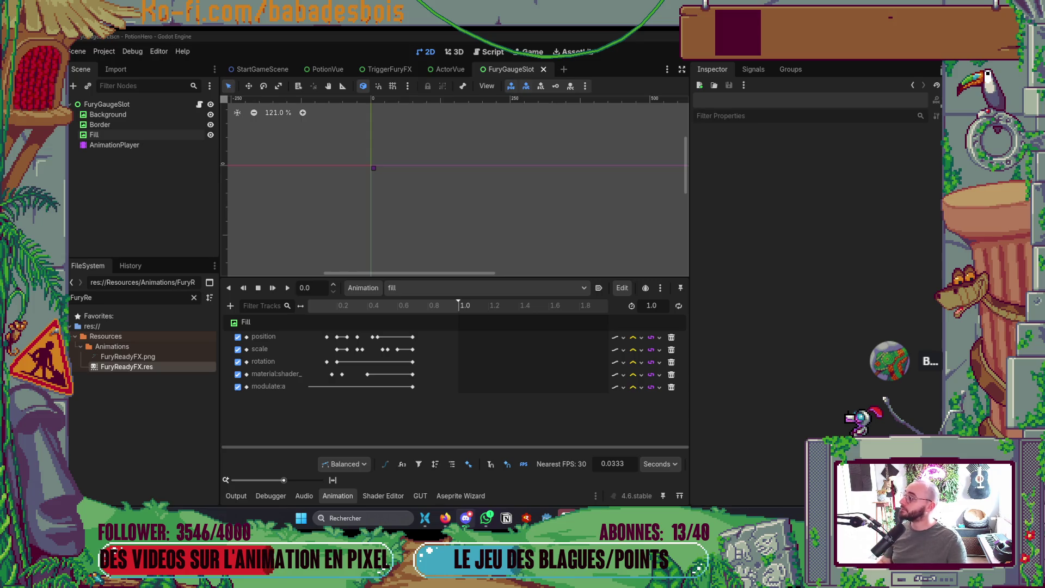
Step: Switch back to the FuryReady animation and select the FuryGaugeSlot root node
left_click_drag(450, 226, 452, 221)
left_click(479, 288)
left_click(416, 301)
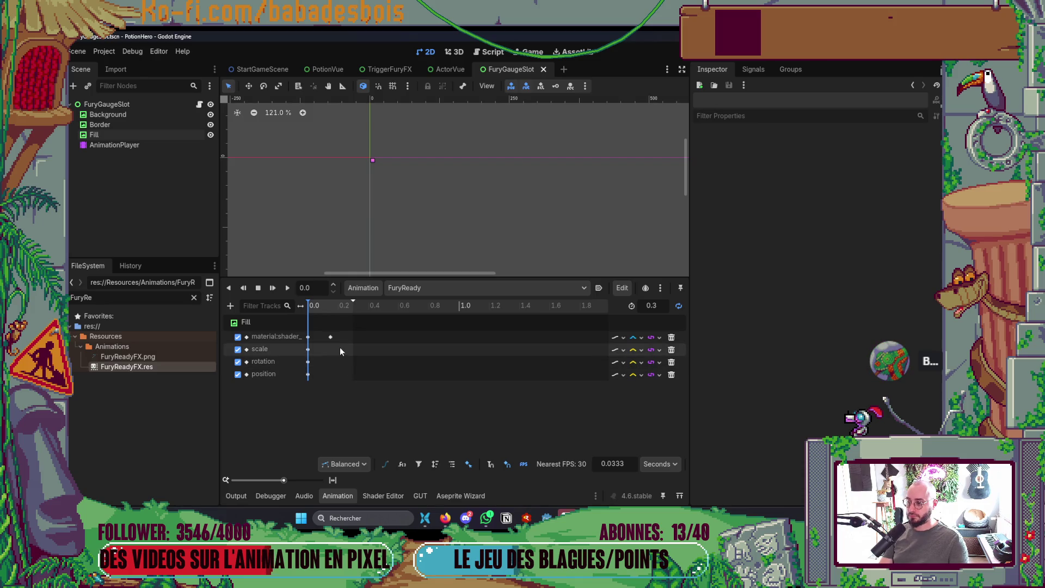
left_click(163, 104)
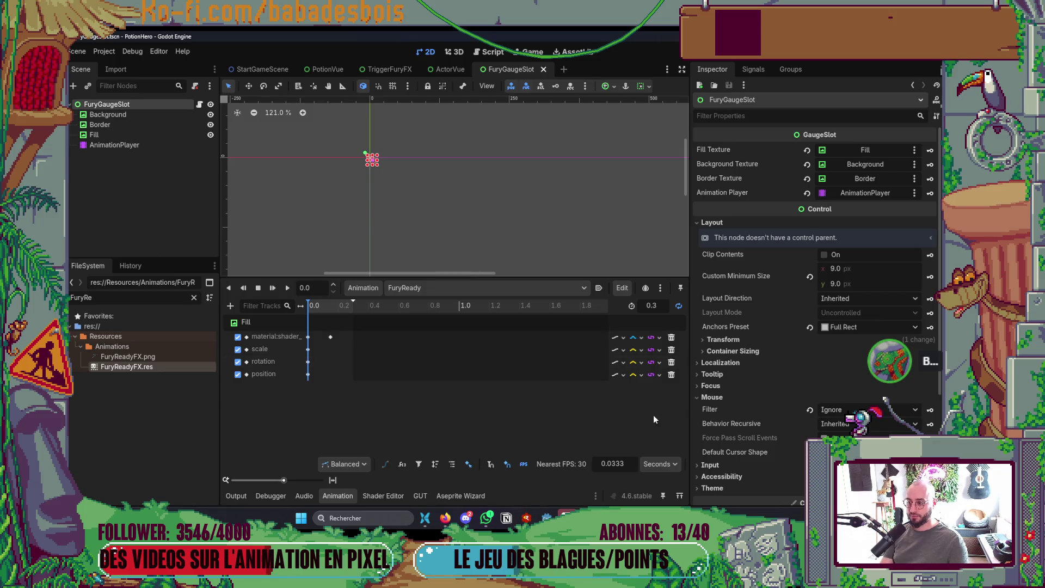
Step: Open the ColorBlend shader from the Fill node's ShaderMaterial in the Shader Editor
scroll(762, 354, "down", 5)
left_click(713, 396)
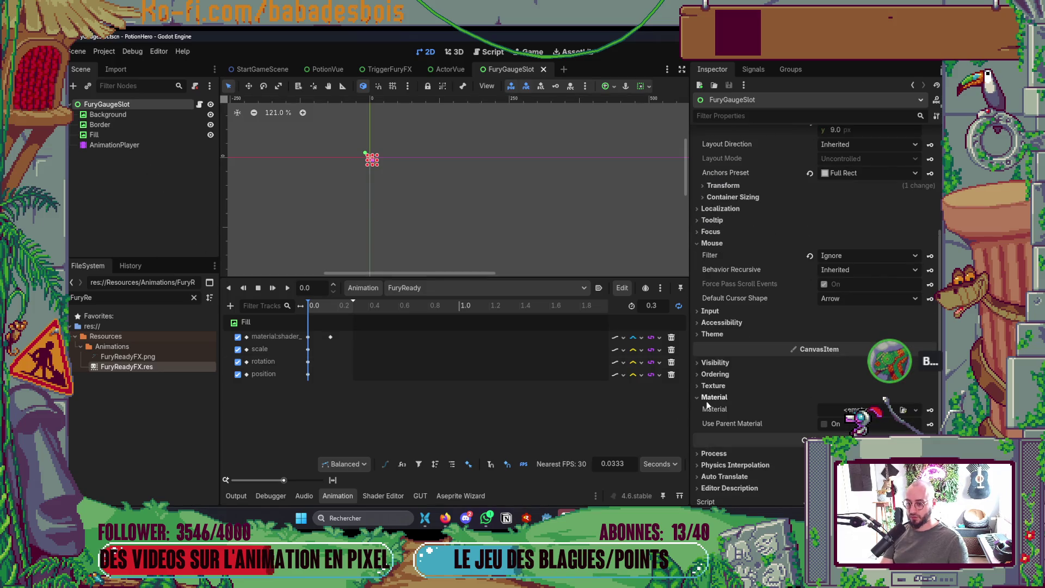
left_click(95, 134)
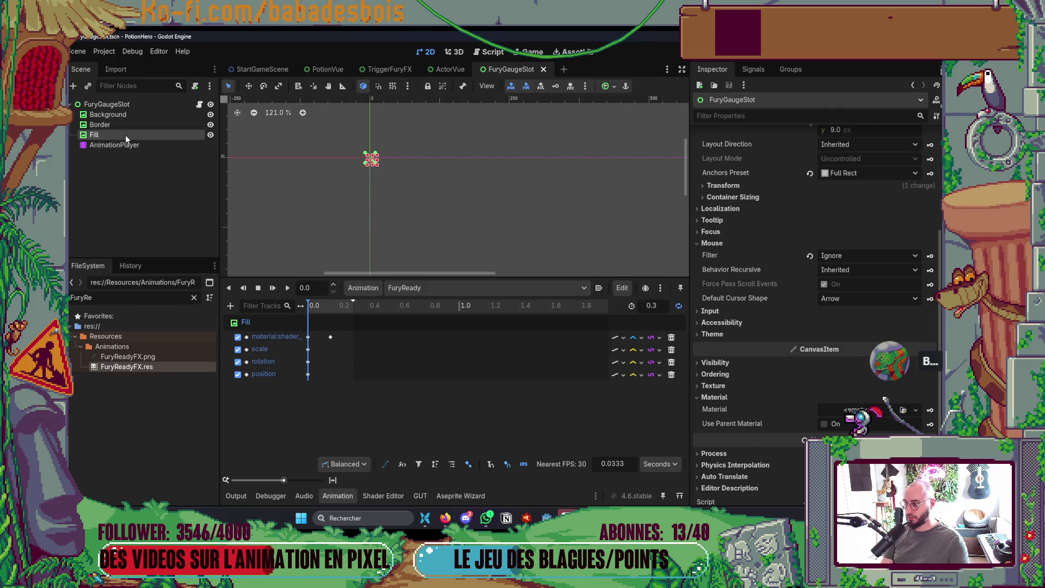
scroll(920, 426, "down", 7)
left_click(868, 333)
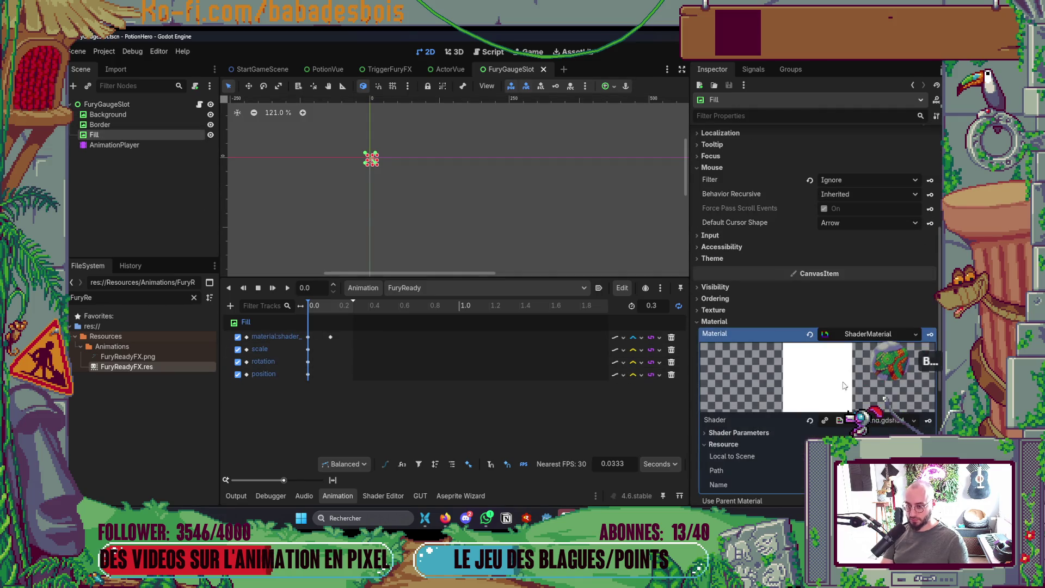
left_click(884, 420)
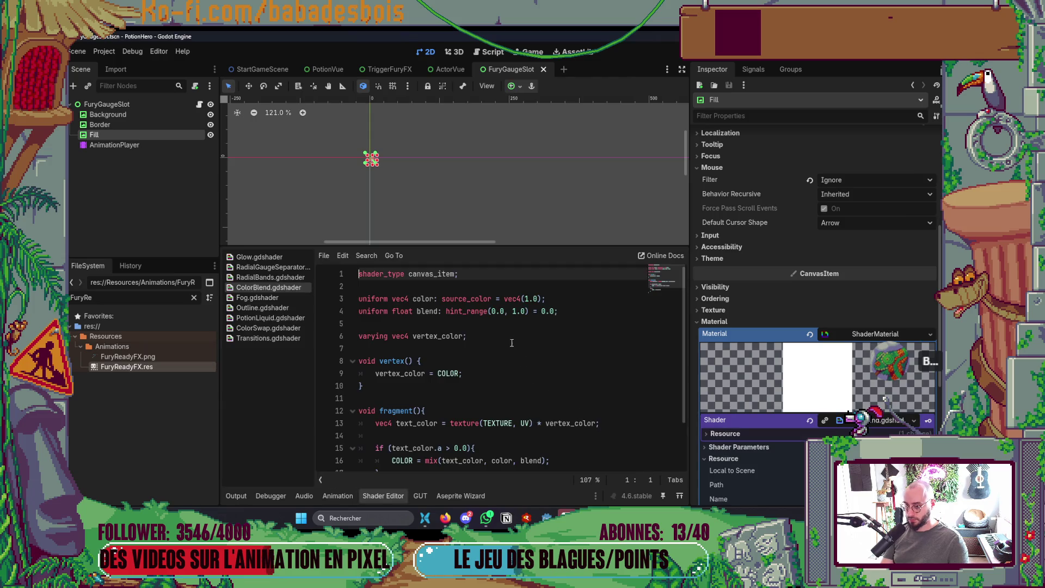
Step: Append ', 0.01' to blend's hint_range so it reads hint_range(0.0, 1.0, 0.01)
left_click(520, 311)
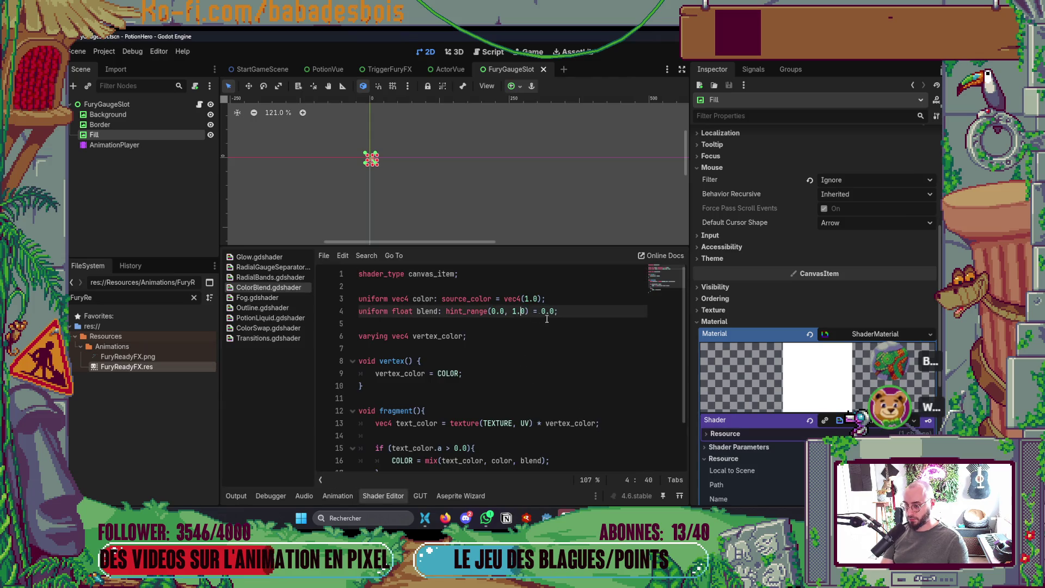
type(", 0.01")
left_click(538, 348)
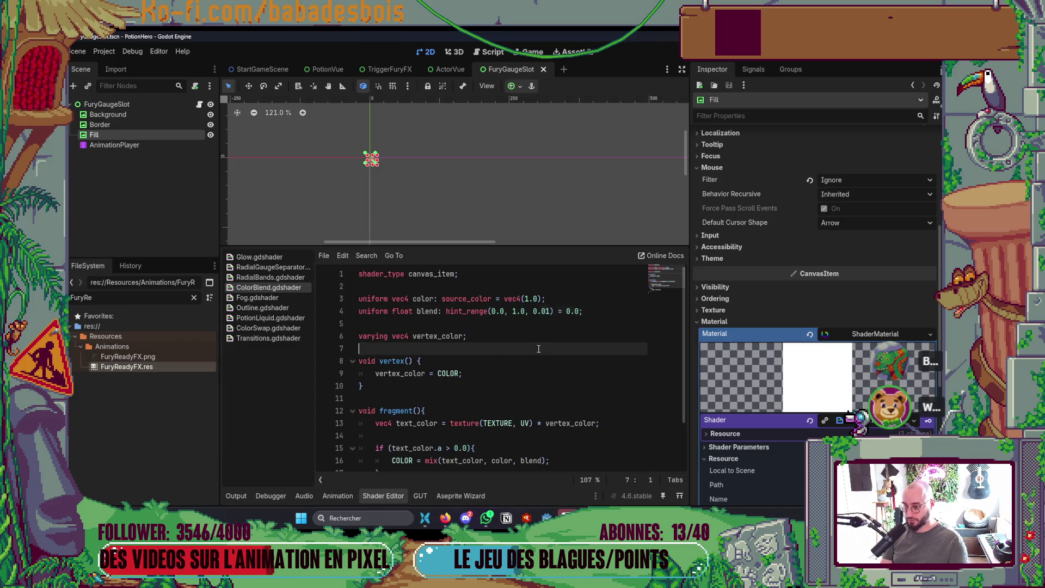
left_click(381, 495)
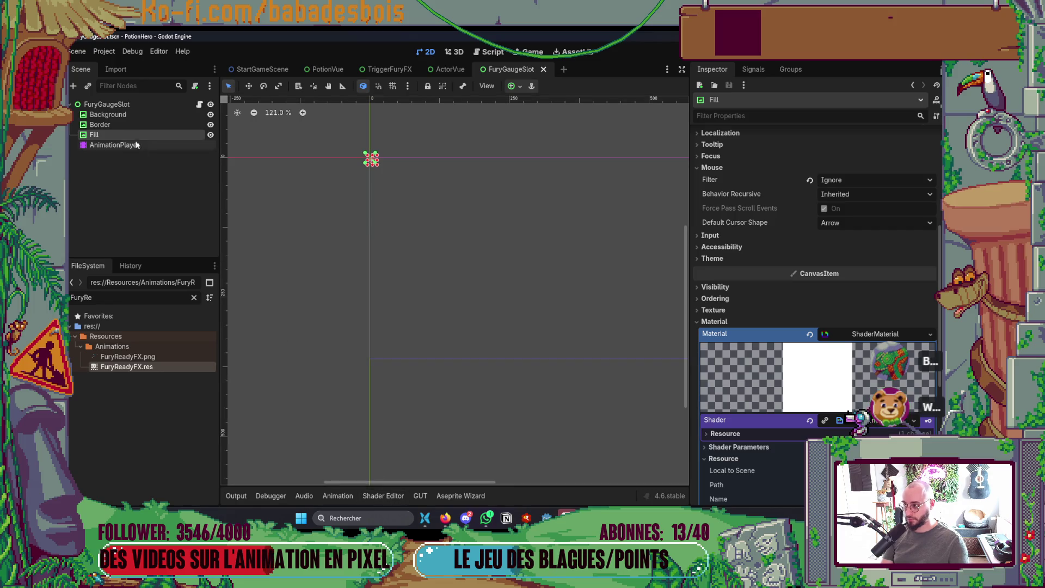
Step: Scrub the FuryReady animation on AnimationPlayer to preview the pulse, then collapse the timeline
left_click(121, 143)
mouse_move(308, 319)
left_mouse_down()
mouse_move(345, 317)
mouse_move(207, 326)
left_mouse_up()
left_click_drag(496, 194, 493, 204)
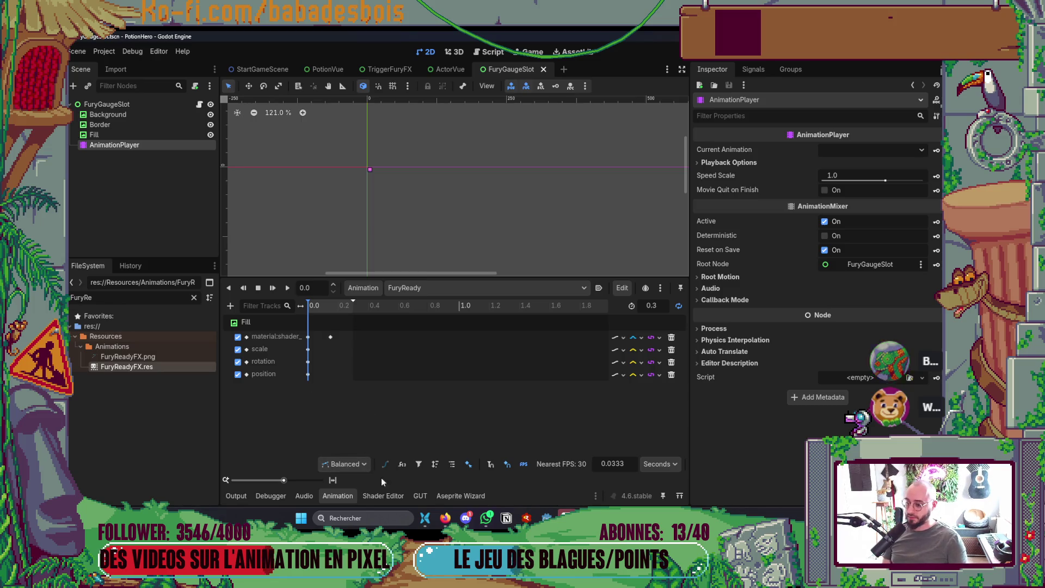
left_click(345, 496)
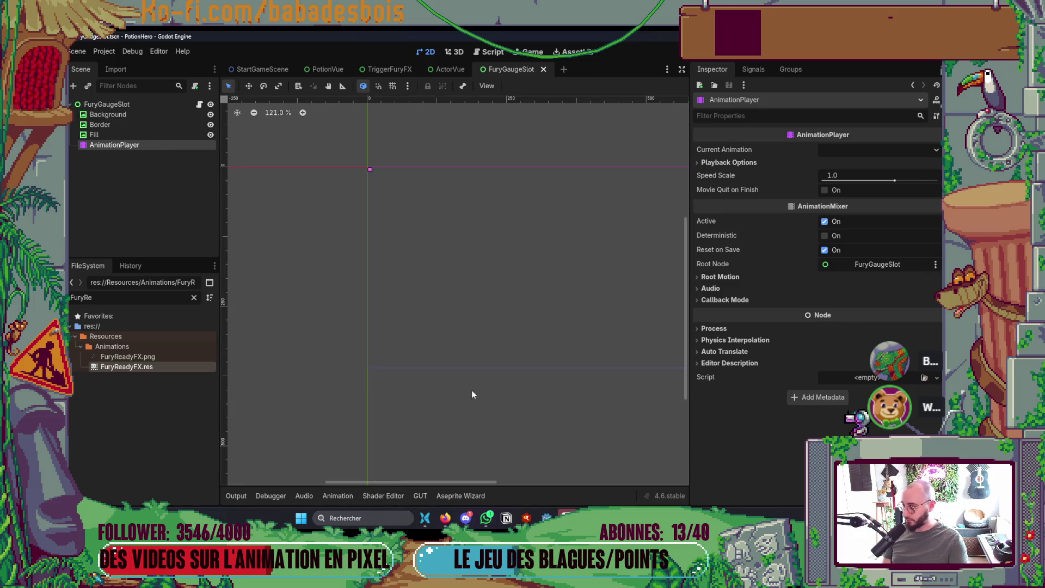
Step: Switch through the TriggerFuryFX scene tab to the PotionVue scene
left_click(390, 70)
left_click(335, 69)
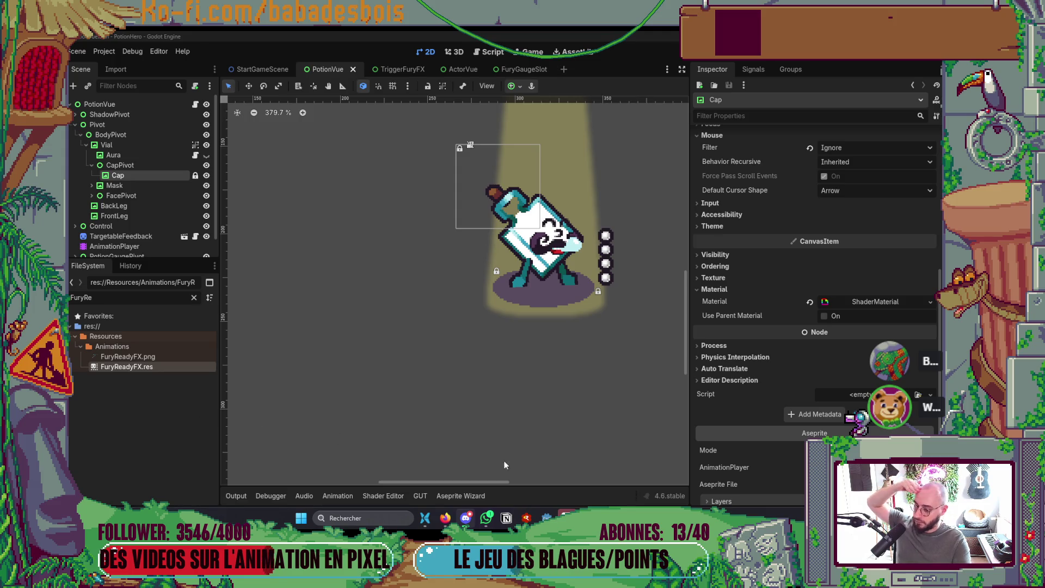
mouse_move(566, 517)
left_click(588, 466)
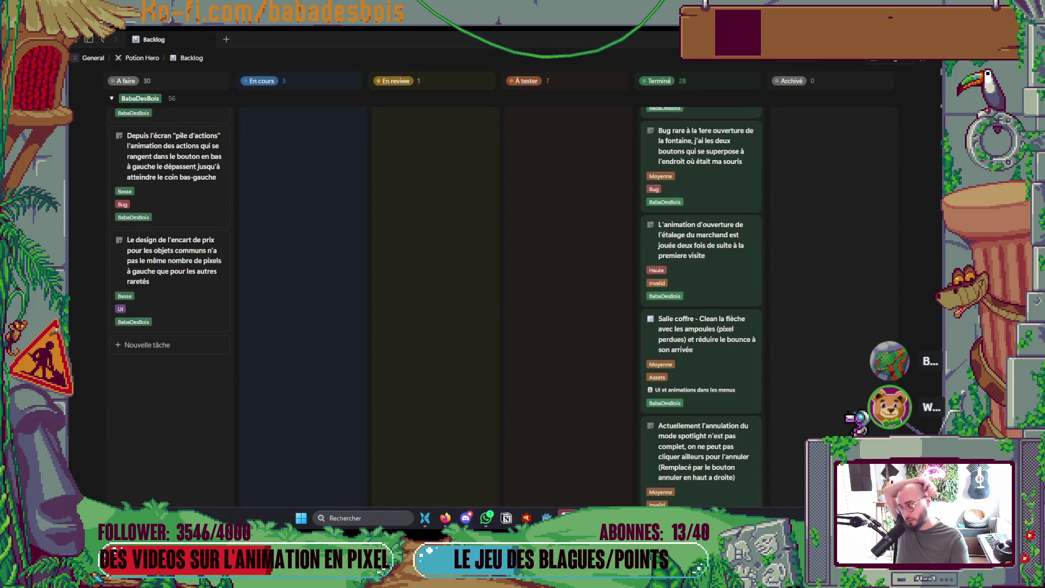
key("alt+Tab")
key("alt+Tab")
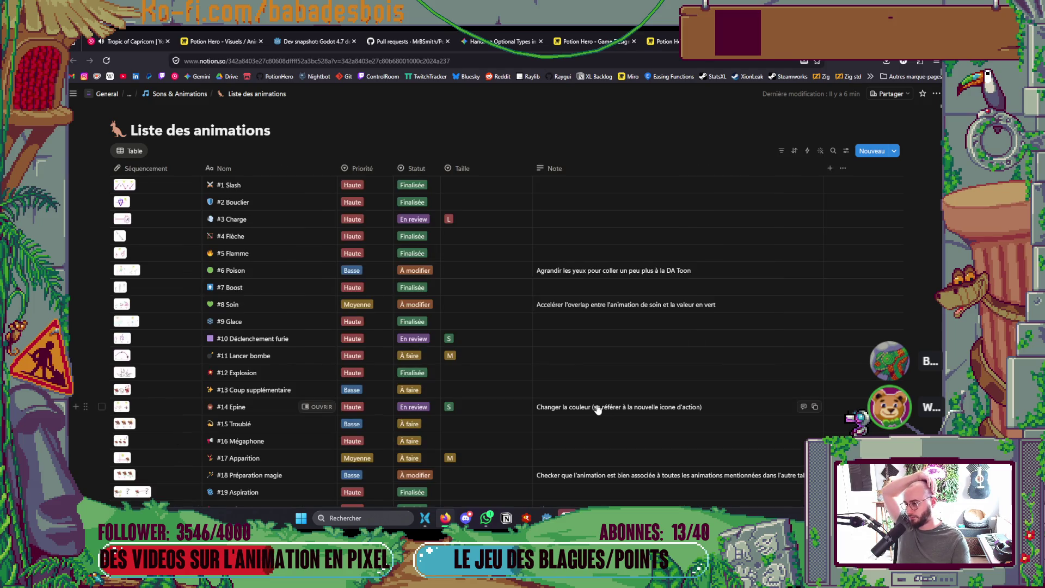
scroll(269, 339, "down", 1)
scroll(268, 340, "down", 3)
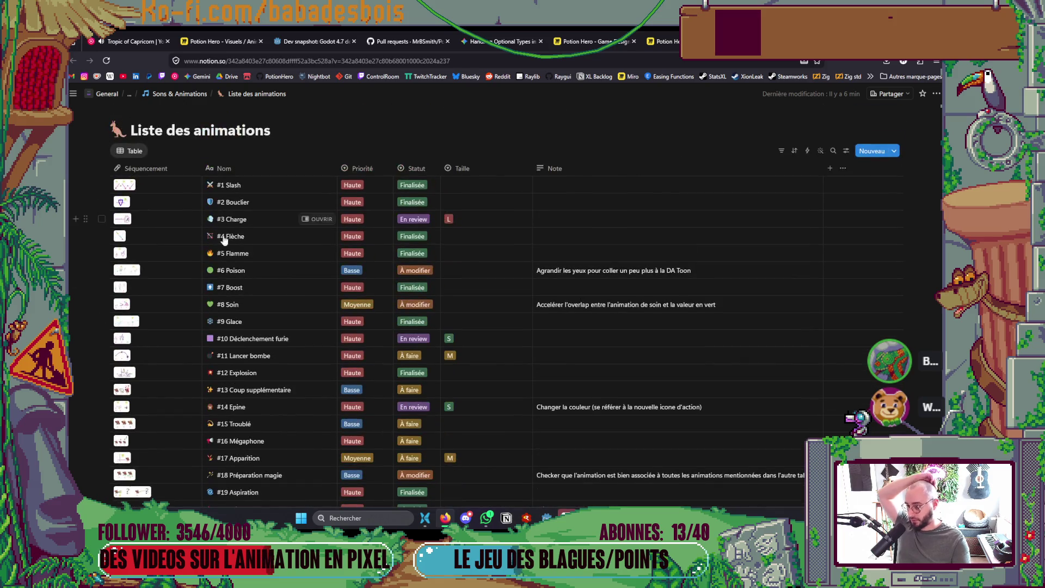
scroll(238, 283, "down", 4)
scroll(239, 270, "up", 7)
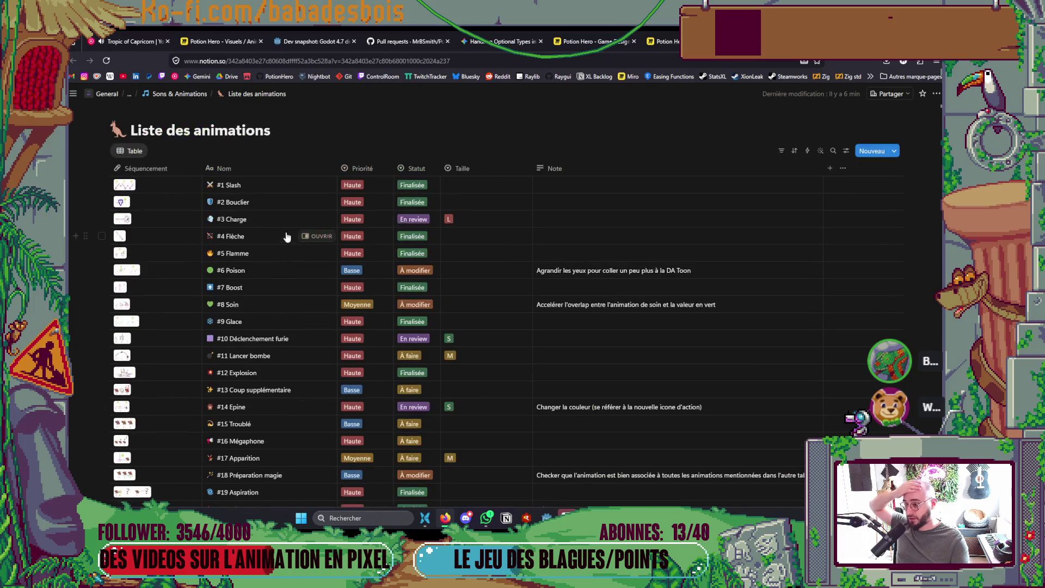
left_click(358, 173)
left_click(364, 165)
left_click(366, 170)
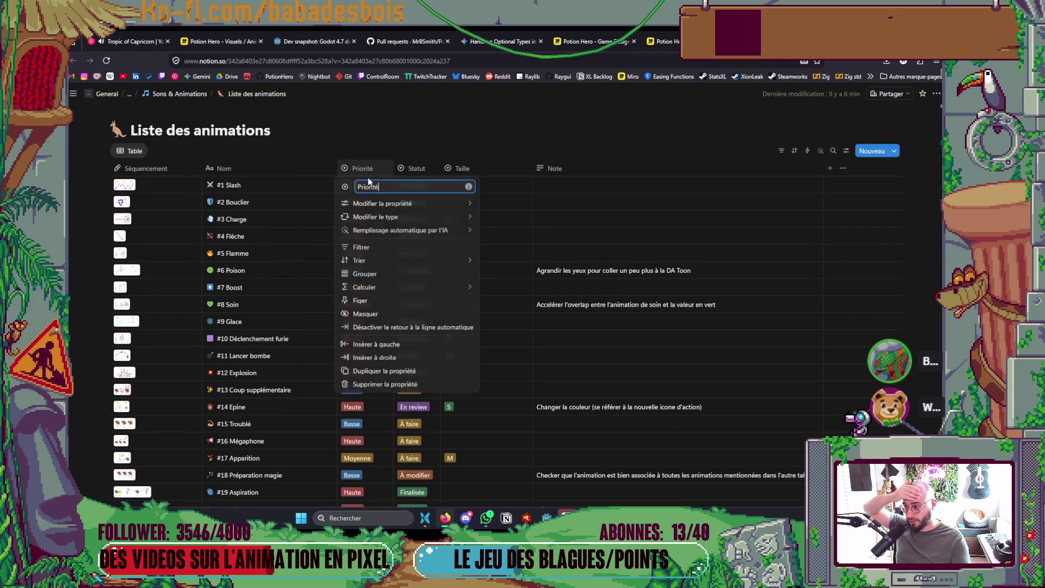
left_click(397, 135)
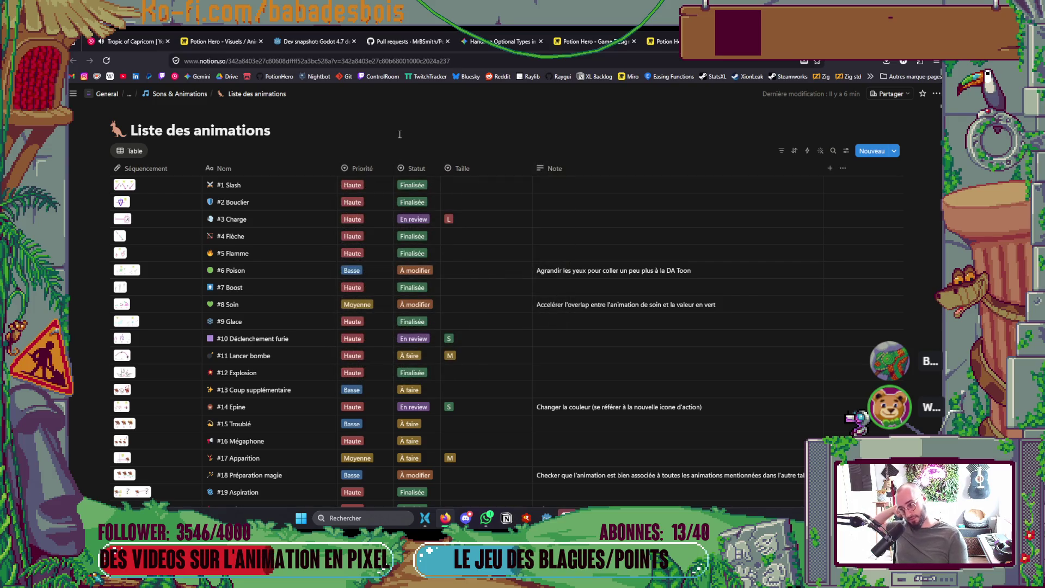
scroll(392, 252, "down", 10)
scroll(390, 256, "up", 4)
scroll(391, 255, "up", 8)
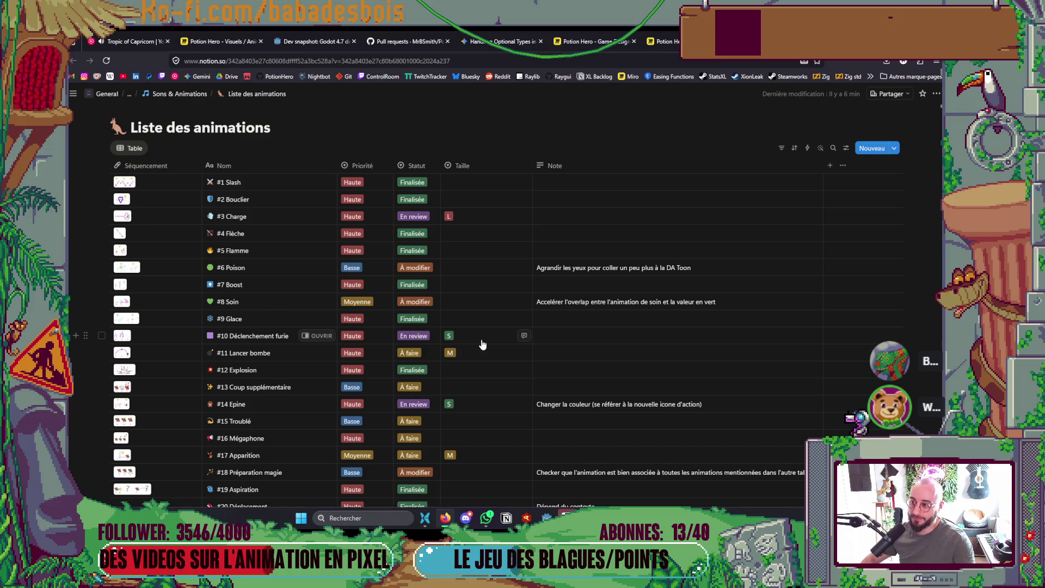
scroll(480, 345, "down", 6)
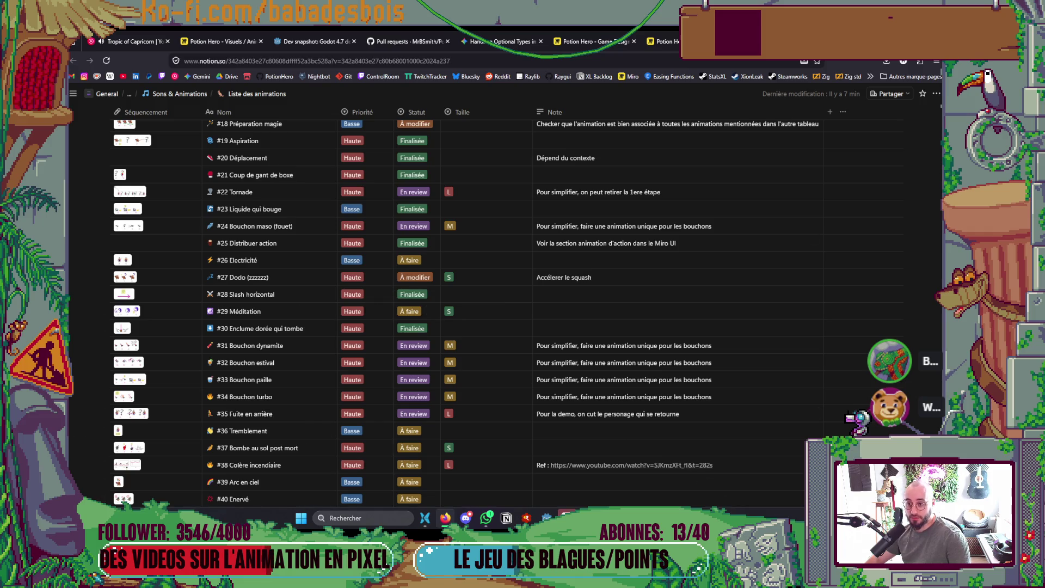
key("alt+Tab")
left_click(546, 401)
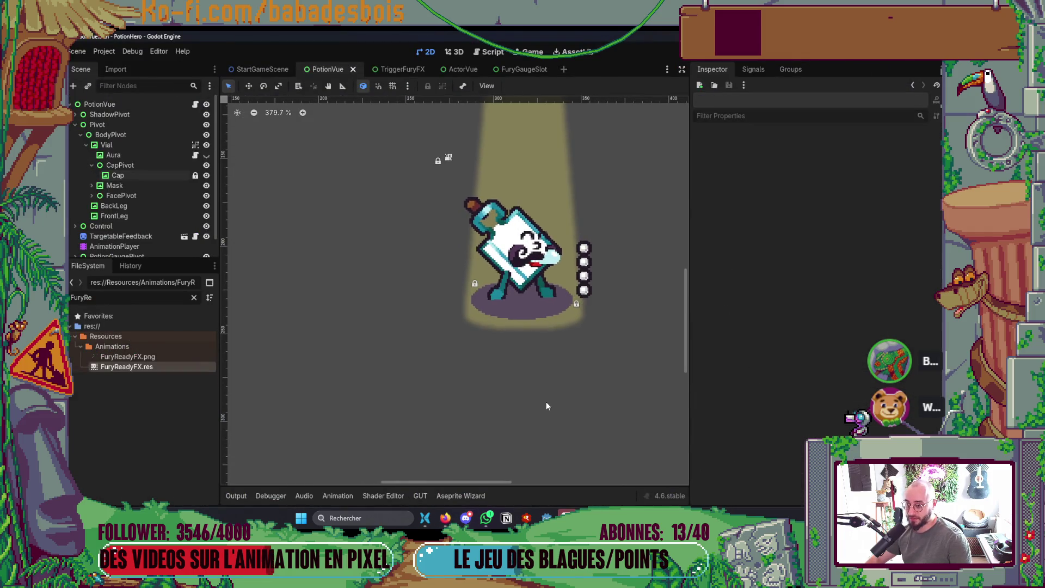
Step: Run the project with F5 and confirm Chevalier Grizlours as the hero
scroll(547, 402, "down", 4)
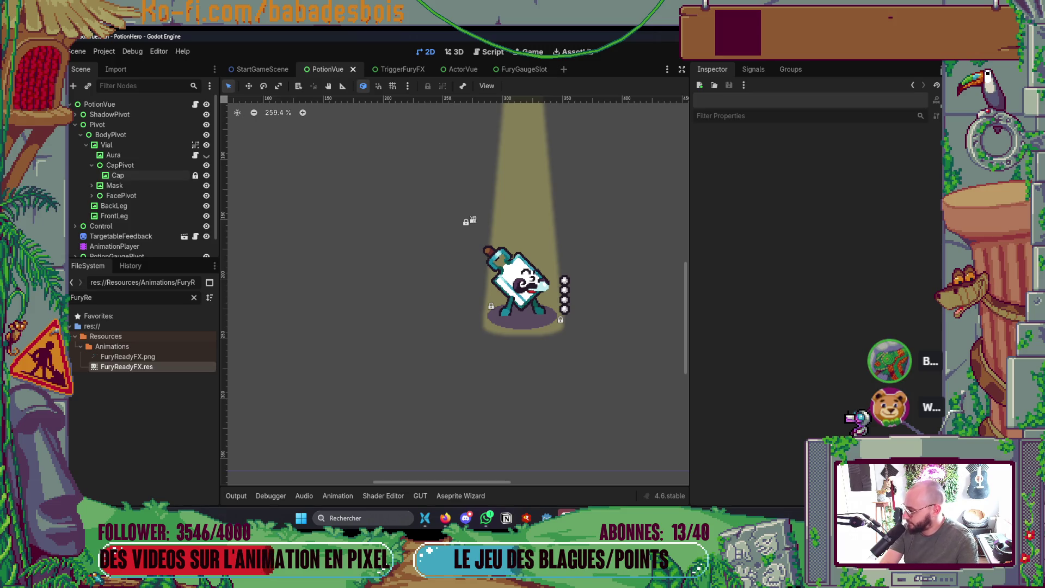
key("F5")
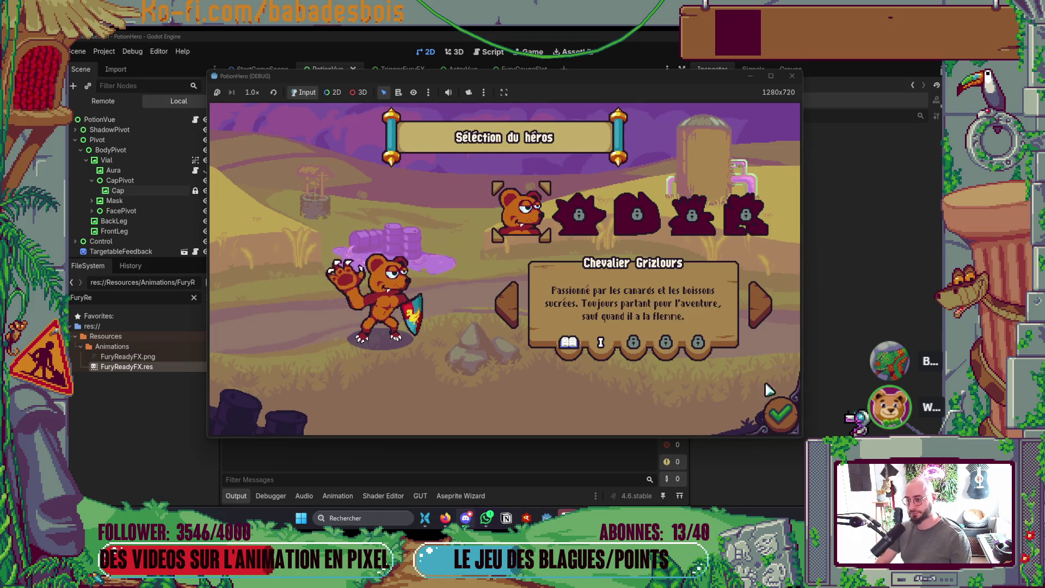
left_click(781, 416)
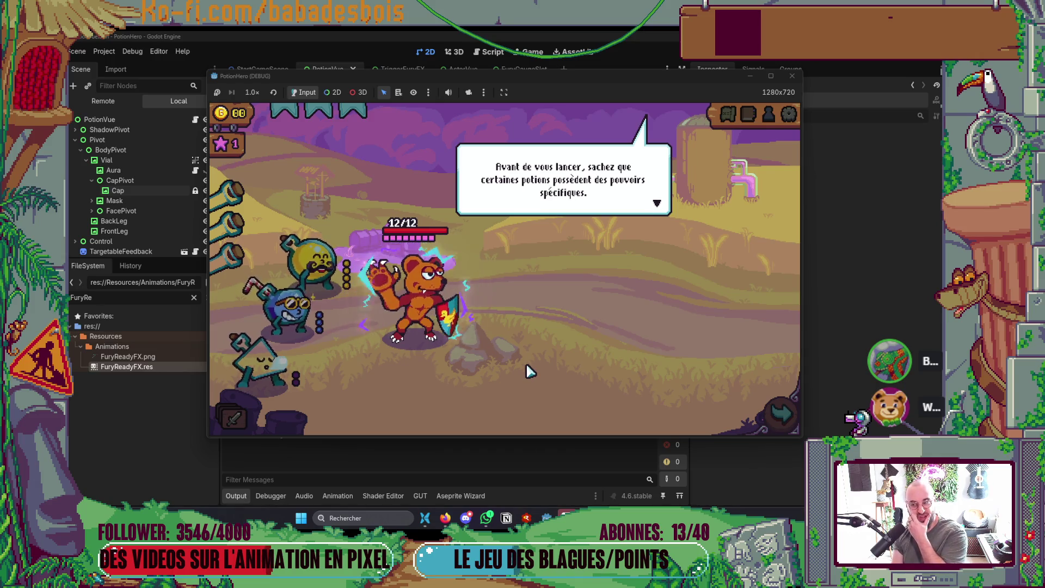
Step: Click through the potion-power tutorial messages until the bubble is dismissed
left_click(583, 328)
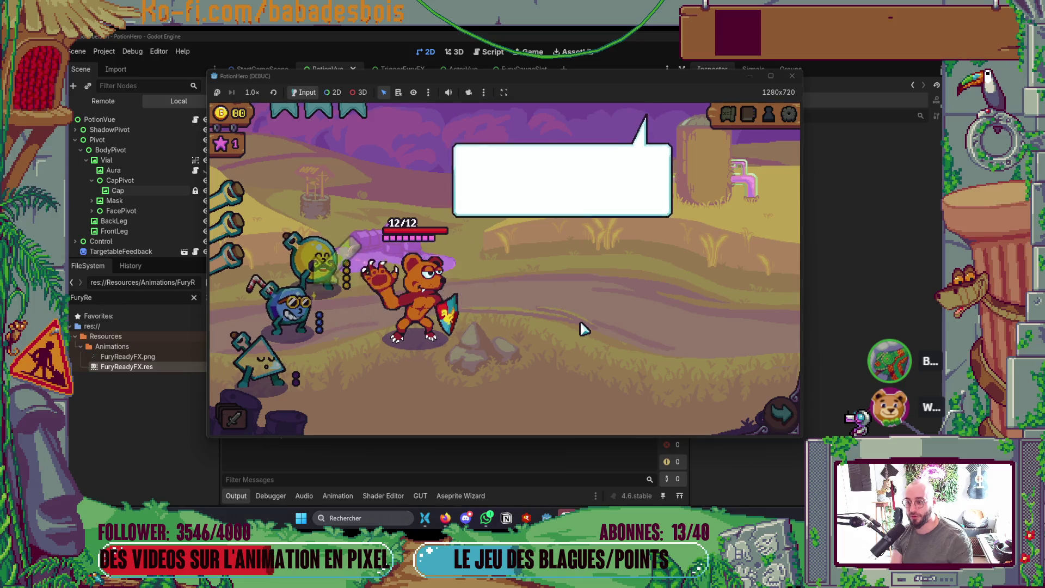
left_click(584, 327)
left_click(585, 327)
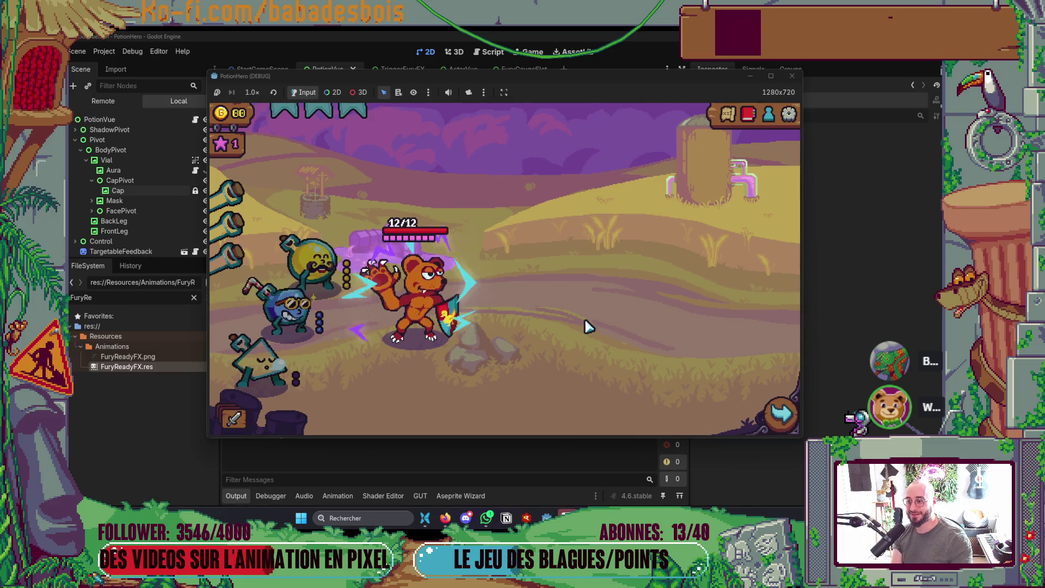
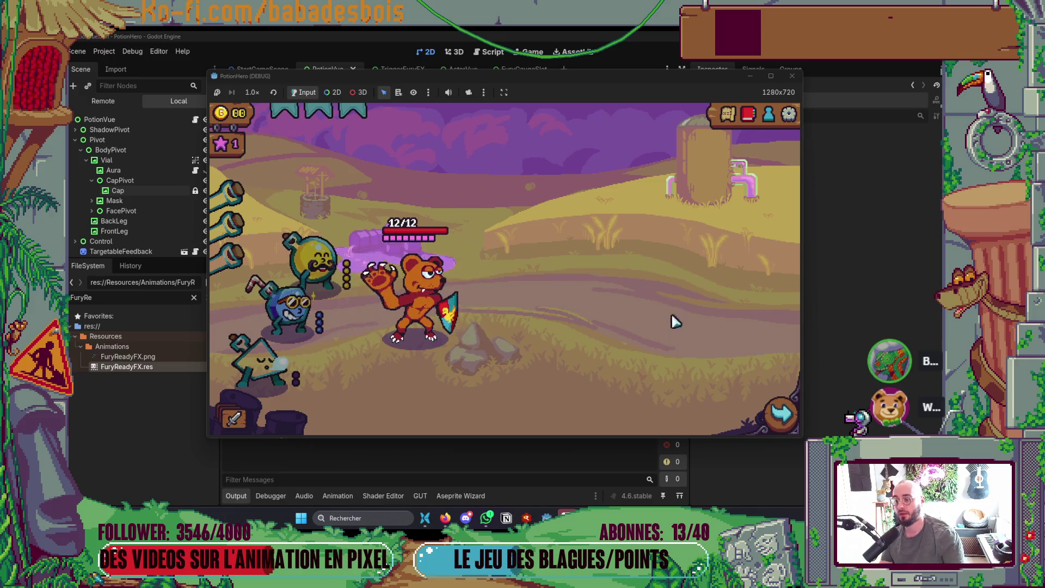
Step: Leave the quiet room, enter the Terre cultivée room, then continue to the Ferme malfamée biome map
left_click(779, 412)
left_click(539, 363)
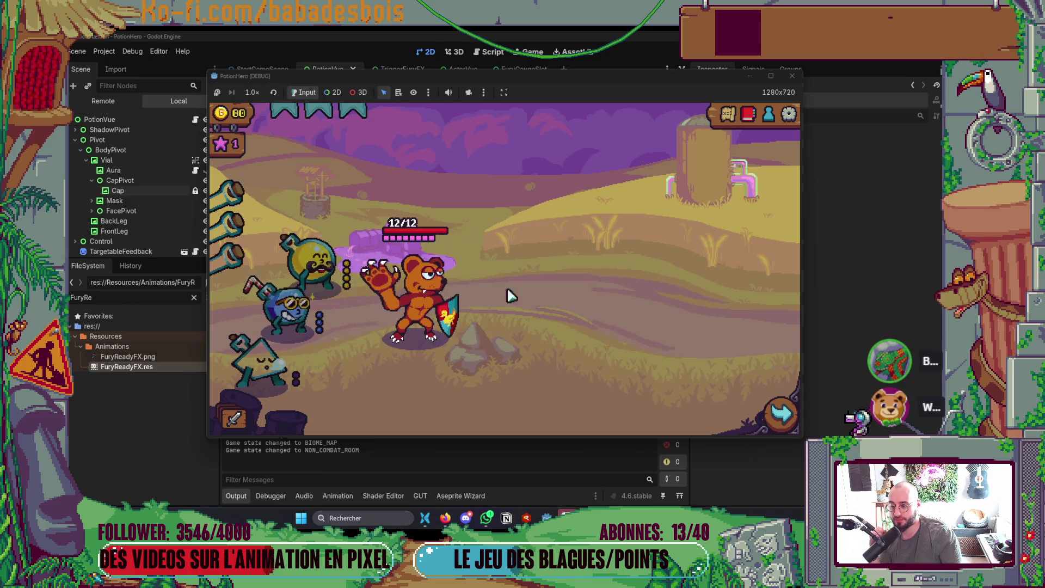
mouse_move(427, 248)
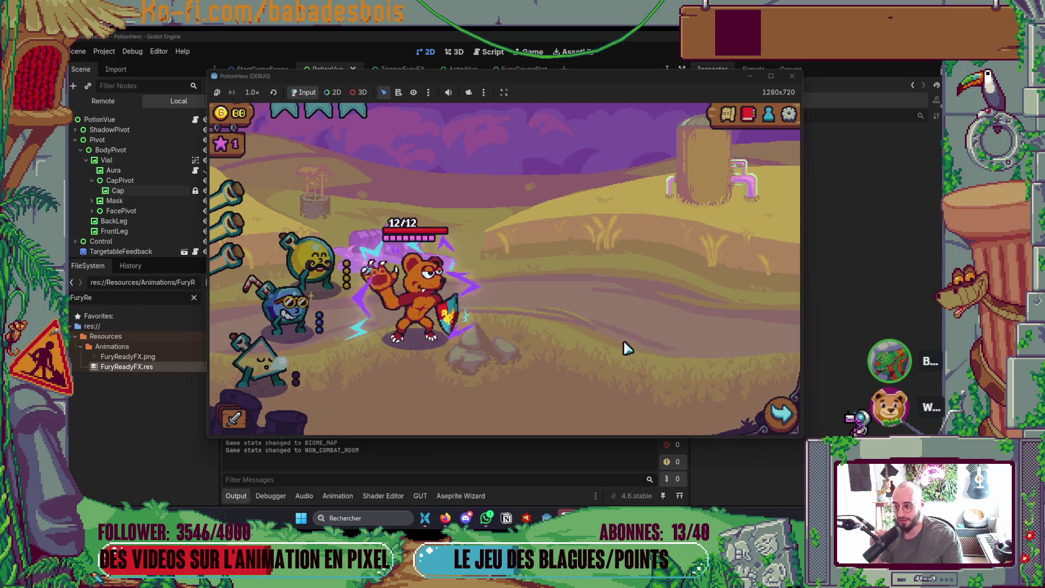
left_click(778, 413)
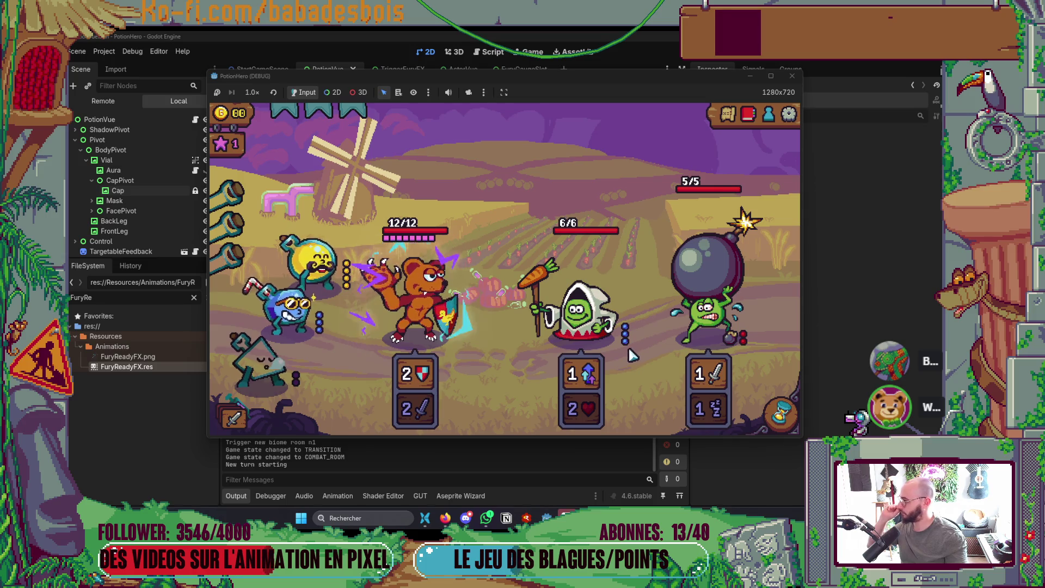
Step: Check the enemies' and bear's info cards, then stop the PotionHero debug run
mouse_move(605, 330)
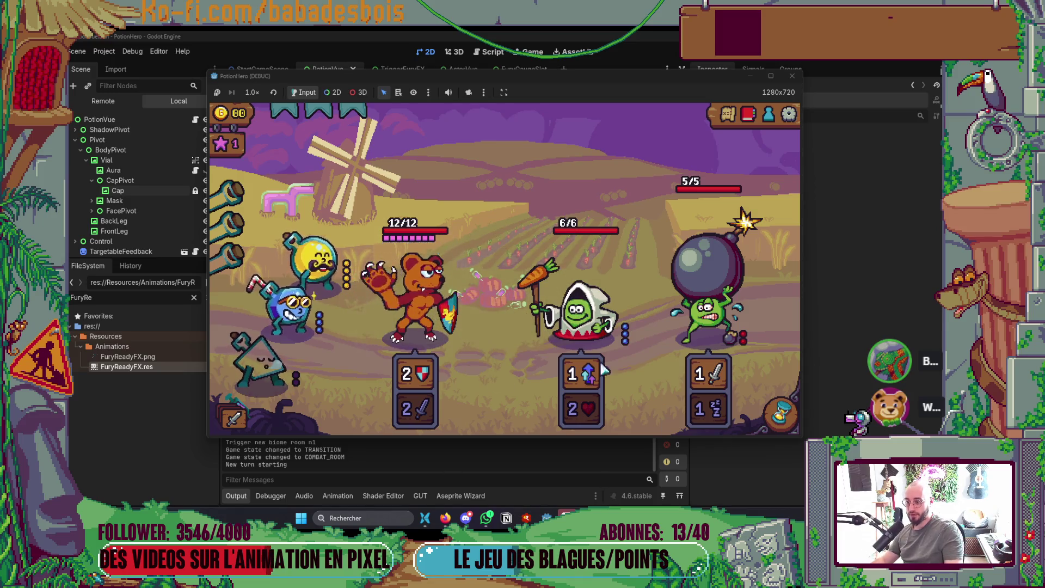
mouse_move(433, 319)
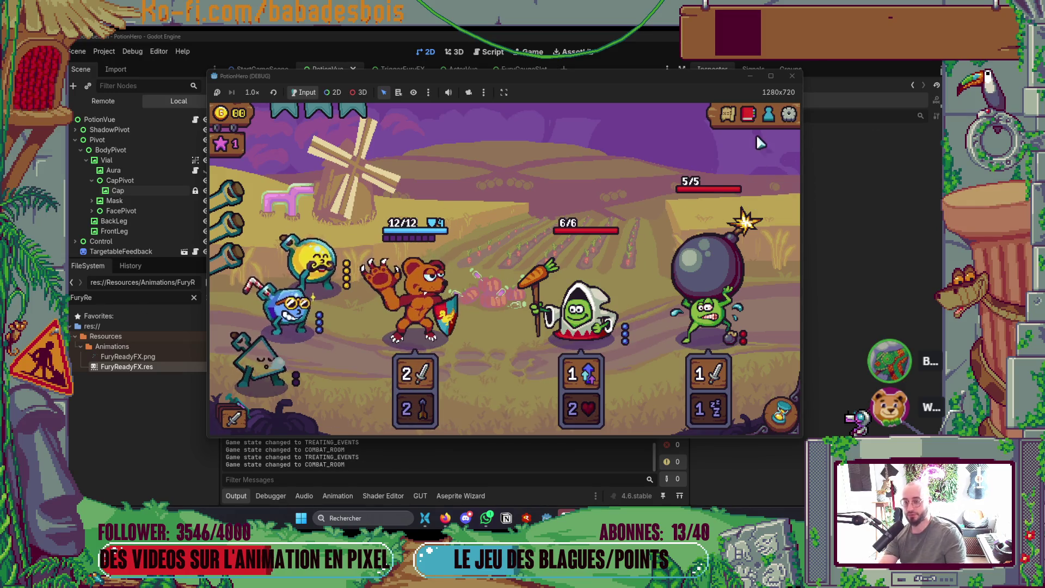
left_click(796, 79)
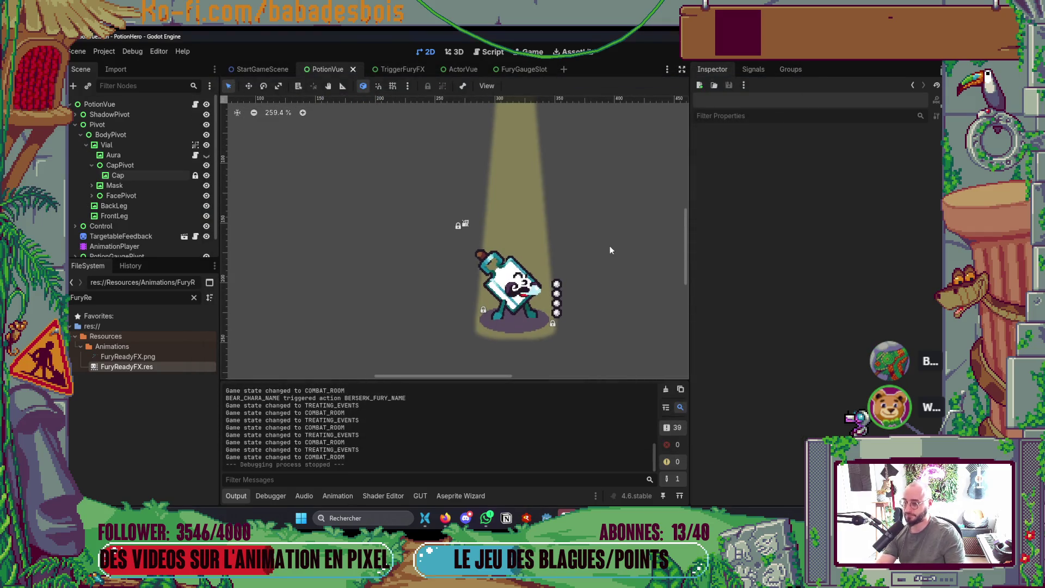
Step: Relaunch the game with F5, confirm the bear as hero and start the second level
key("F5")
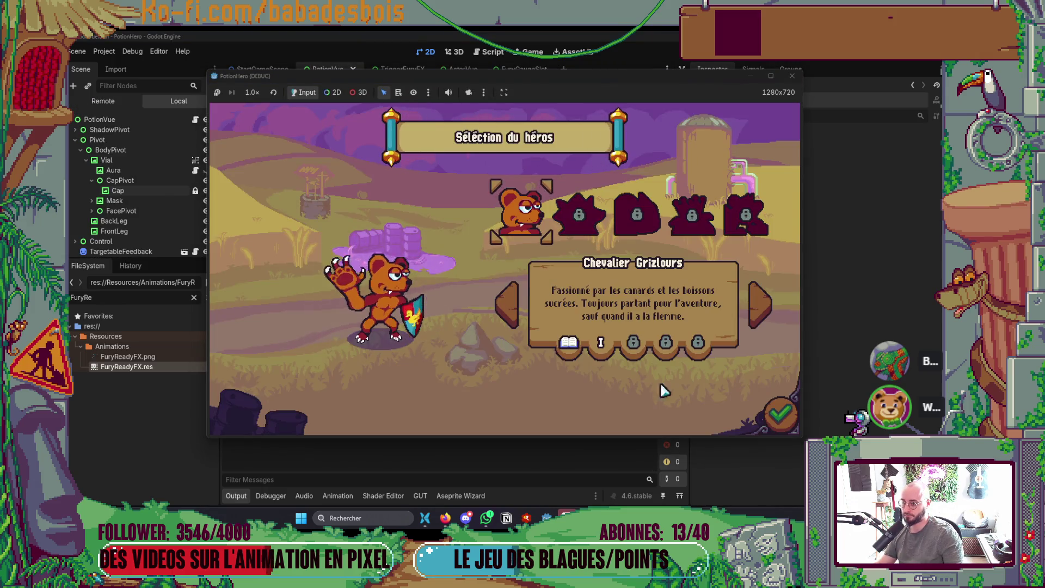
left_click(781, 414)
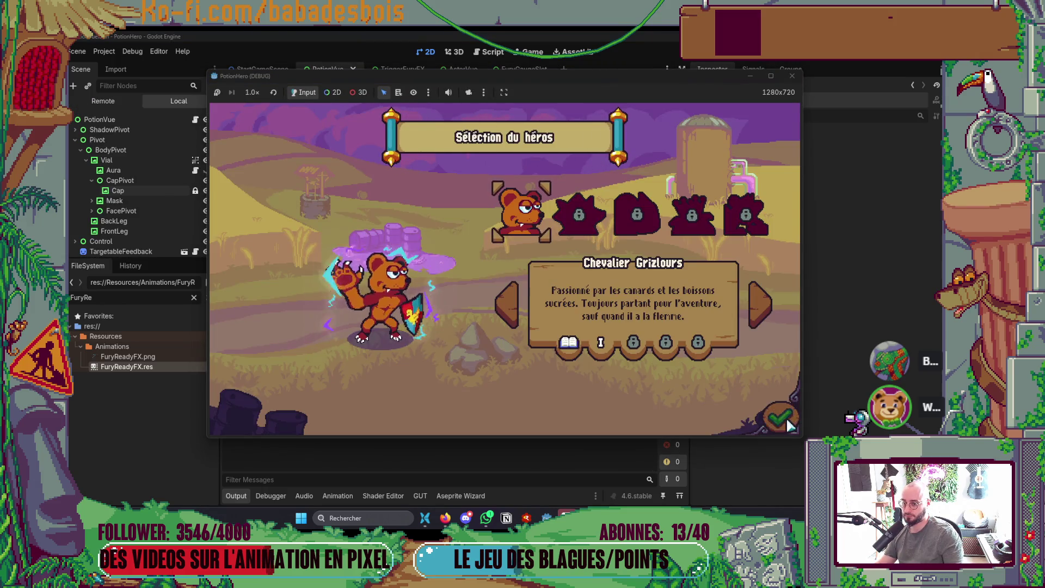
left_click(595, 220)
left_click(781, 415)
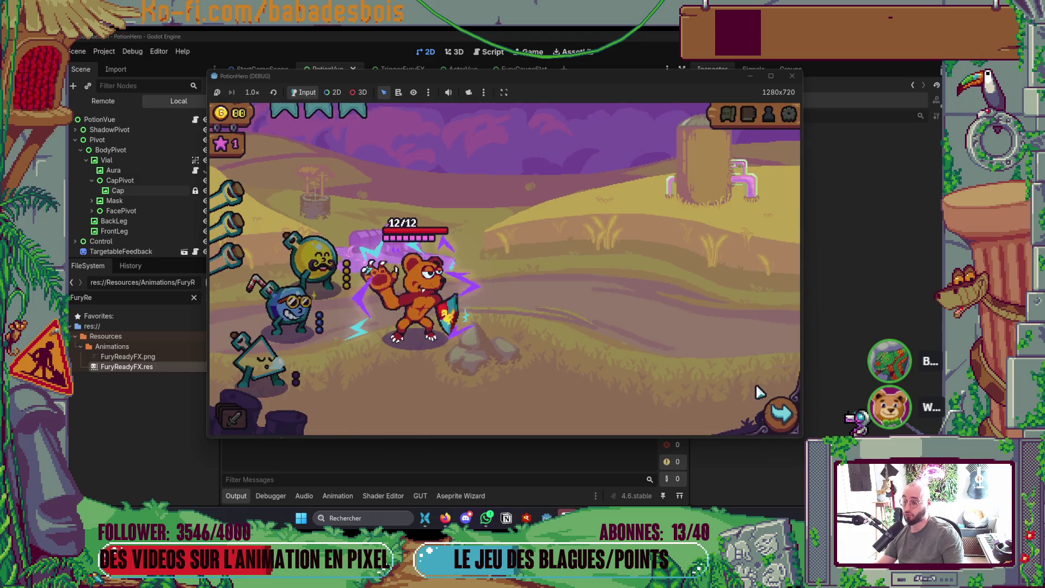
Step: Get through the tutorial dialogue and enter the combat node on the map
left_click(706, 361)
left_click(706, 364)
left_click(706, 364)
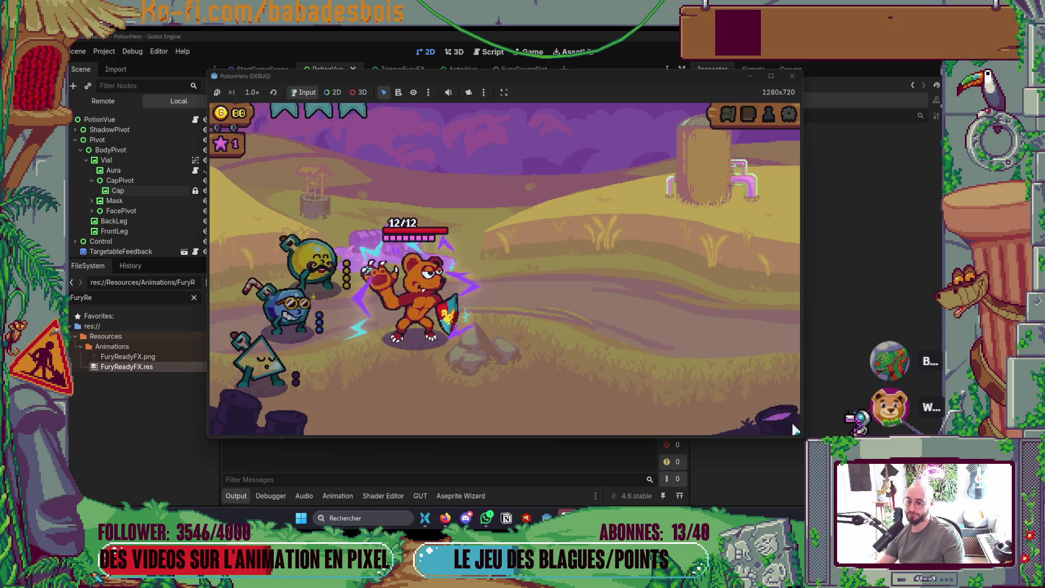
left_click(784, 419)
left_click(309, 295)
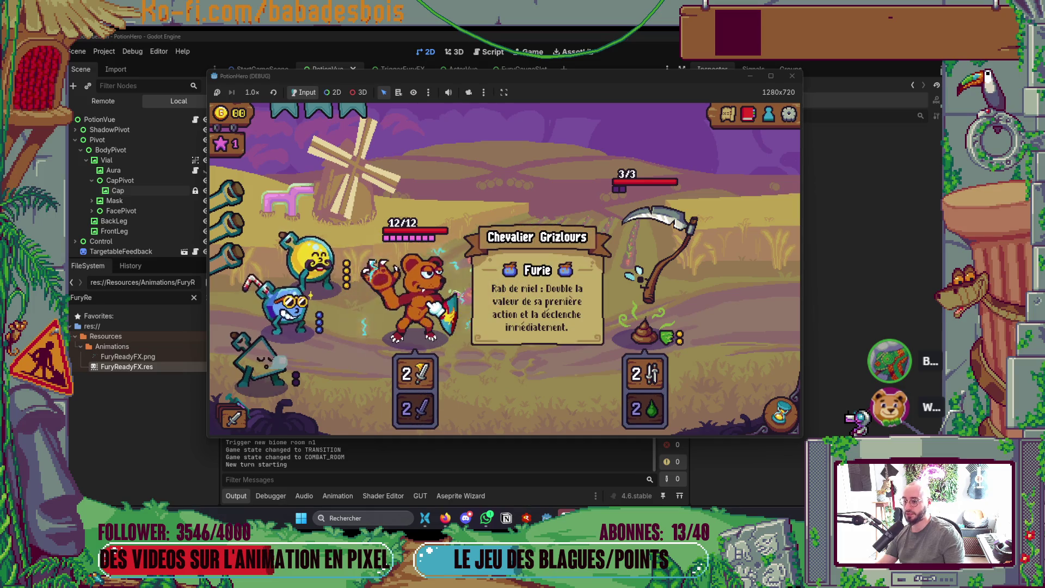
Step: Unleash the bear's Furie to double its attack, then switch to the Potion Hero Miro board in Firefox
left_click(433, 308)
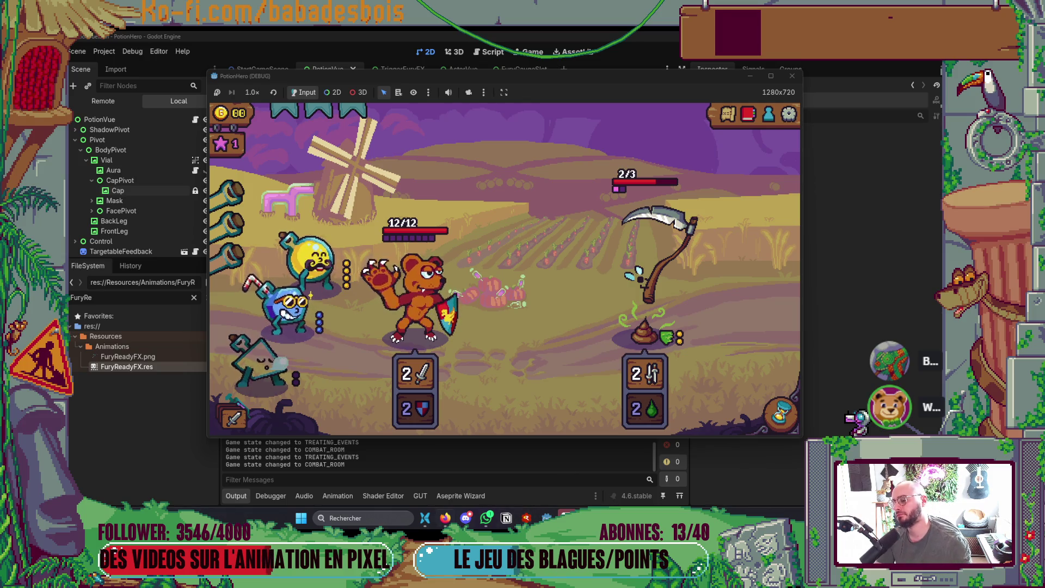
left_click(445, 518)
left_click(661, 42)
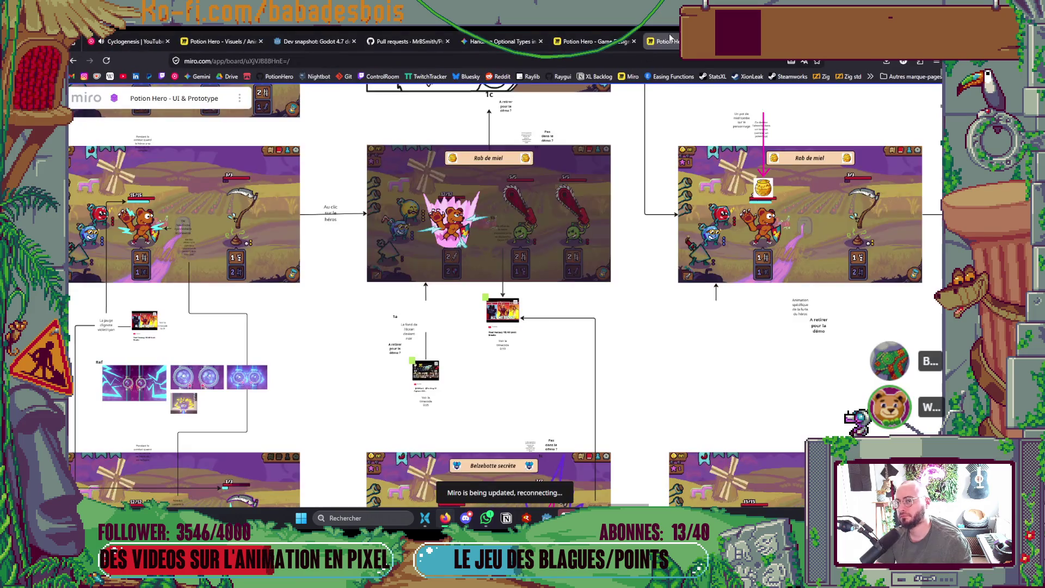
Step: Browse the Miro board's Furie mockup rows, finishing zoomed in on the 'Furie d'un ennemi' frame
scroll(519, 317, "up", 2)
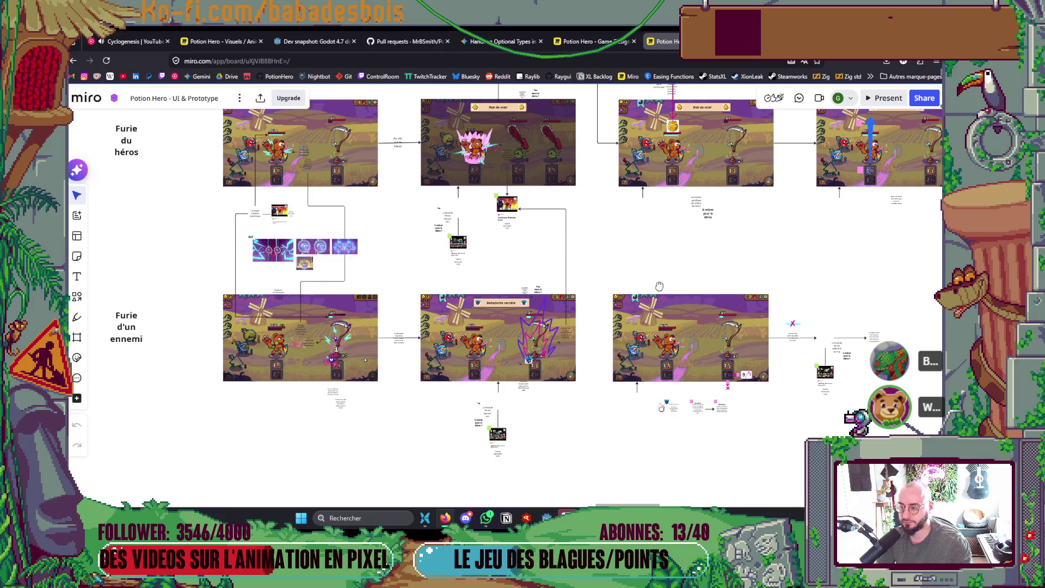
left_click_drag(659, 286, 654, 362)
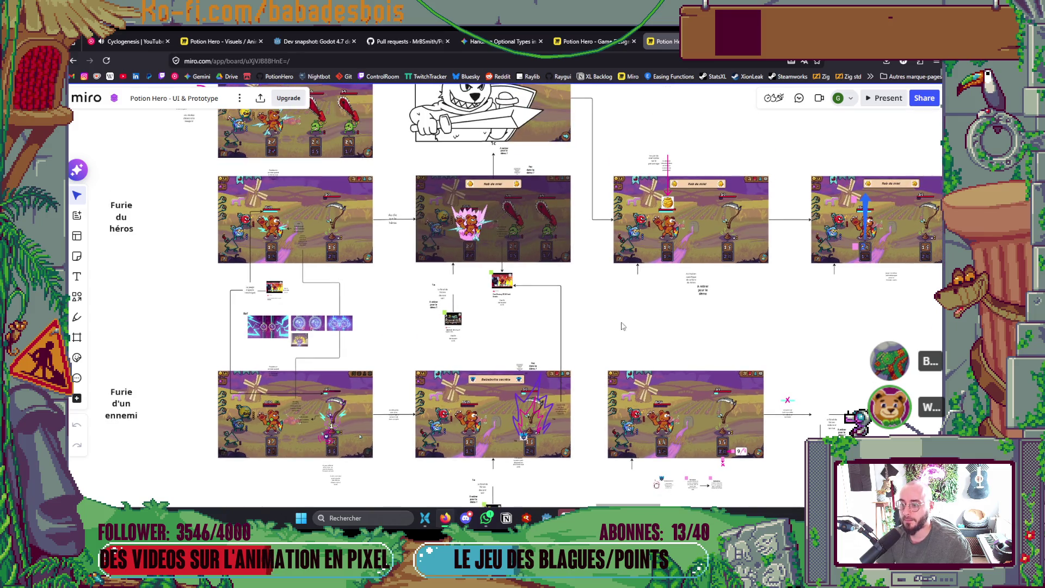
scroll(481, 240, "up", 5)
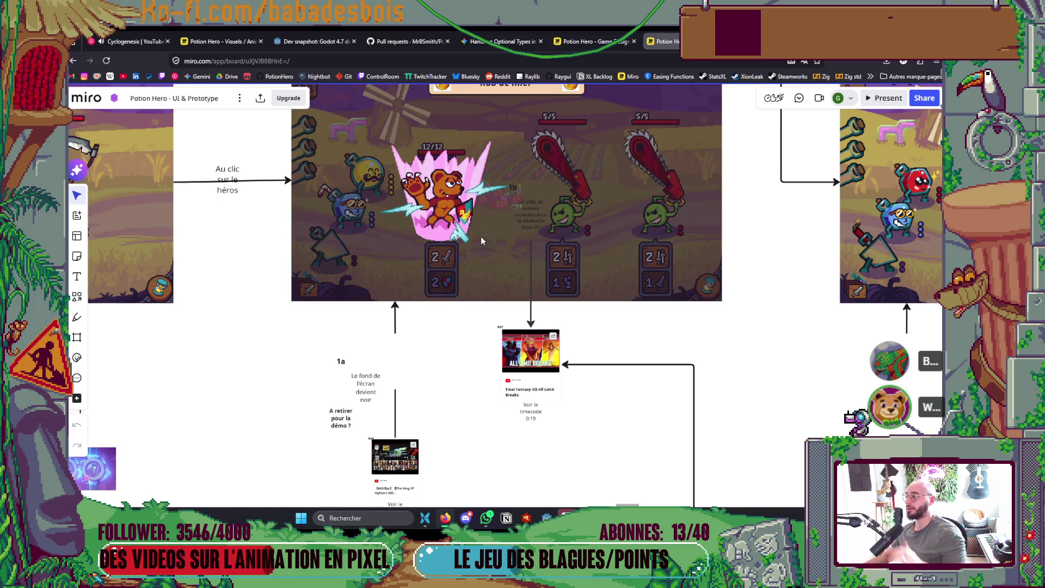
scroll(593, 247, "down", 5)
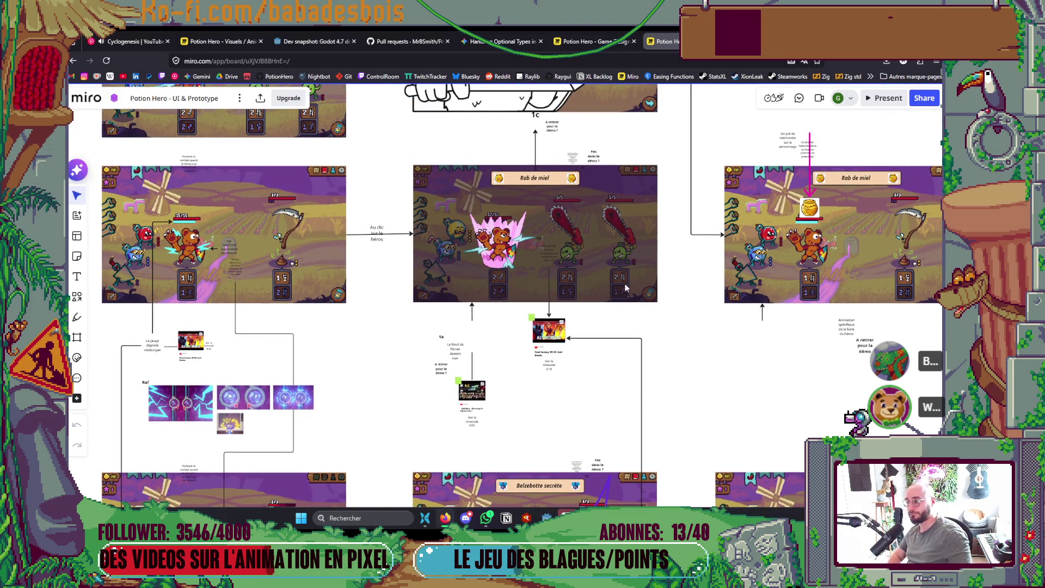
scroll(585, 403, "up", 5)
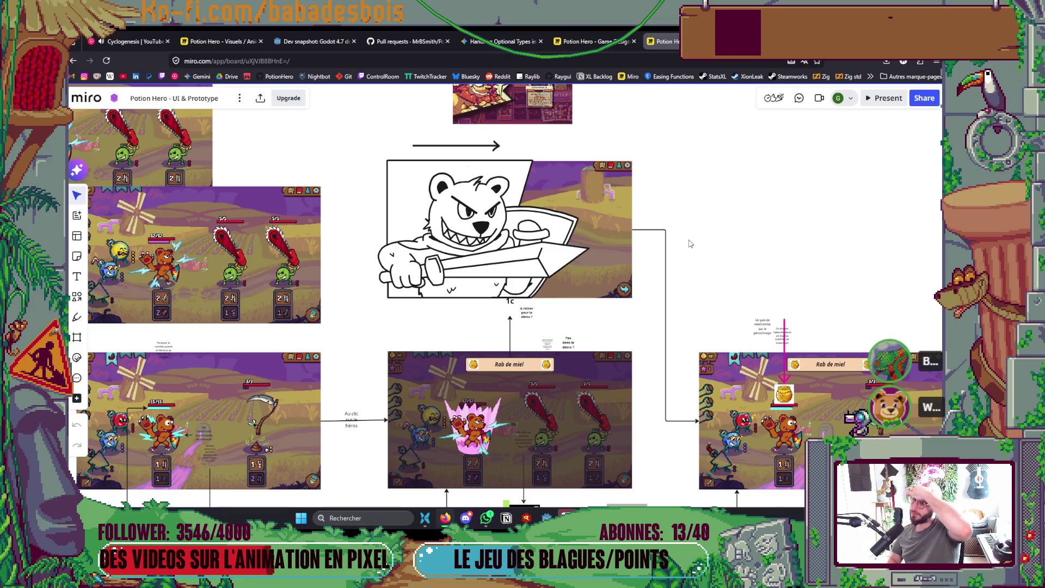
scroll(740, 237, "down", 2)
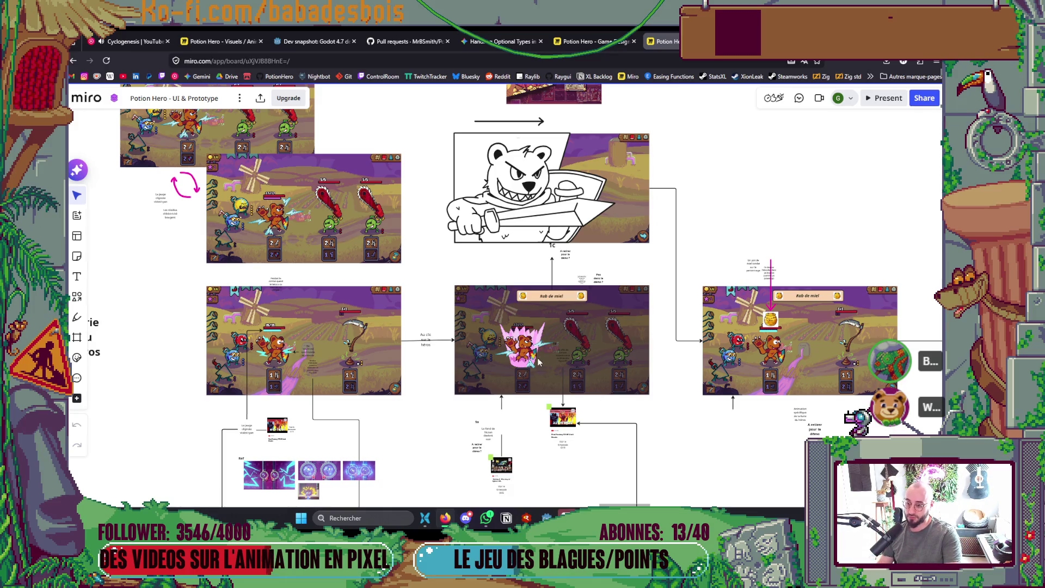
left_click_drag(749, 374, 765, 279)
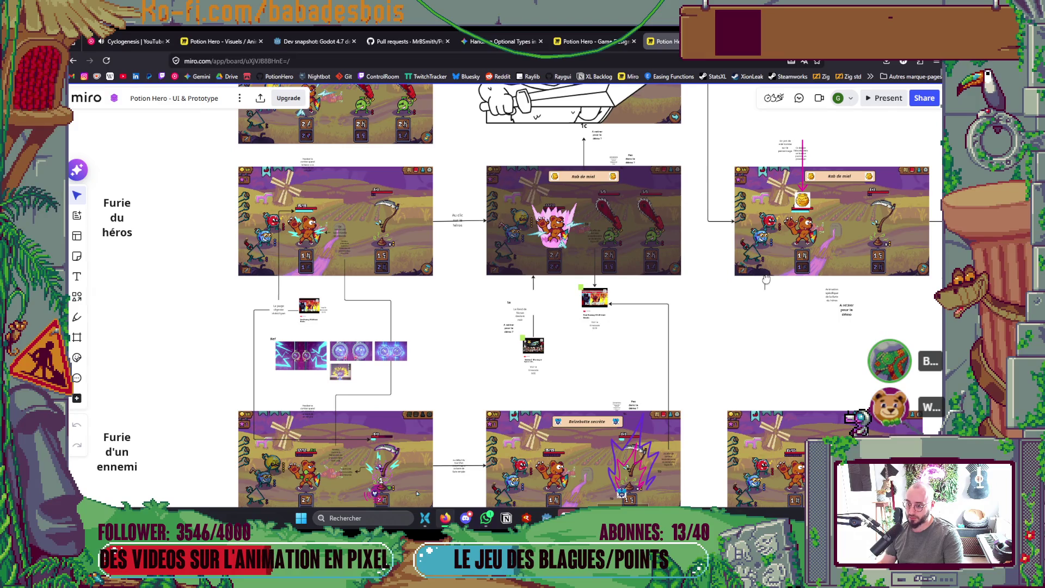
scroll(764, 313, "down", 2)
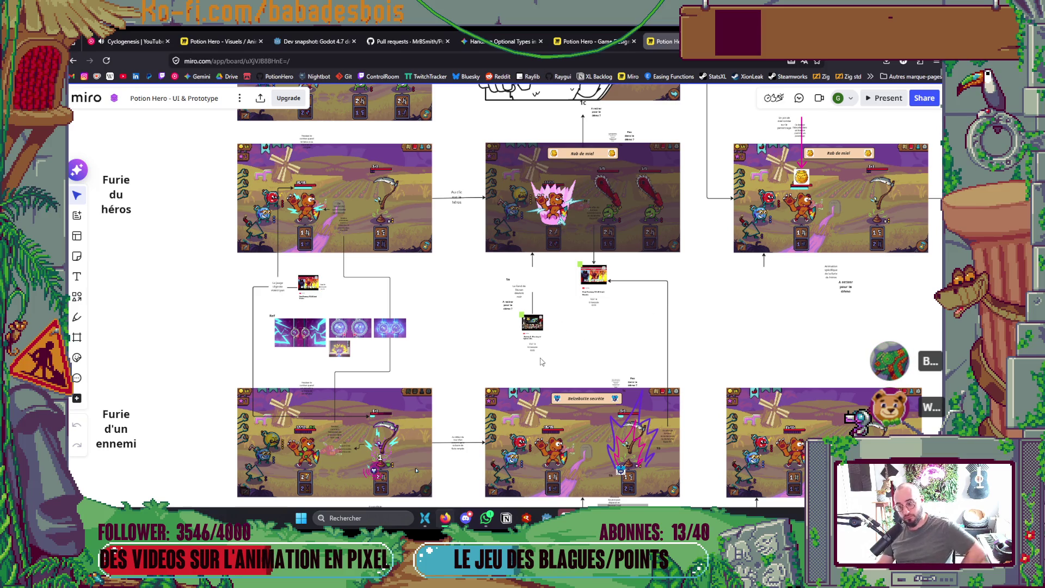
scroll(550, 425, "up", 5)
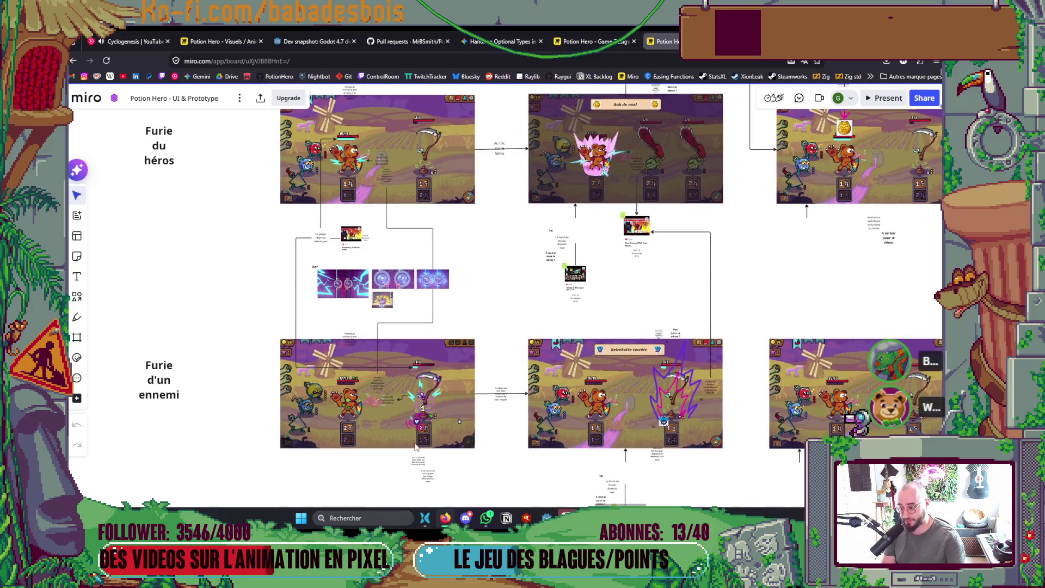
scroll(504, 386, "up", 2)
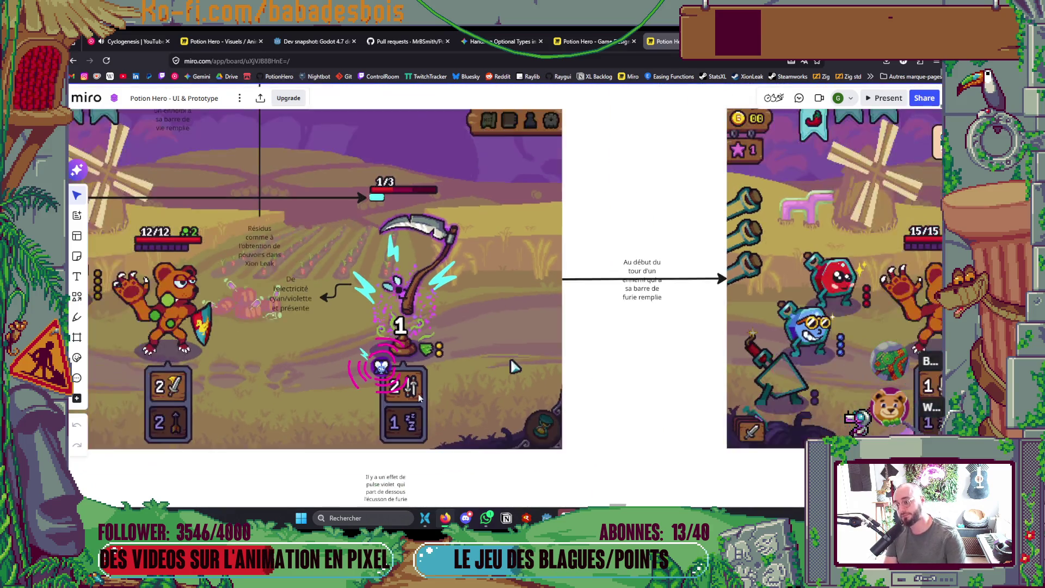
Step: Zoom out to show the full 'Furie d'un ennemi' row and refs, then switch to the FuryReadyFX sprite
scroll(489, 381, "down", 3)
scroll(475, 409, "down", 2)
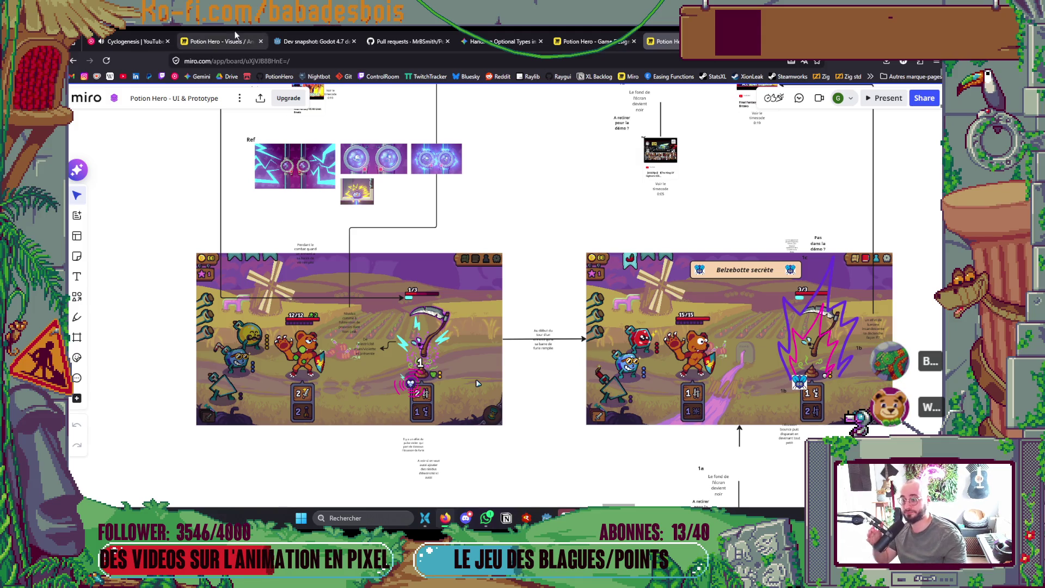
scroll(566, 201, "down", 3)
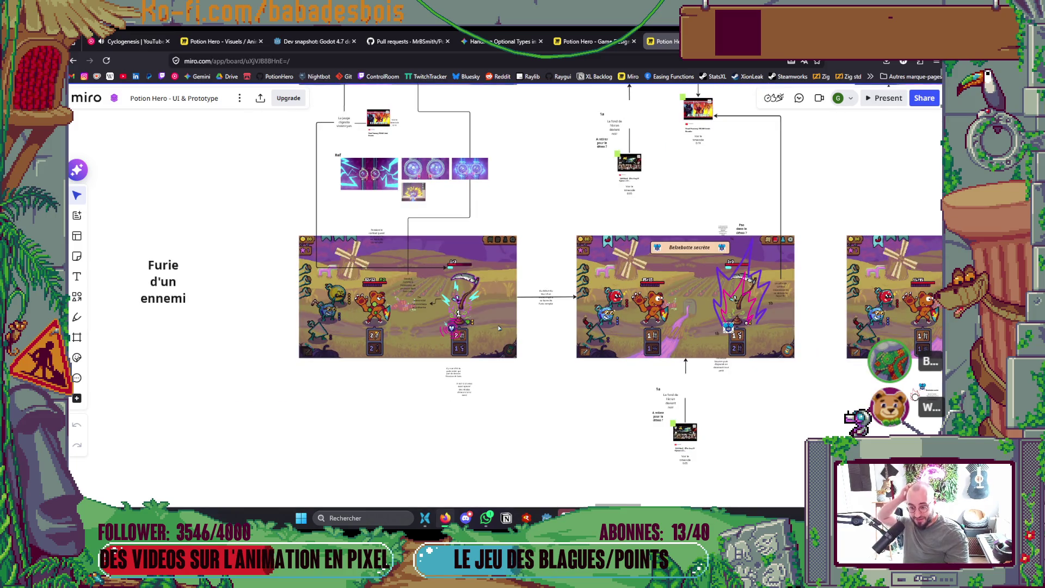
key("alt+Tab")
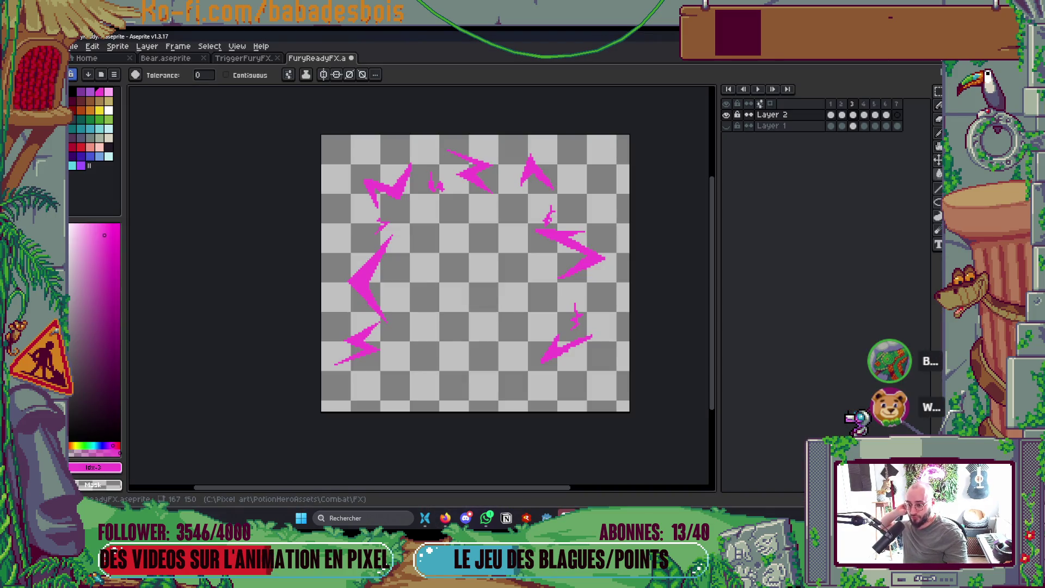
Step: Bring the running Potion Hero game forward from Aseprite, then move on to the Notion Backlog board
mouse_move(668, 518)
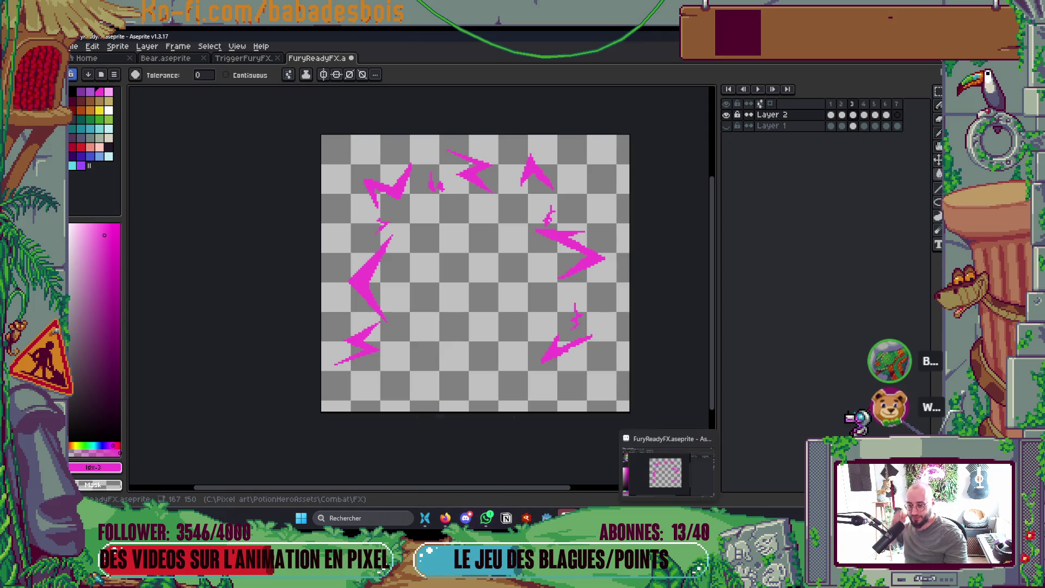
left_click(699, 465)
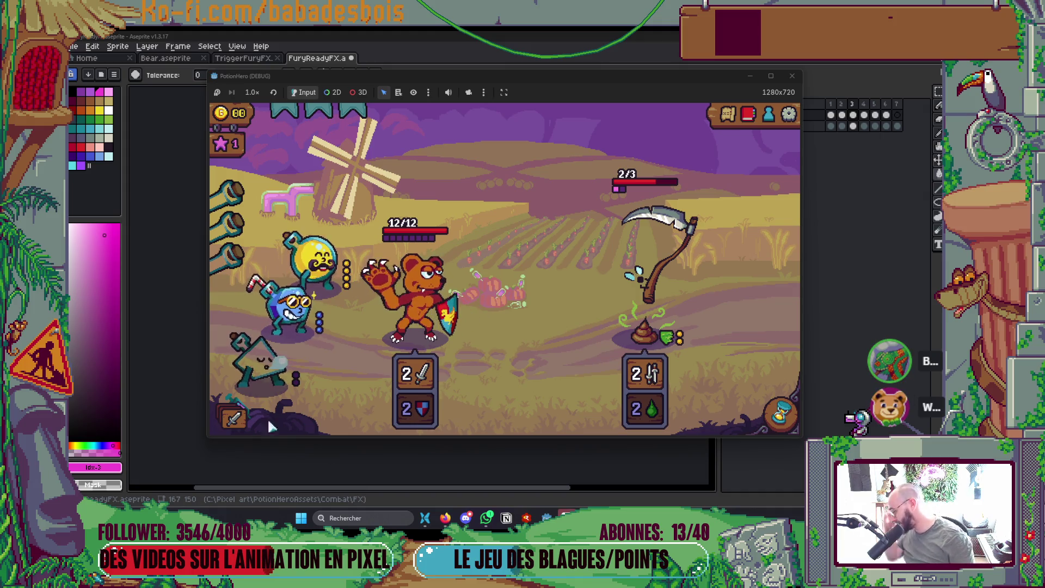
key("alt+Tab")
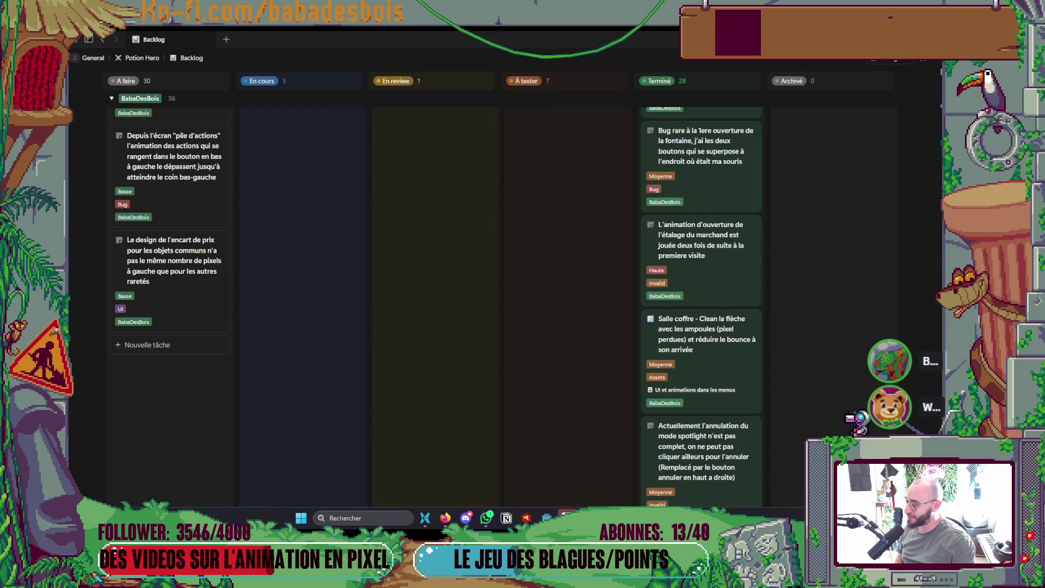
key("alt+Tab")
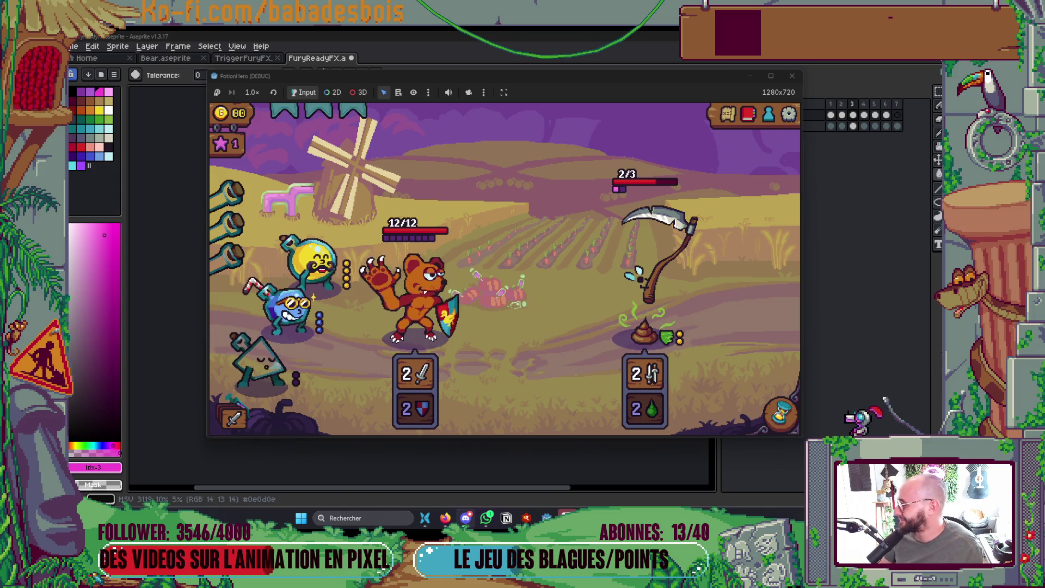
Step: Return to Firefox and open the stream's Twitch channel page in a new tab
key("alt+Tab")
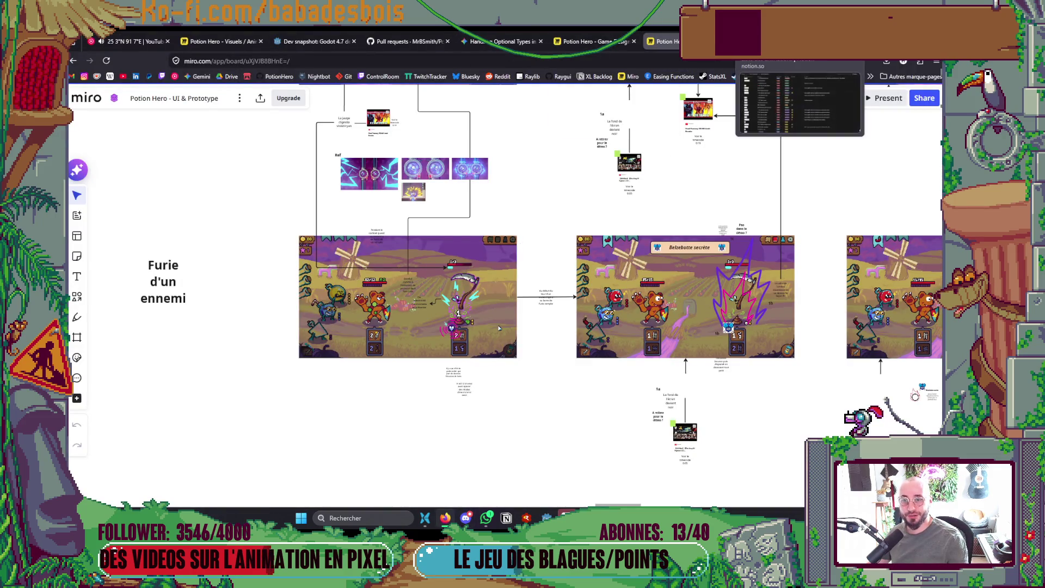
key("ctrl+t")
left_click(162, 76)
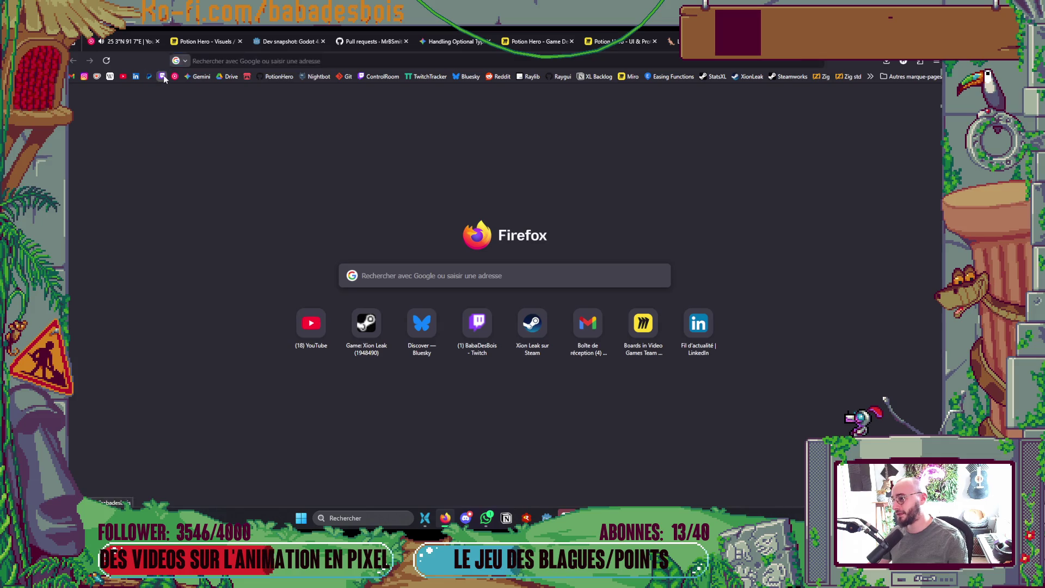